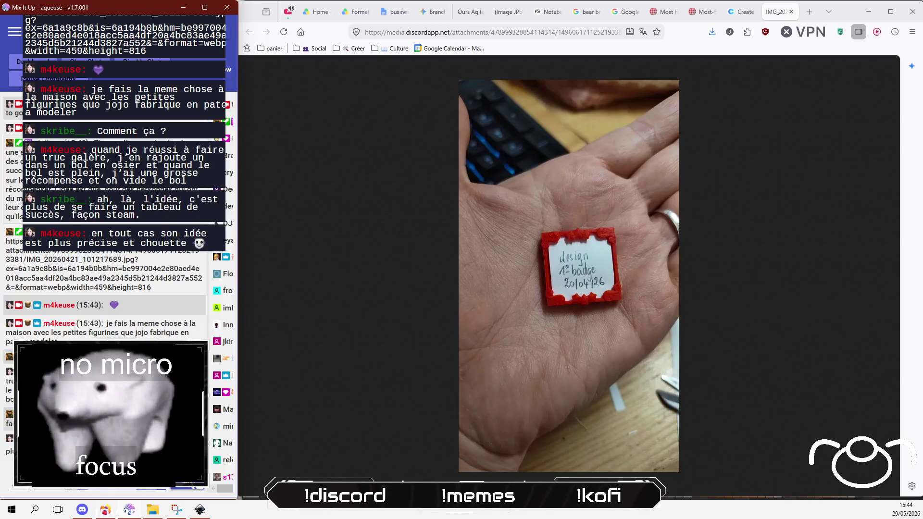
Step: Darken the third palette colour from 500D22 to a deep burgundy 3D0919
click(791, 13)
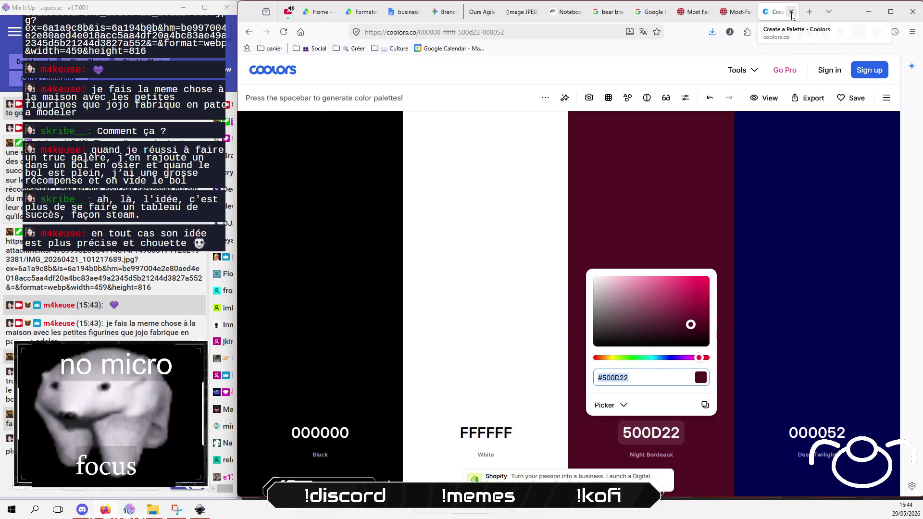
click(631, 221)
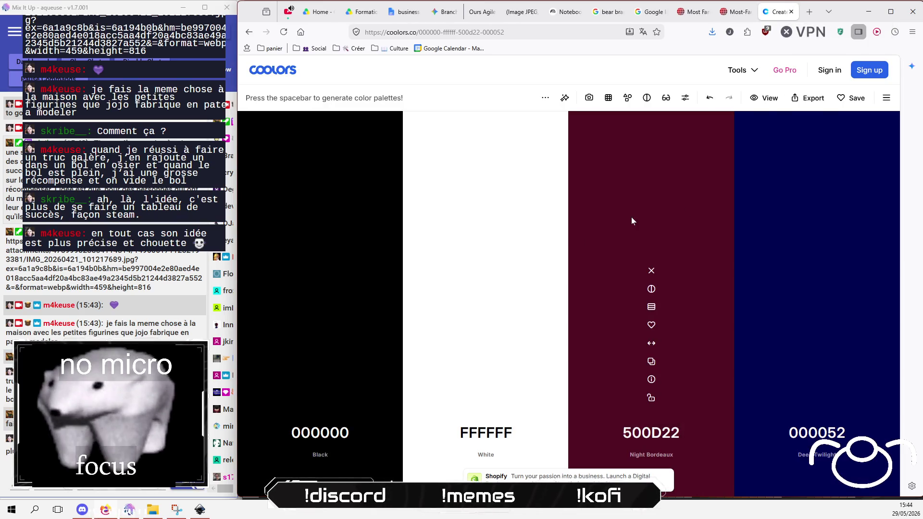
click(650, 433)
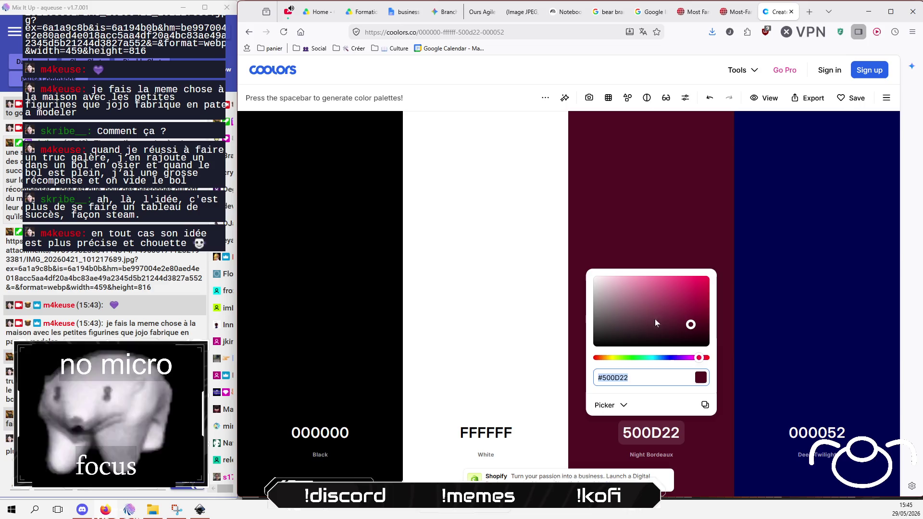
click(689, 297)
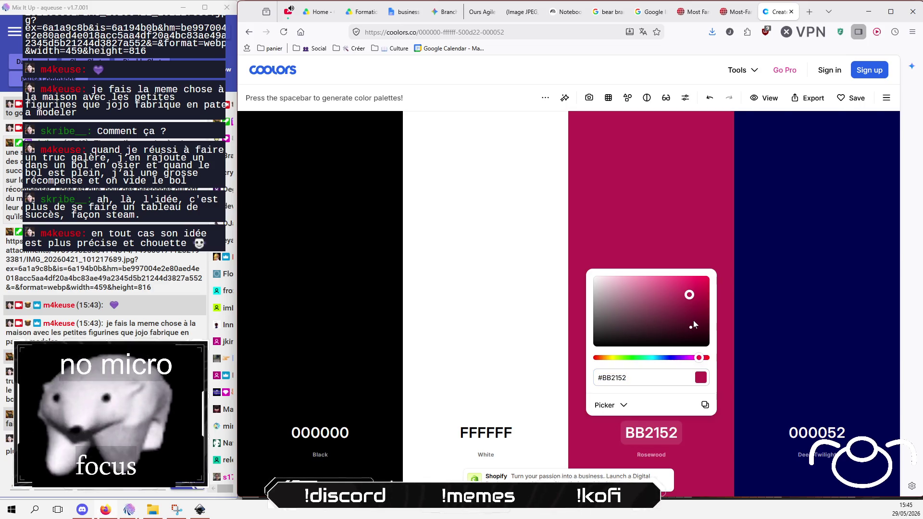
mouse_move(692, 326)
mouse_down()
mouse_move(642, 327)
mouse_move(641, 311)
mouse_move(665, 301)
mouse_move(668, 318)
mouse_move(656, 321)
mouse_move(634, 306)
mouse_move(651, 296)
mouse_move(634, 312)
mouse_move(673, 311)
mouse_move(694, 333)
mouse_up()
click(680, 208)
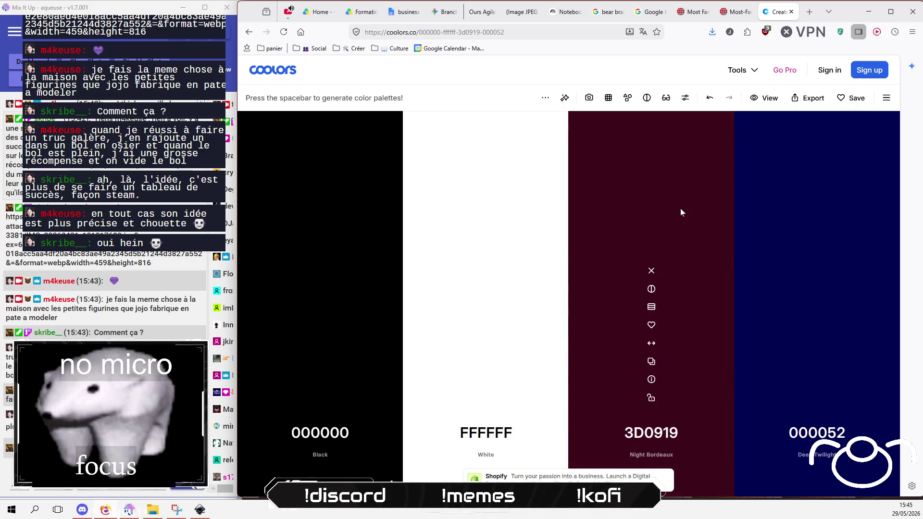
Step: Lighten the third colour slightly from 3D0919 to 530D22
click(652, 432)
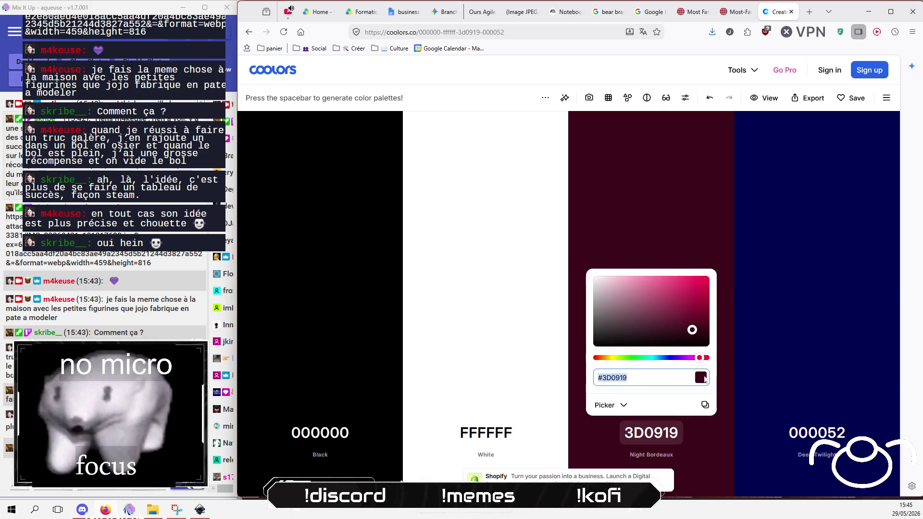
drag(692, 329, 692, 324)
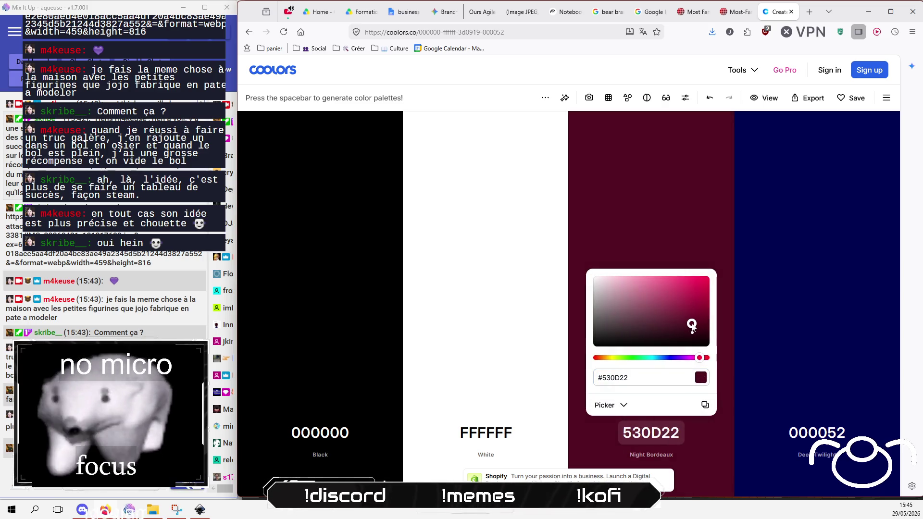
click(686, 195)
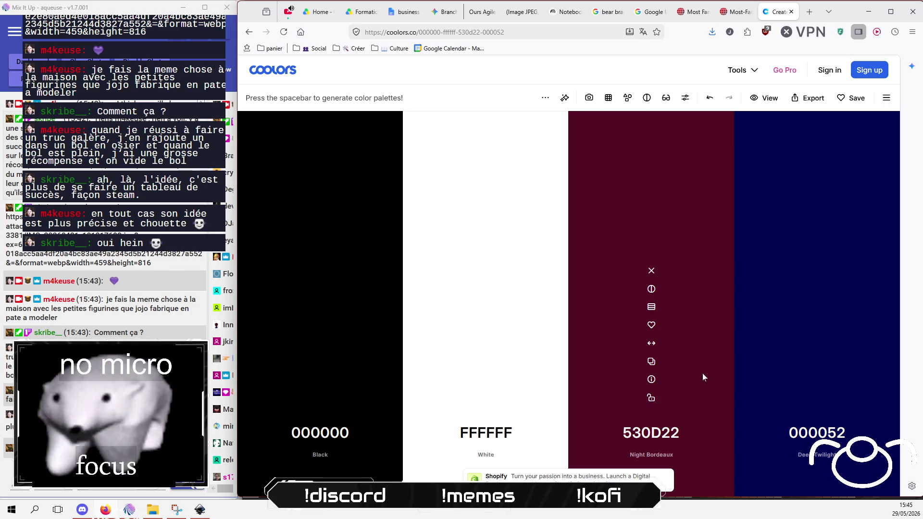
click(822, 434)
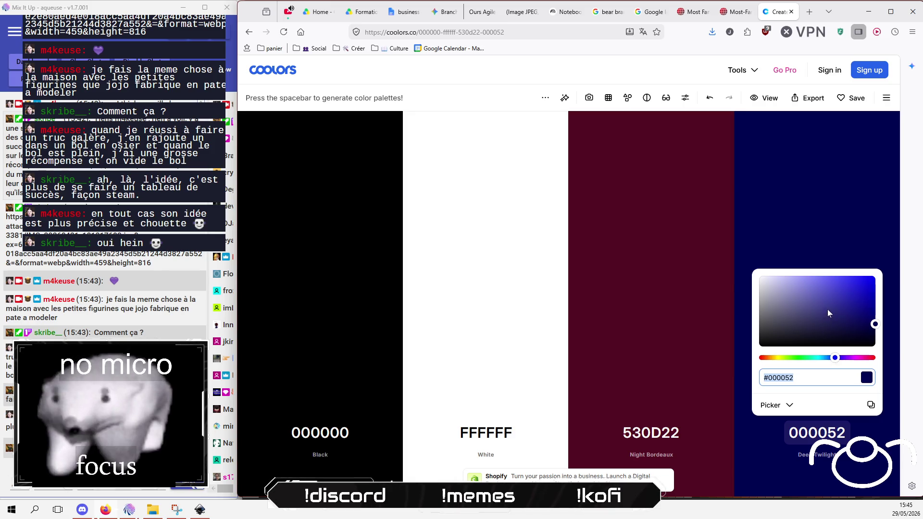
Step: Change the navy 000052 to blue 444490 and the burgundy 530D22 to red 991111
mouse_move(828, 313)
mouse_down()
mouse_move(818, 294)
mouse_move(822, 303)
mouse_move(809, 302)
mouse_move(820, 307)
mouse_up()
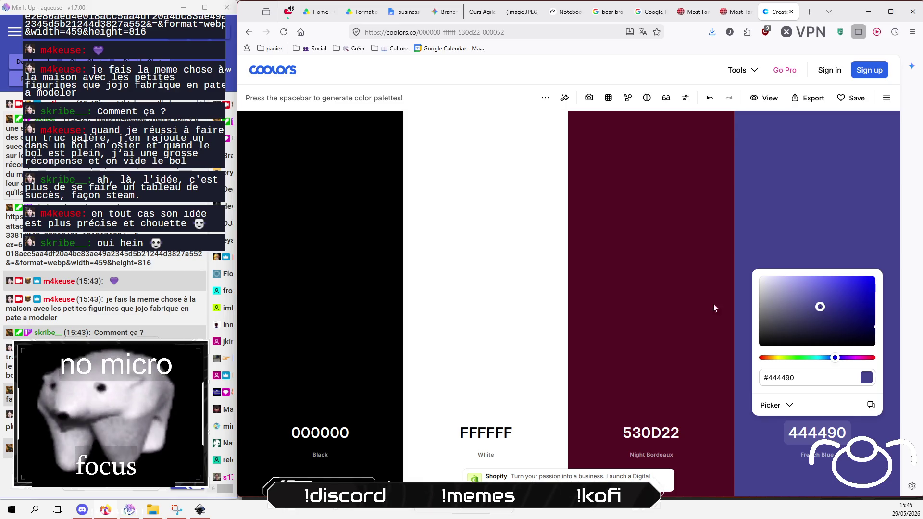
click(673, 304)
click(661, 433)
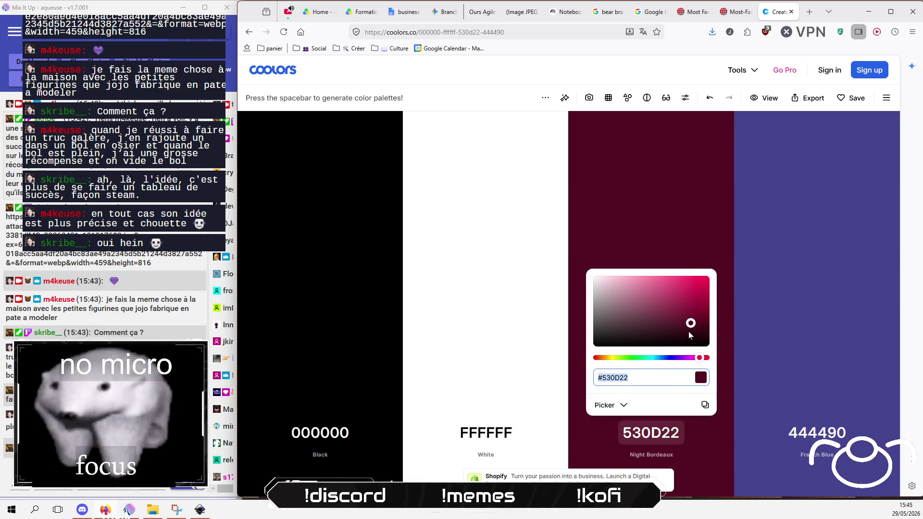
mouse_move(688, 330)
mouse_down()
mouse_move(679, 313)
mouse_move(638, 300)
mouse_move(646, 319)
mouse_move(701, 296)
mouse_move(673, 302)
mouse_move(664, 291)
mouse_move(663, 303)
mouse_move(656, 299)
mouse_move(680, 294)
mouse_move(689, 303)
mouse_move(694, 290)
mouse_move(697, 310)
mouse_move(707, 292)
mouse_move(698, 298)
mouse_up()
click(702, 359)
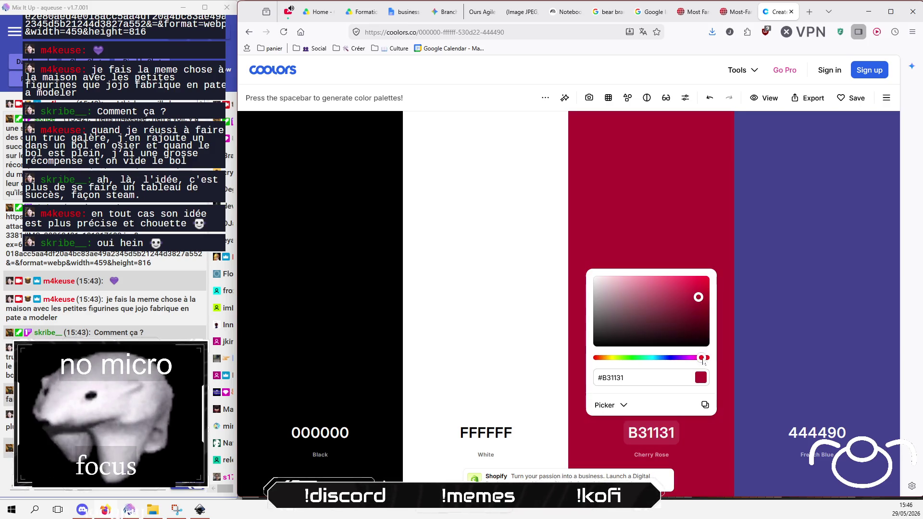
click(705, 358)
click(695, 299)
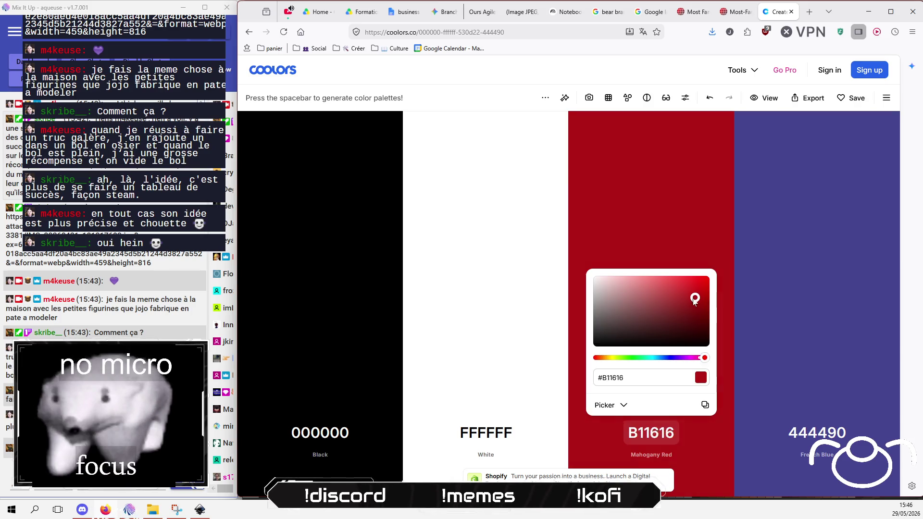
mouse_move(695, 299)
mouse_down()
mouse_move(674, 296)
mouse_move(667, 316)
mouse_move(666, 308)
mouse_move(672, 318)
mouse_move(678, 307)
mouse_move(684, 315)
mouse_move(705, 305)
mouse_move(697, 306)
mouse_up()
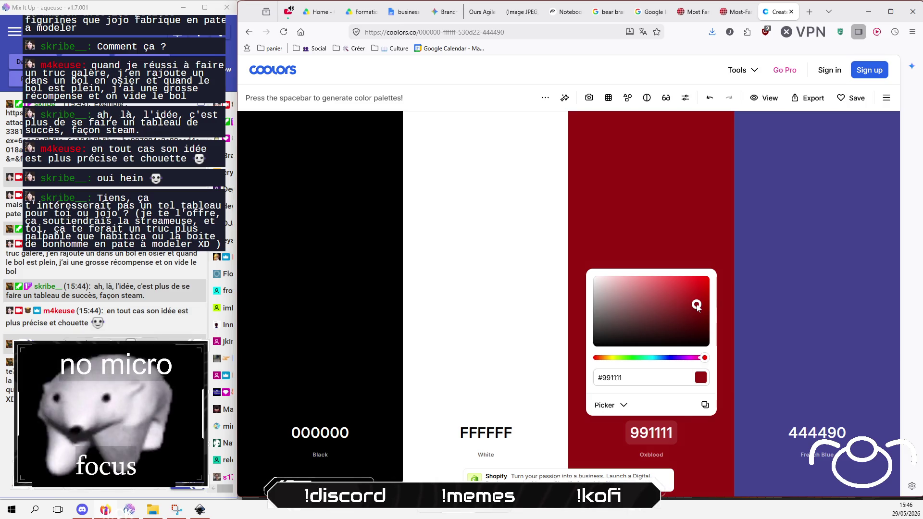
click(791, 297)
Step: Brighten the blue from 444490 to 4D4DAF
click(817, 431)
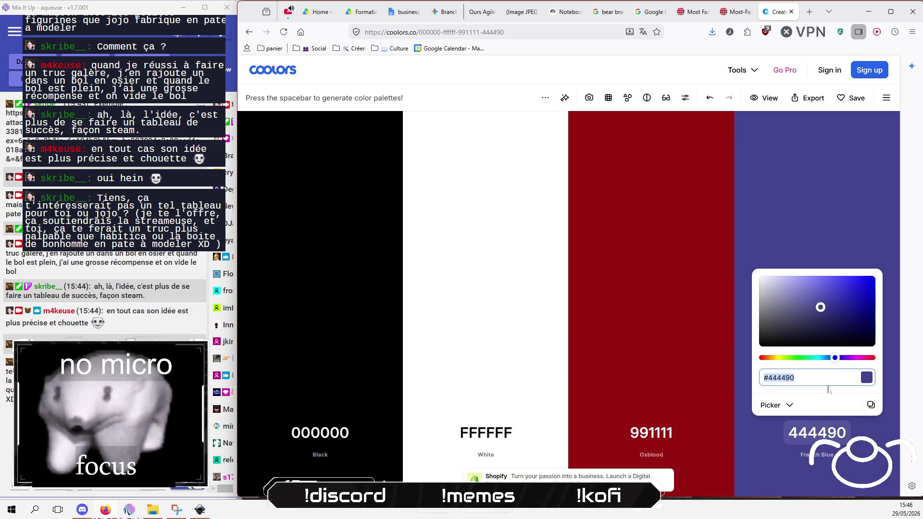
mouse_move(821, 307)
mouse_down()
mouse_move(840, 305)
mouse_move(825, 300)
mouse_up()
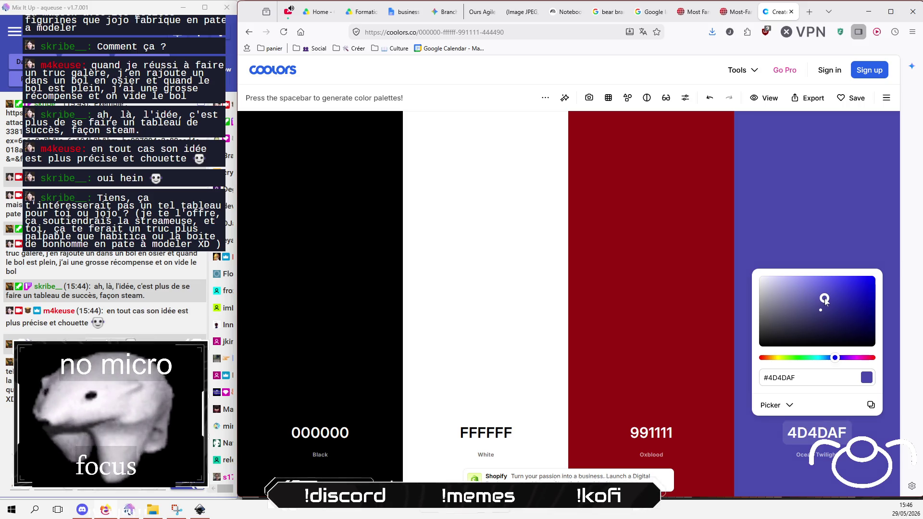
click(792, 221)
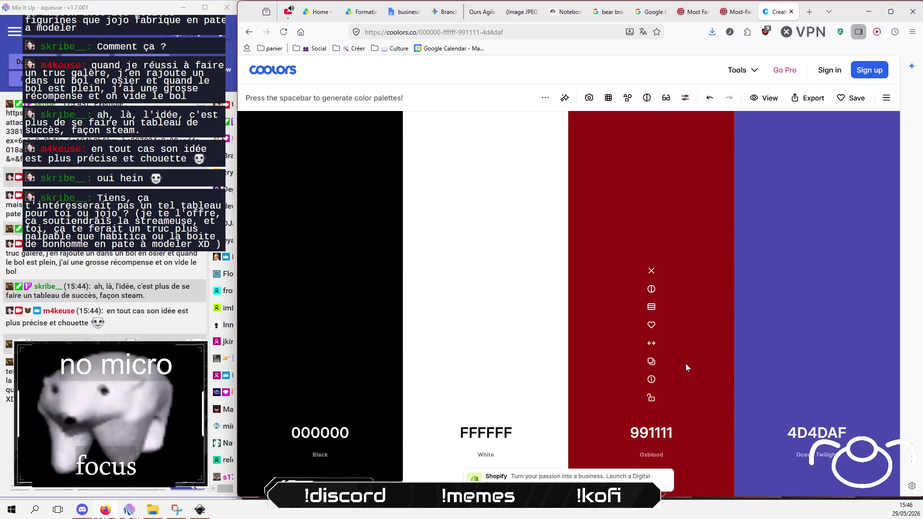
Step: Lighten the red from 991111 to brick red B62929
click(657, 435)
drag(697, 307, 685, 300)
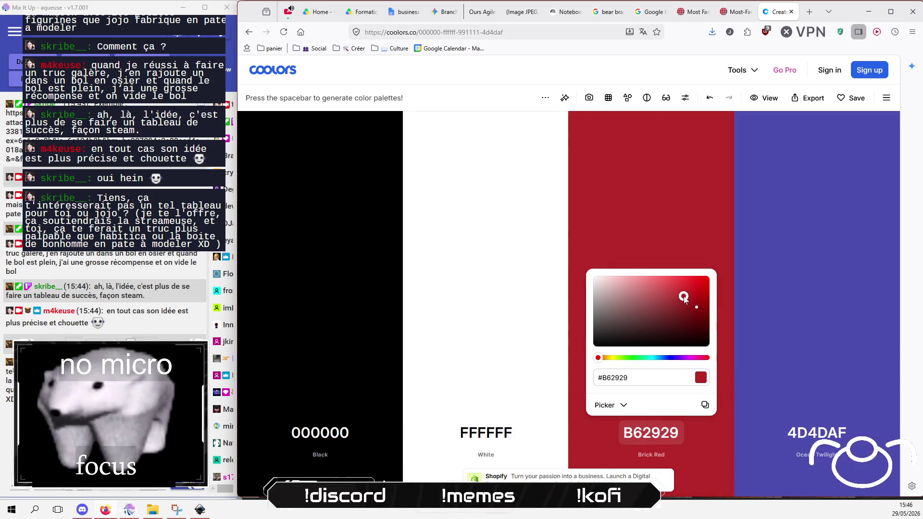
click(676, 215)
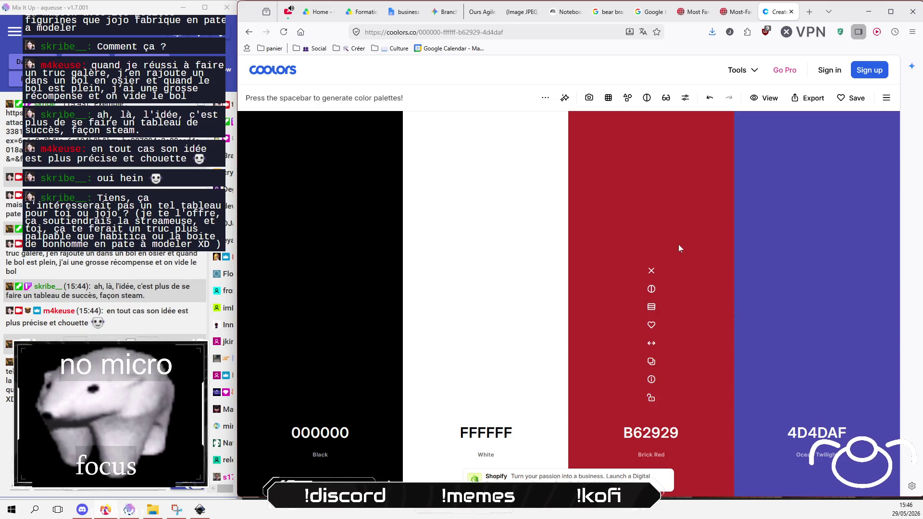
key(alt+Tab)
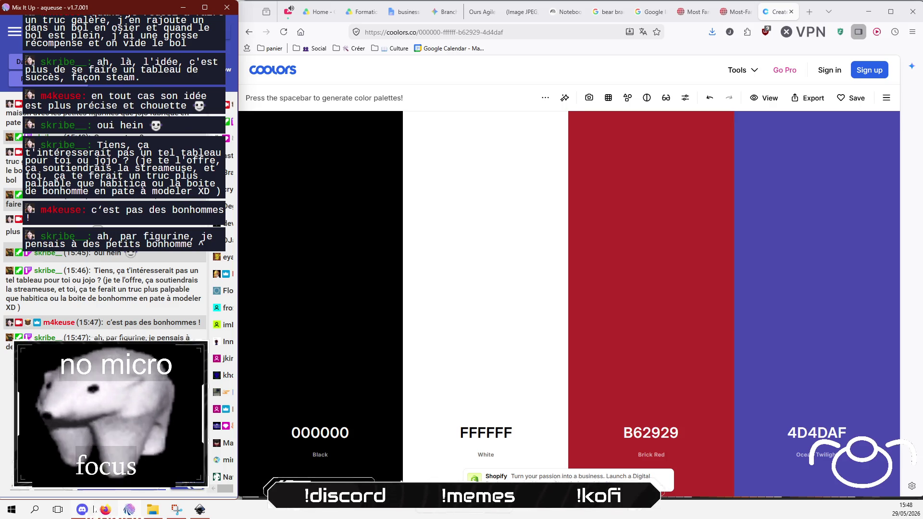
Step: React to the bear-with-honey-pot image message with the sweat_smile emoji
click(82, 510)
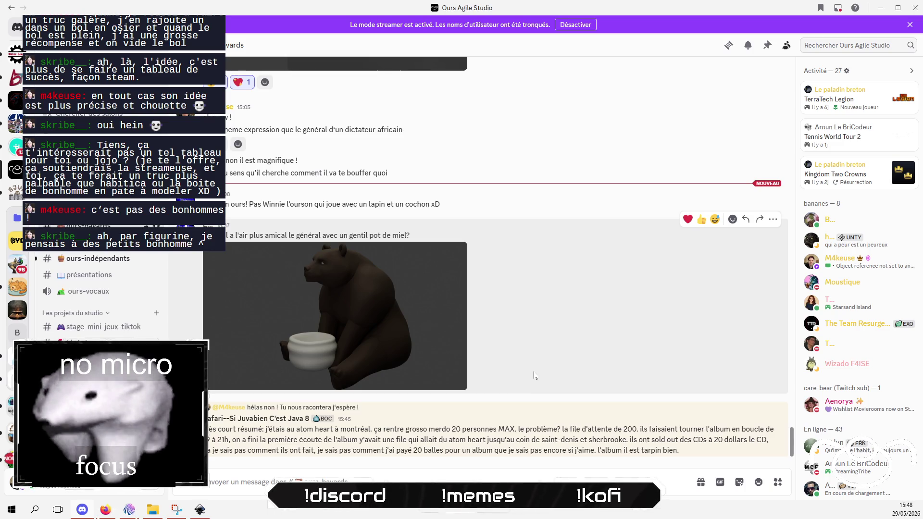
scroll(625, 387, up, 2)
scroll(625, 387, down, 2)
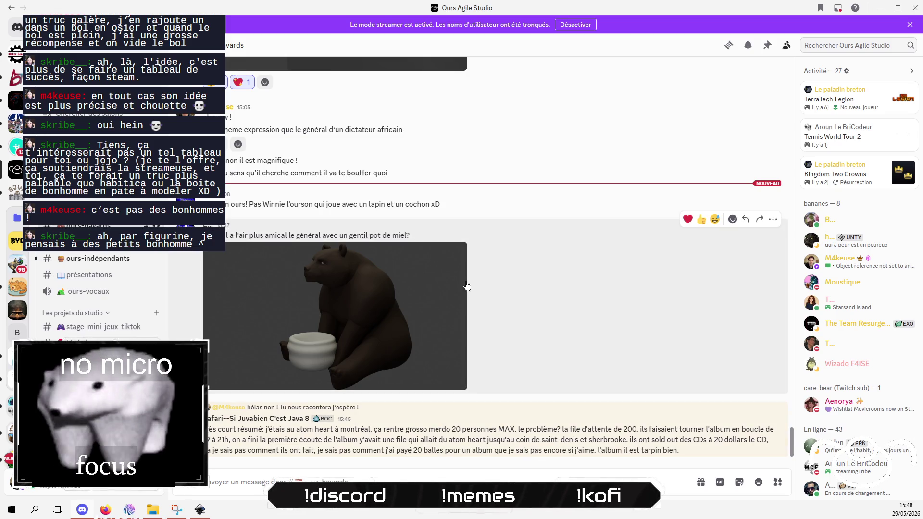
click(732, 219)
text(sweat_smile)
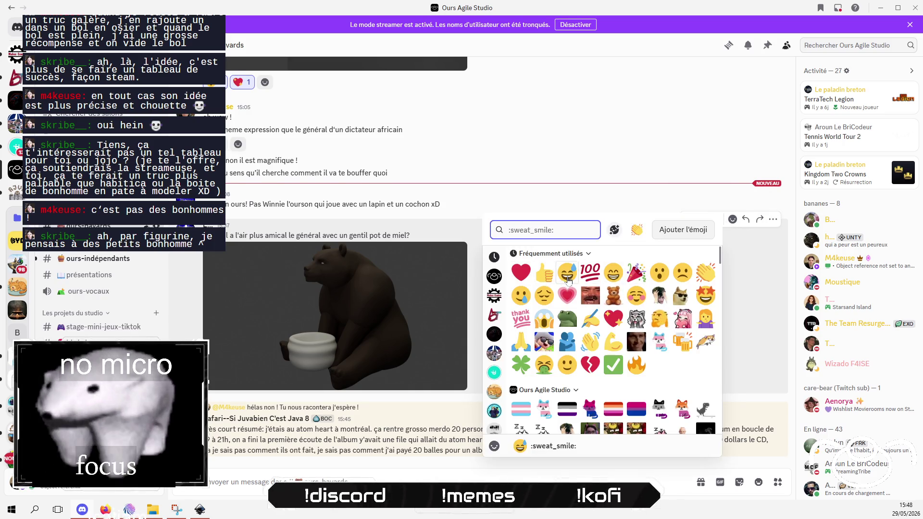
key(Return)
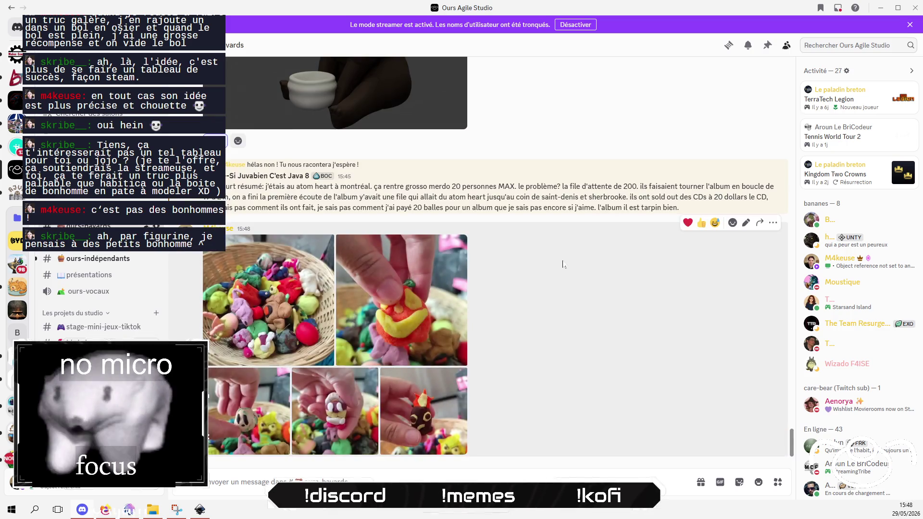
click(284, 278)
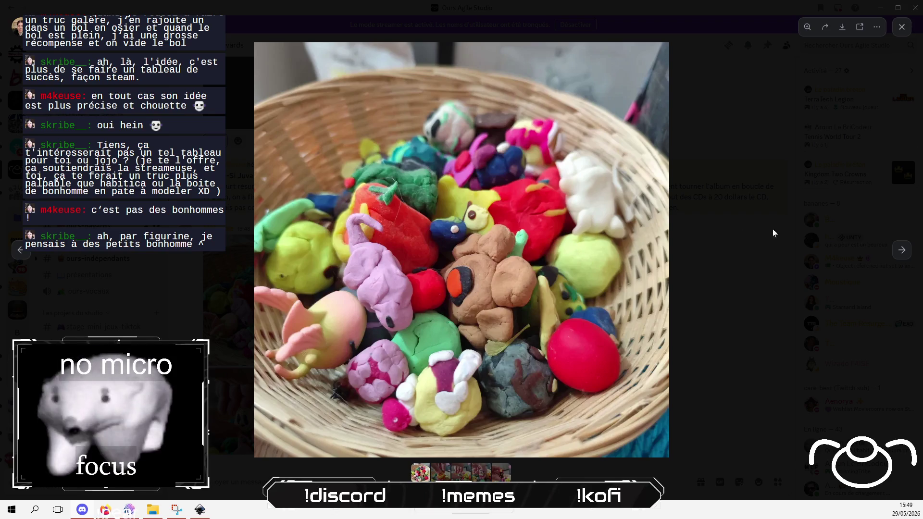
click(902, 250)
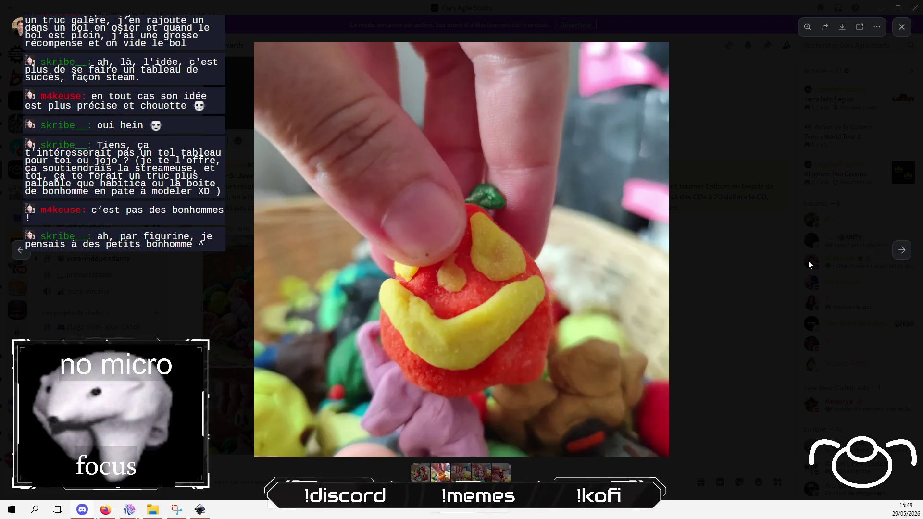
click(903, 251)
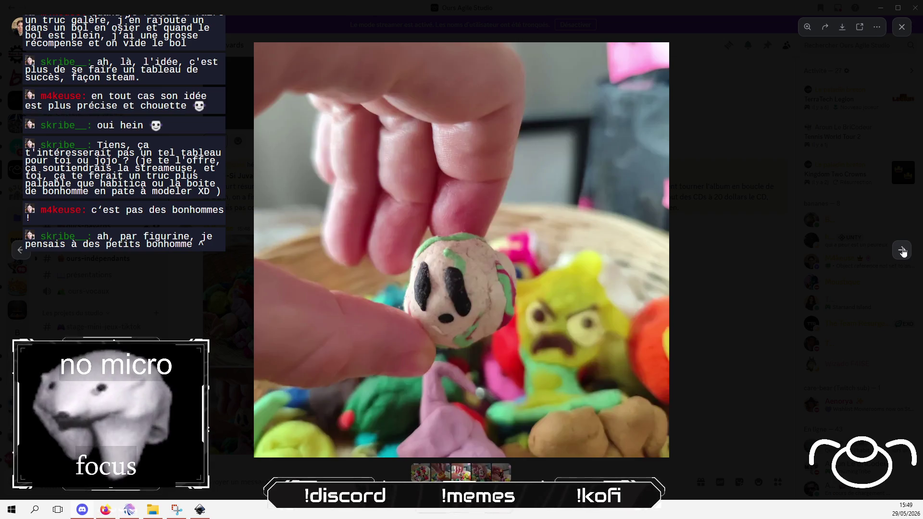
click(903, 251)
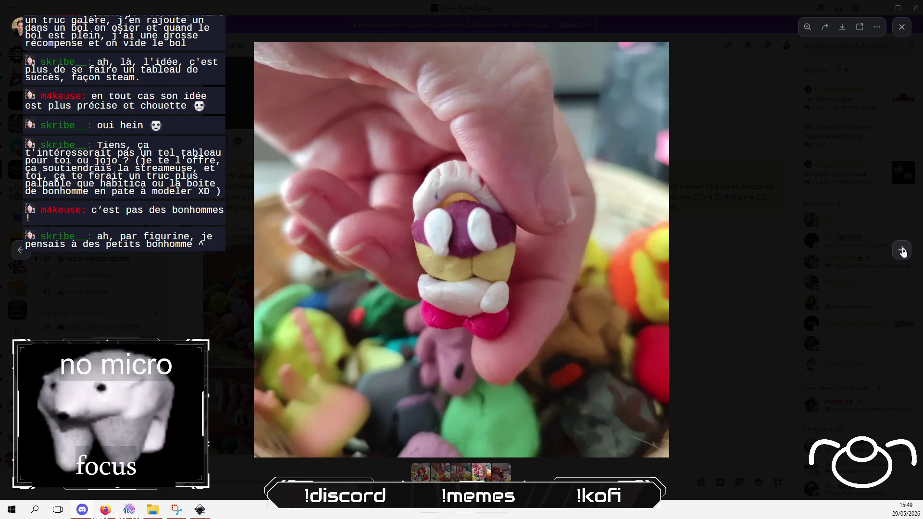
click(903, 250)
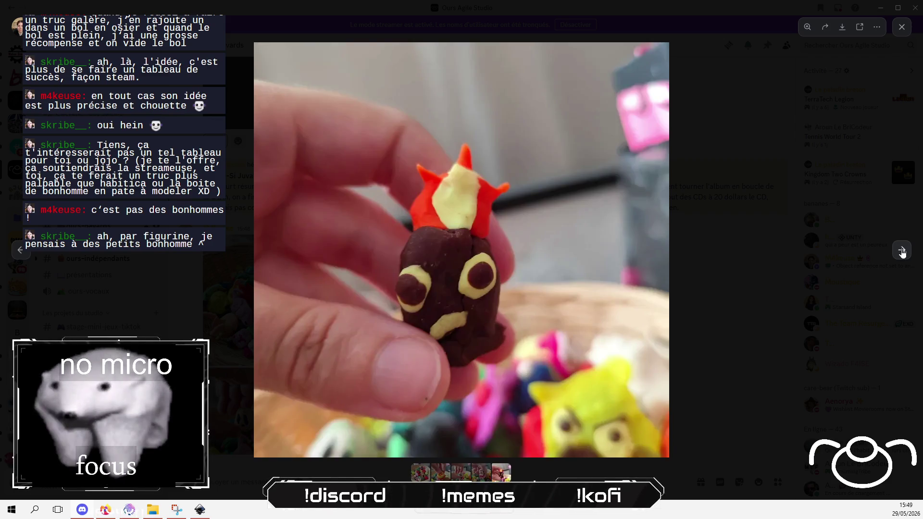
click(902, 251)
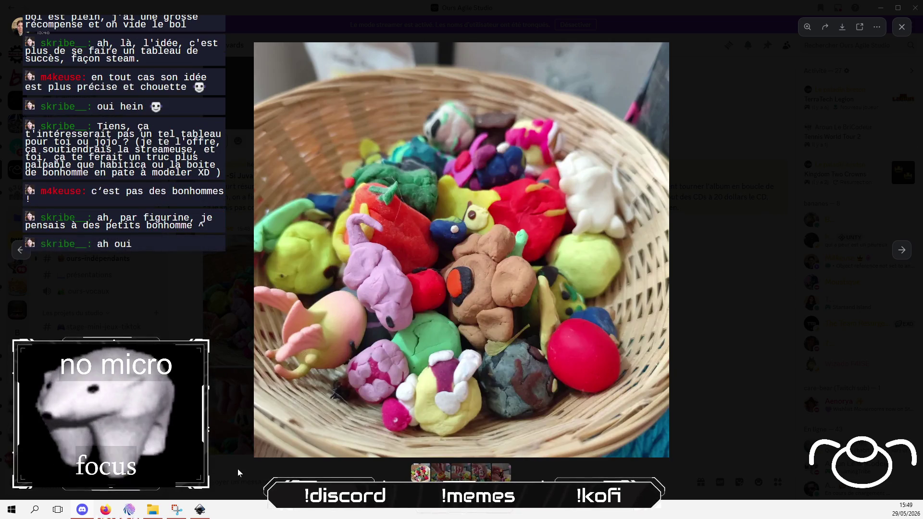
click(679, 203)
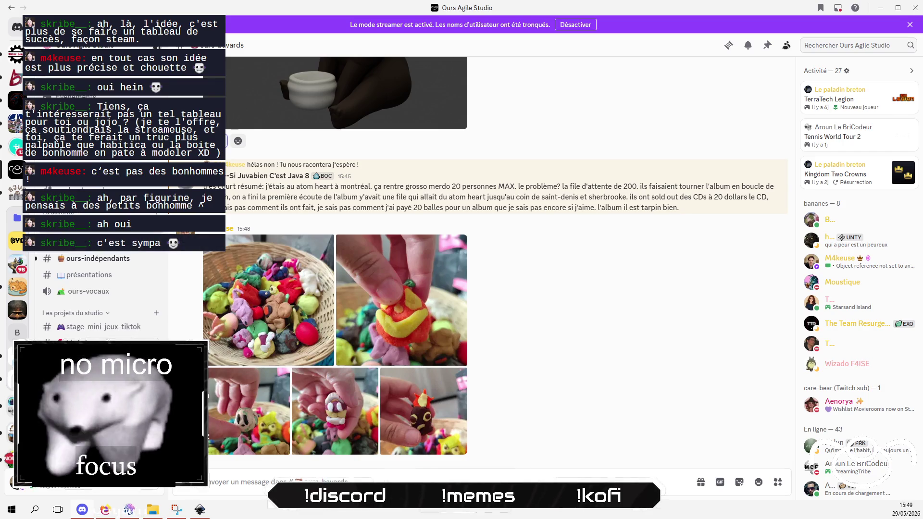
Step: Send the French caption about the figurines, ending 'l'obsession de créer ^^'
text(es figurines que)
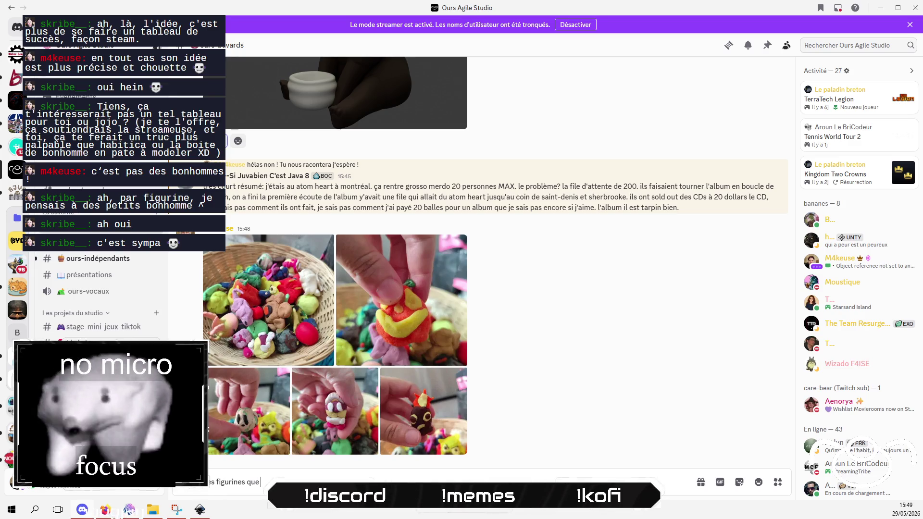
text( jojo)
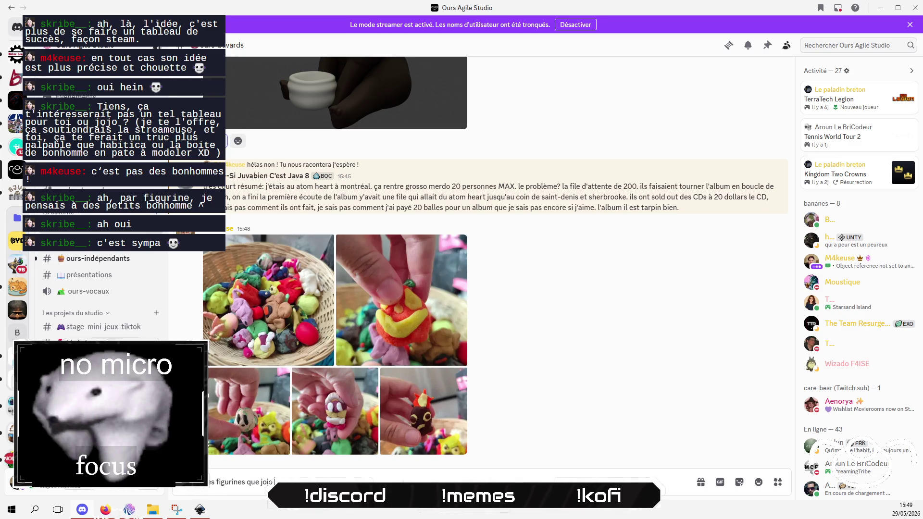
text( a fai)
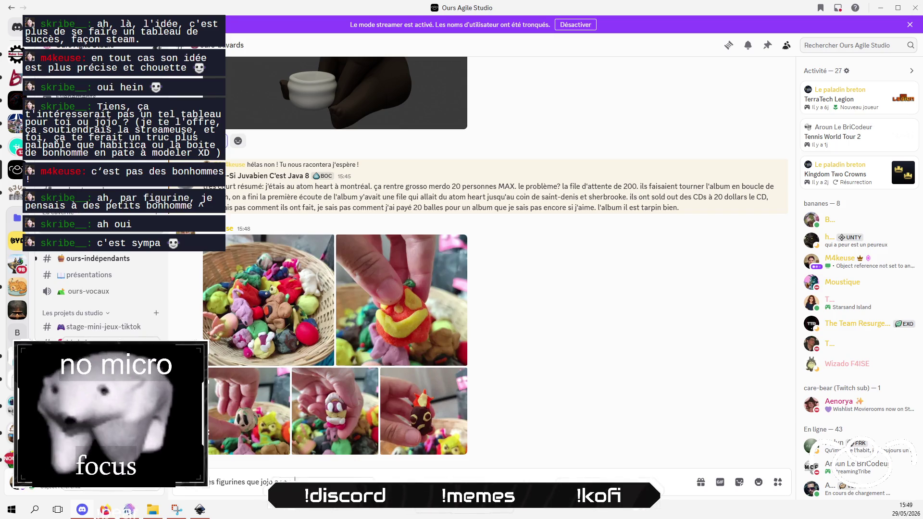
text(nt l'o)
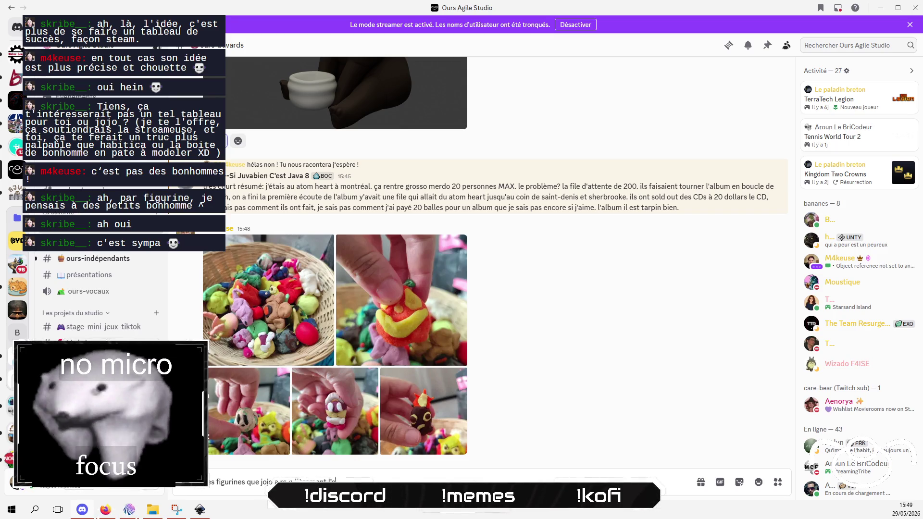
text(bsessi)
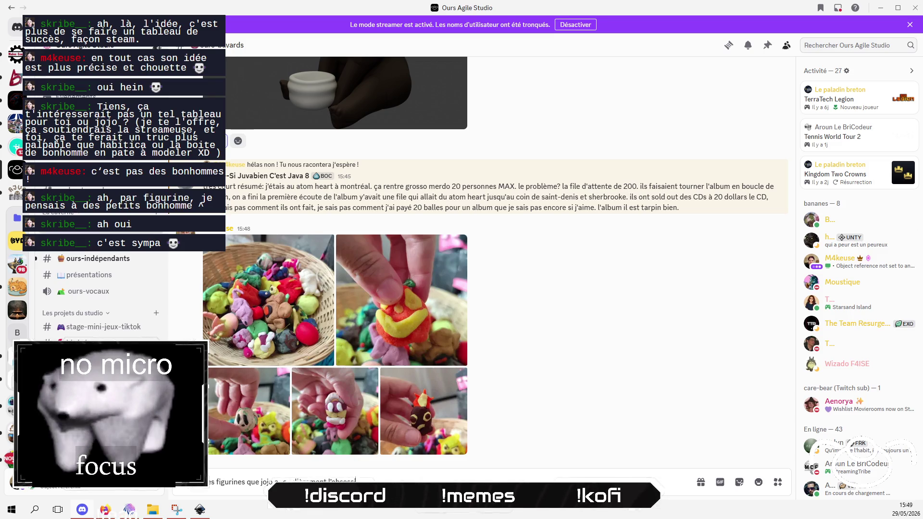
text(on dréer ^^)
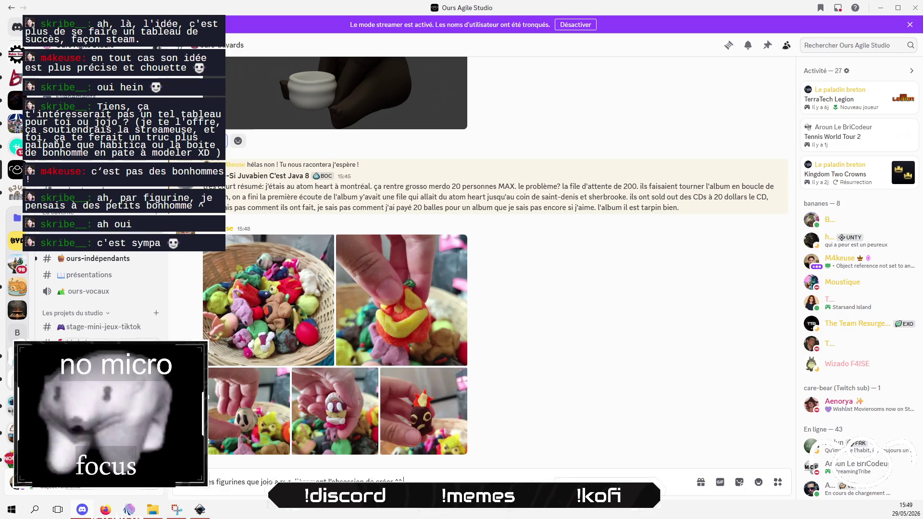
key(Return)
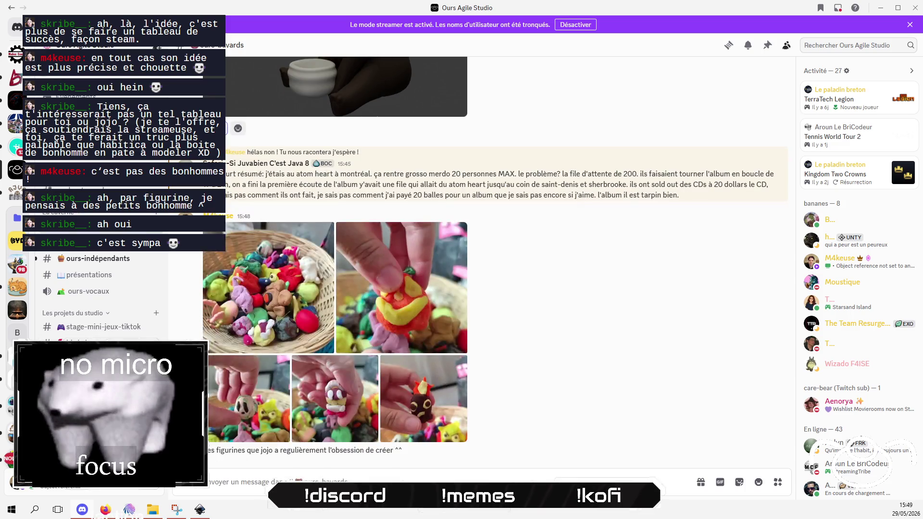
scroll(481, 337, up, 2)
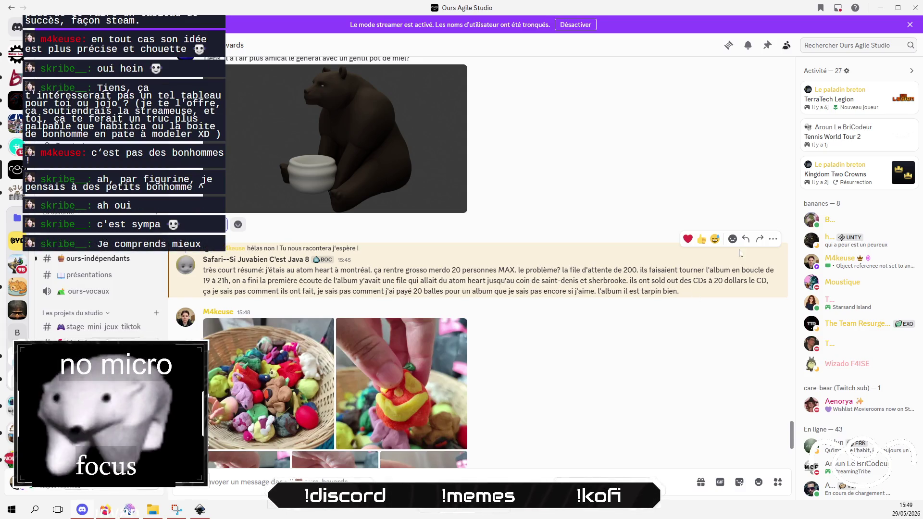
Step: React to the concert story message with the 😱 screaming face emoji
click(731, 238)
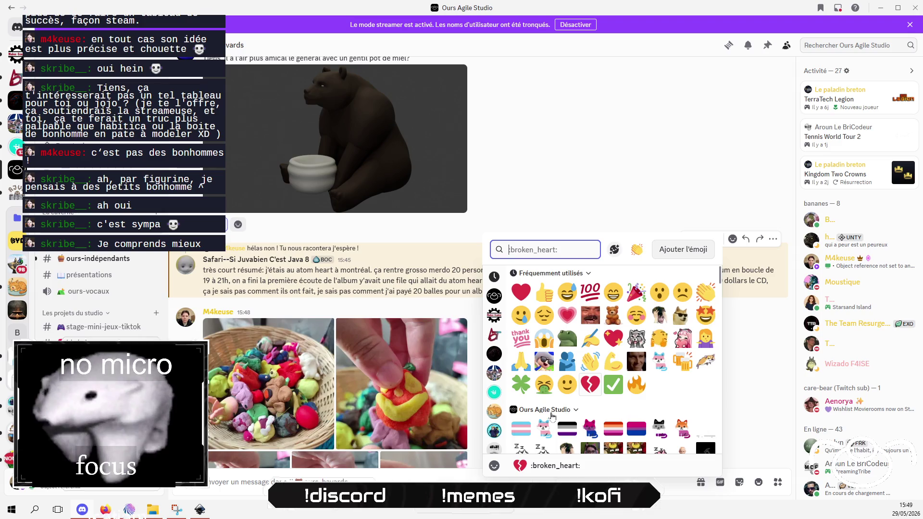
click(544, 339)
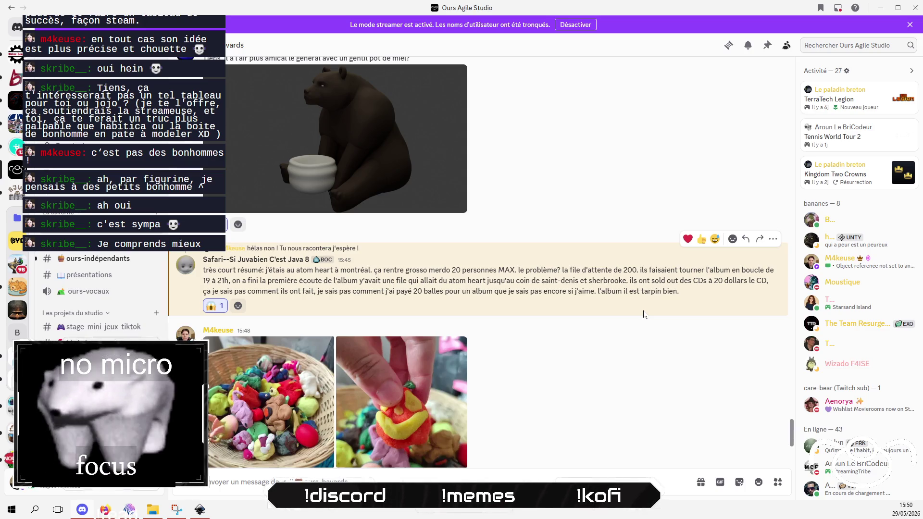
scroll(625, 317, down, 3)
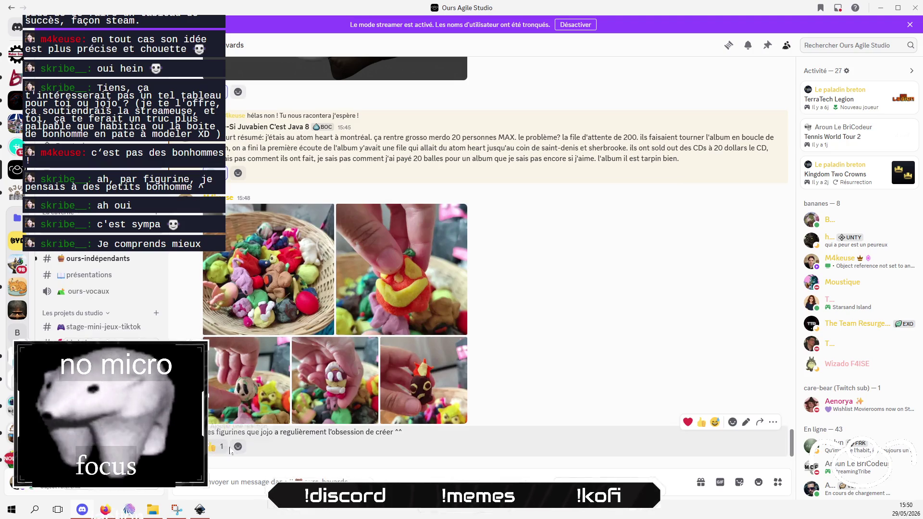
scroll(582, 307, up, 5)
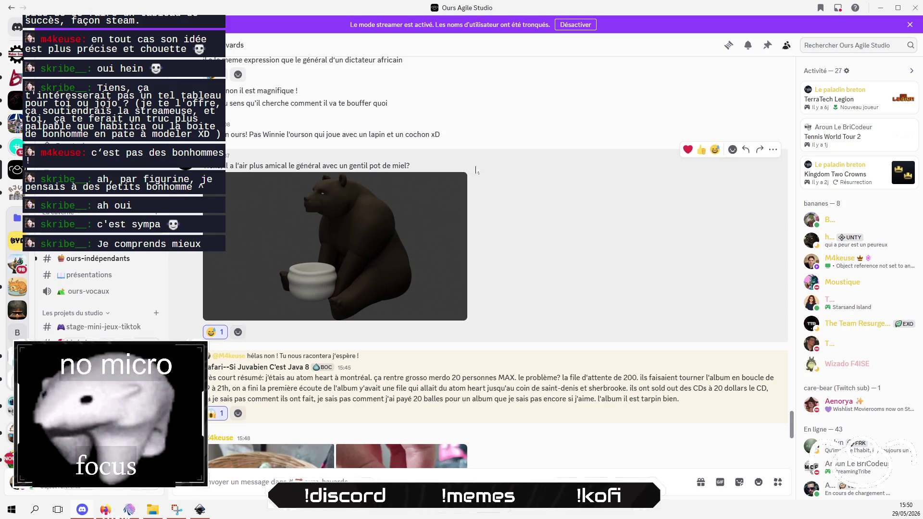
Step: Reply to the bear image about putting the next Malian president's head in the bowl, then view it full size
click(746, 149)
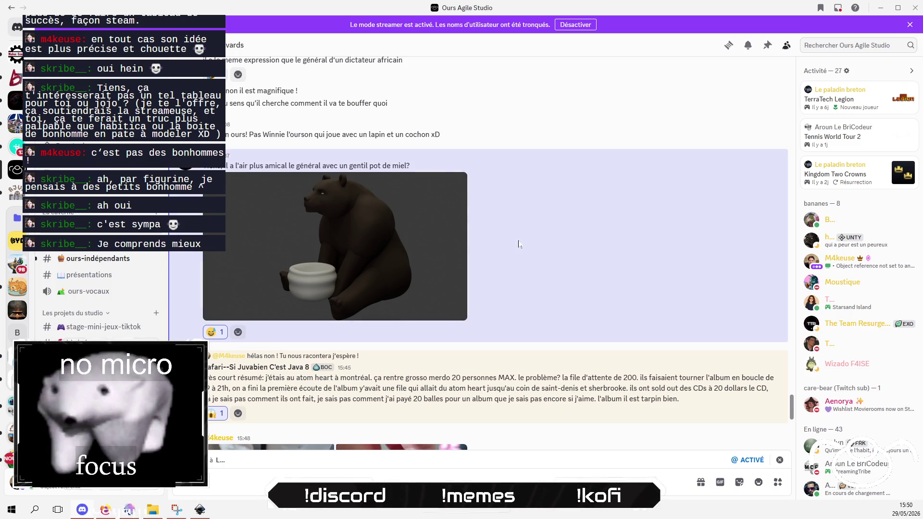
text(s'apprete à déposer la)
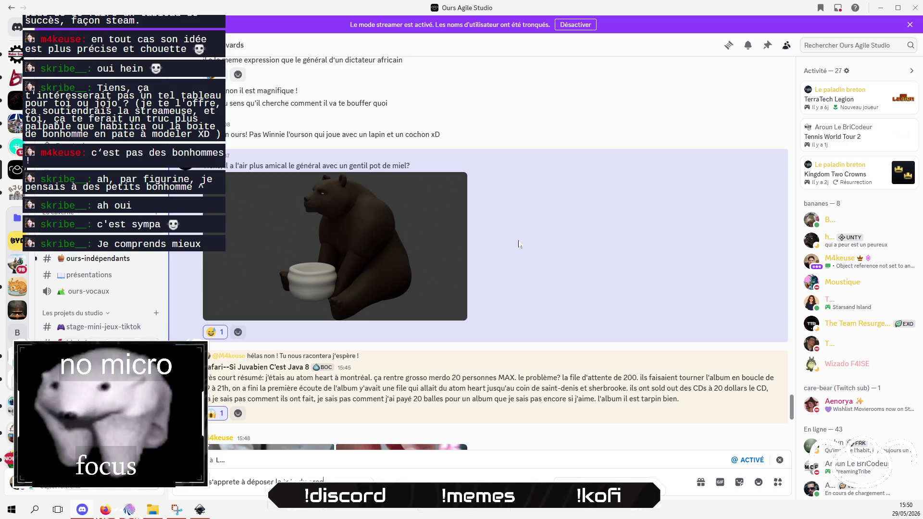
key(BackSpace)
key(BackSpace)
key(BackSpace)
text(r la tete du prochain p)
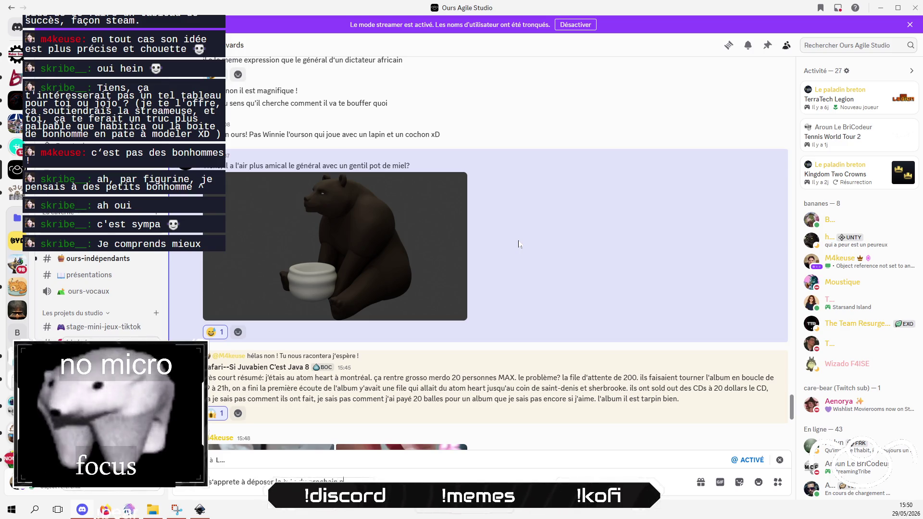
text(résident malien d)
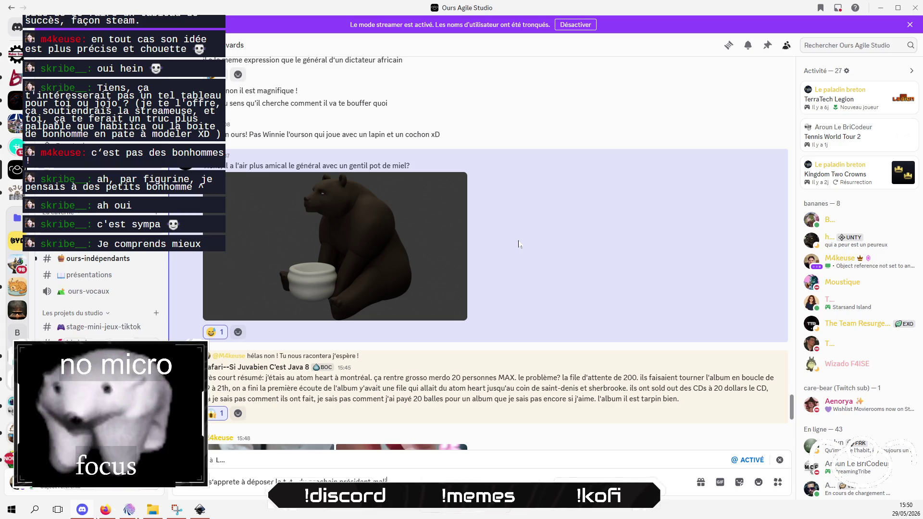
text(ans ce bol)
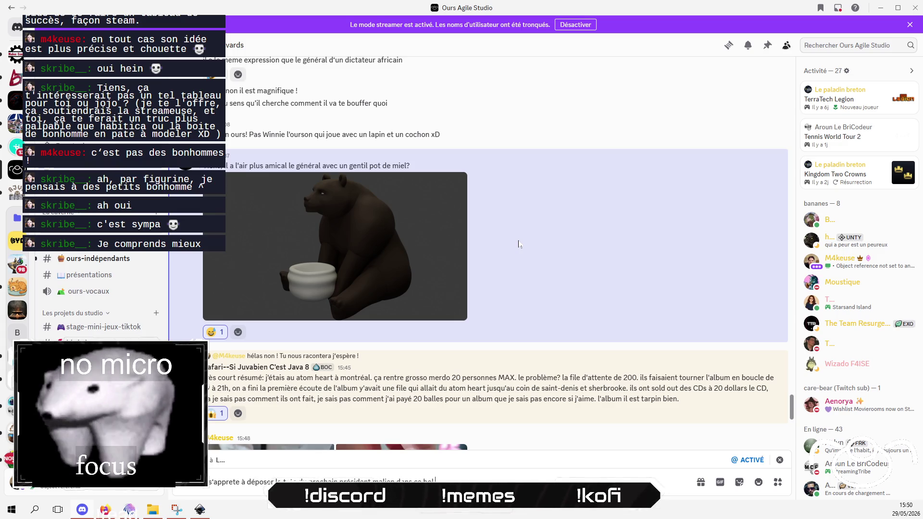
key(Return)
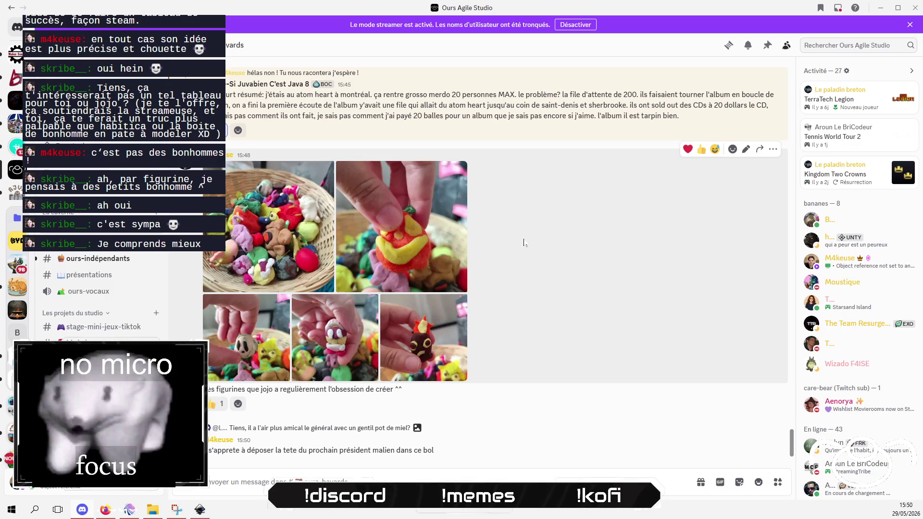
scroll(577, 442, up, 5)
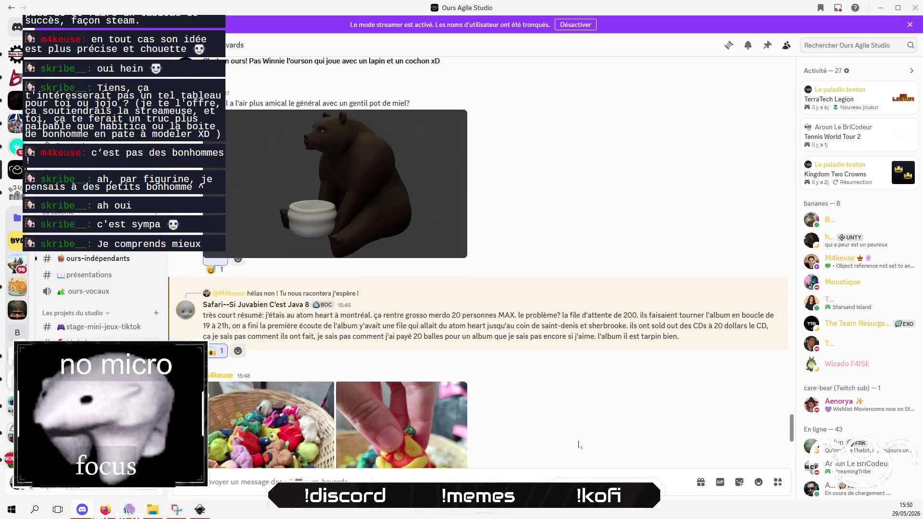
click(324, 331)
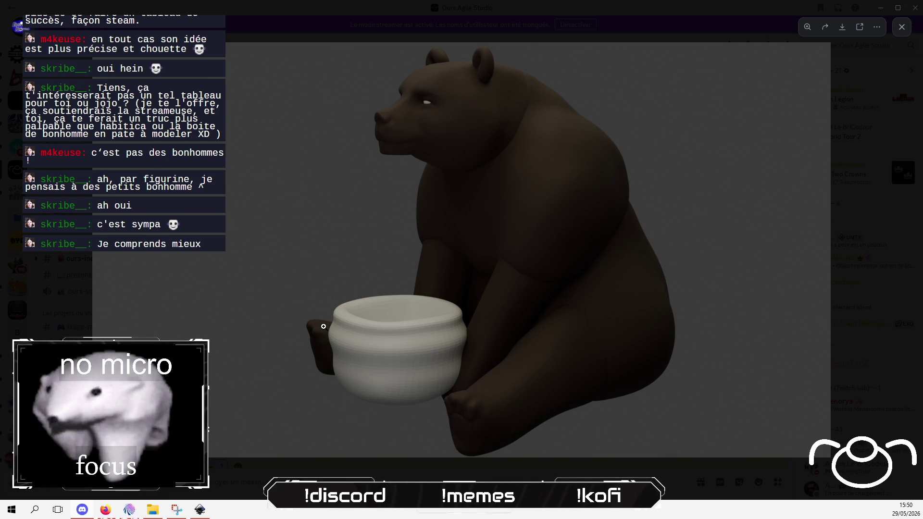
Step: Zoom into the full-size bear image to inspect its face and ears
click(129, 509)
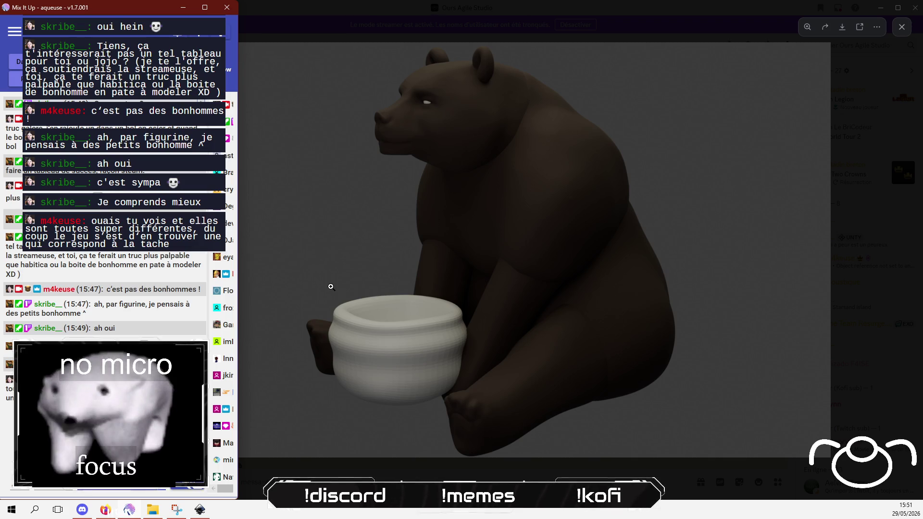
click(428, 251)
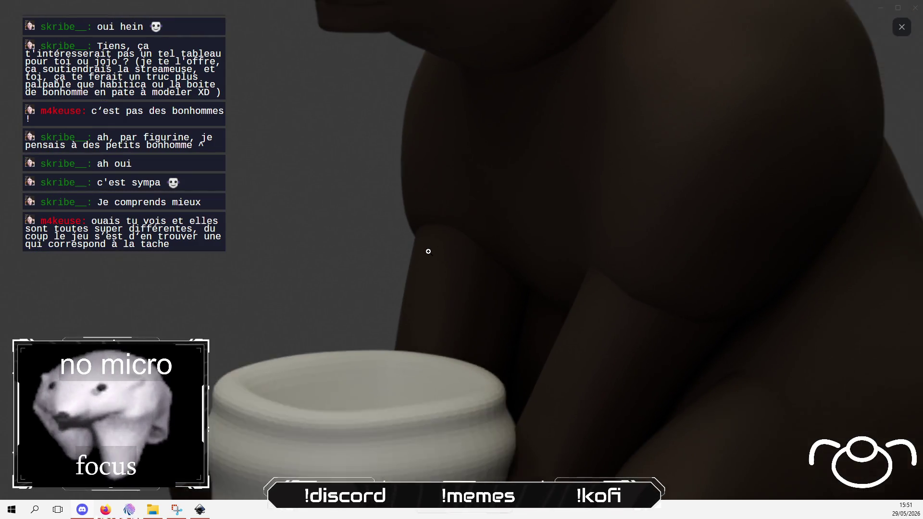
click(426, 249)
click(441, 105)
click(450, 93)
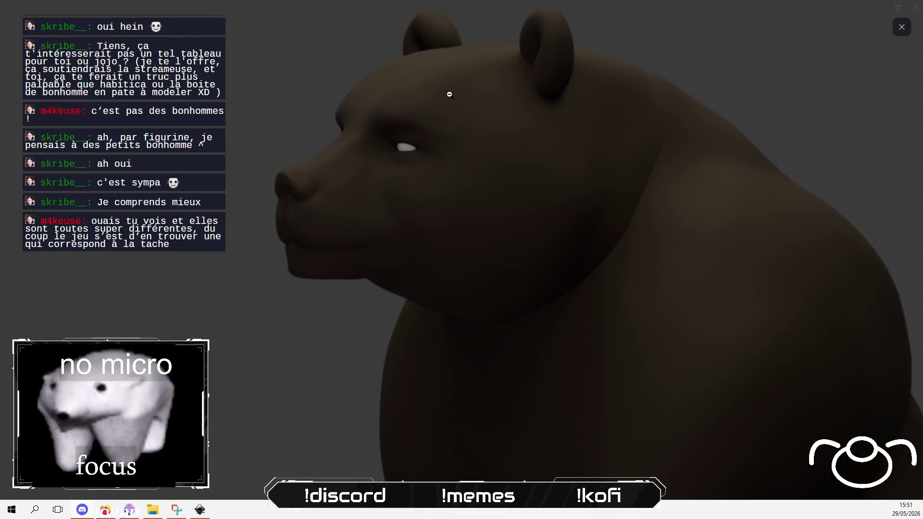
click(902, 27)
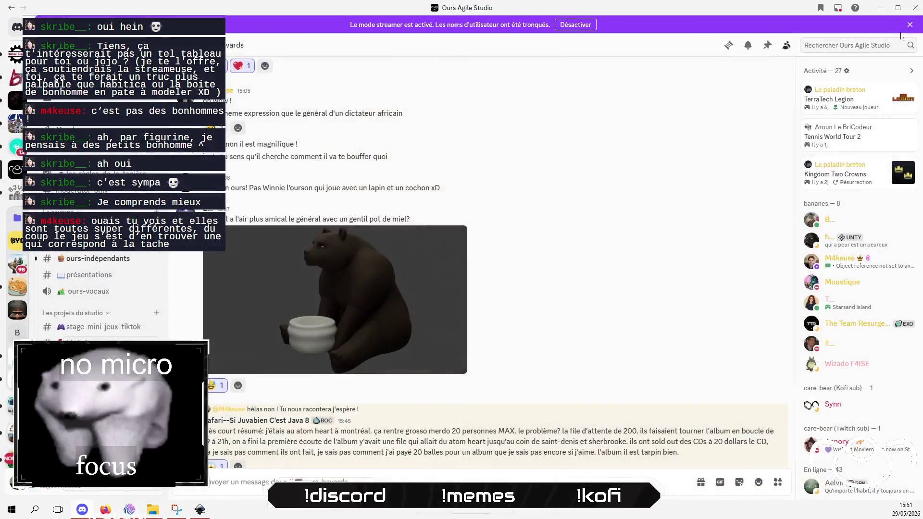
scroll(571, 380, down, 2)
scroll(571, 380, down, 6)
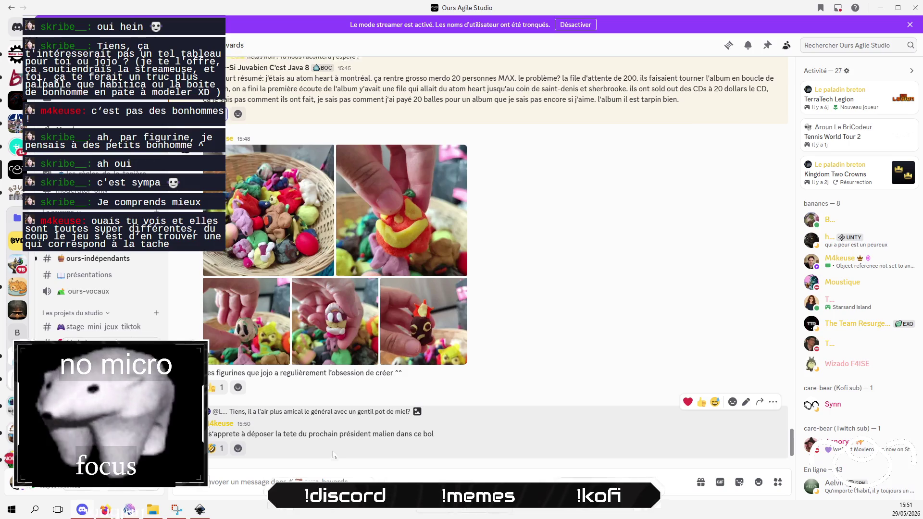
scroll(331, 457, up, 10)
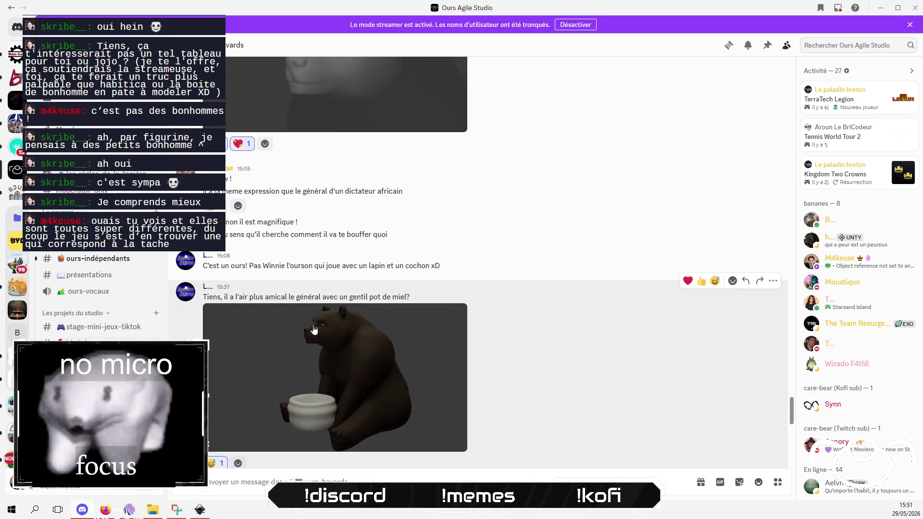
scroll(601, 380, up, 3)
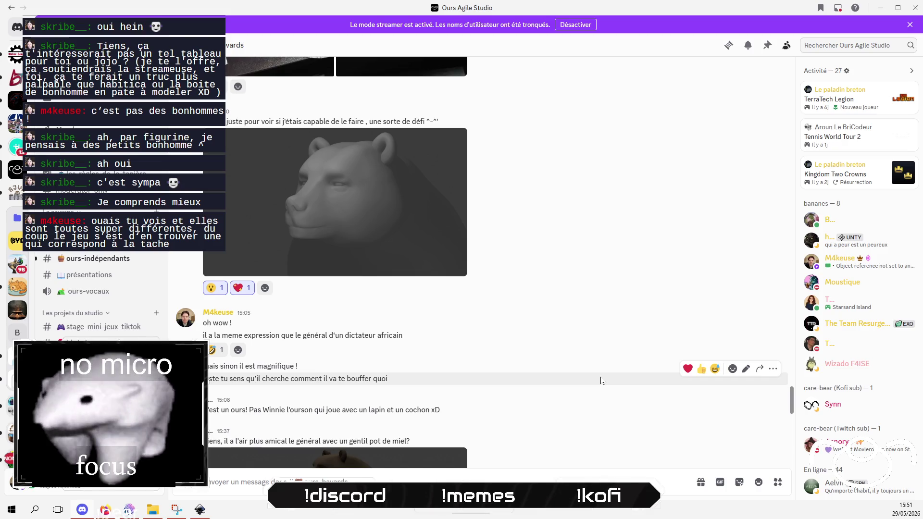
scroll(601, 380, down, 3)
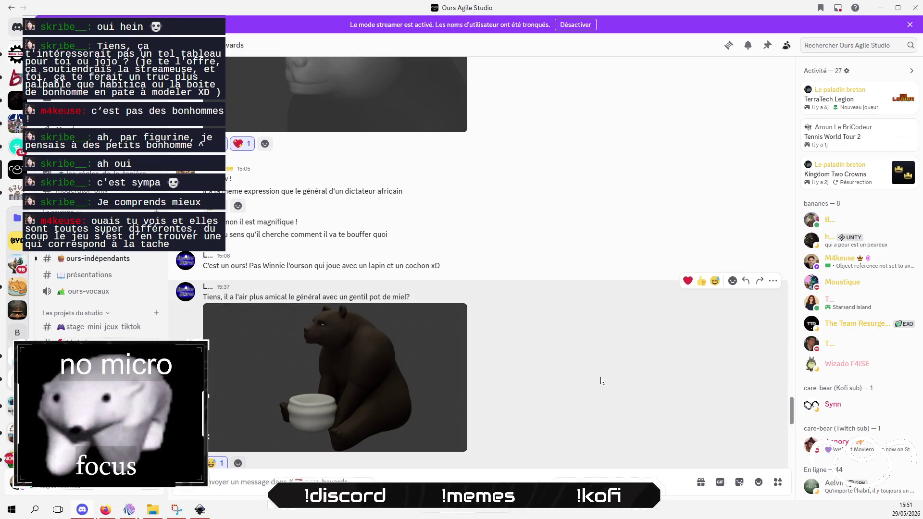
scroll(600, 380, down, 9)
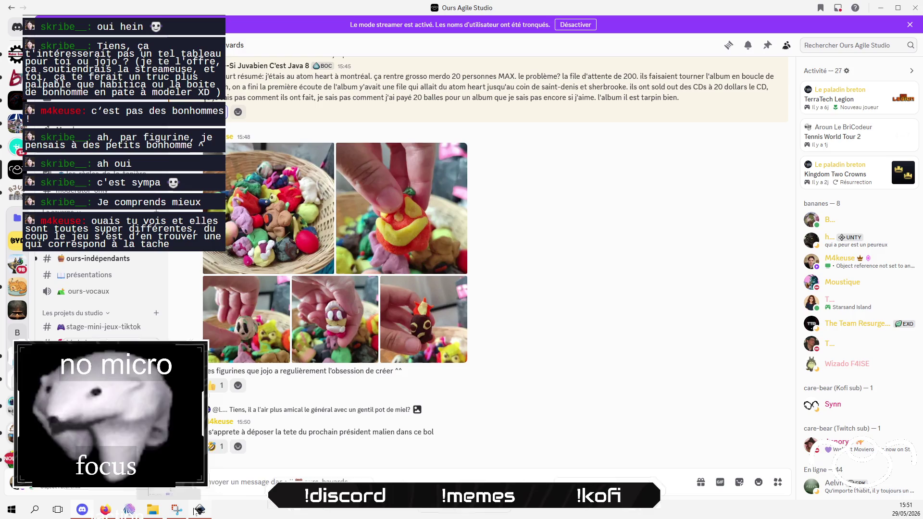
Step: Check the bear-logo gallery against the B62929/4D4DAF palette, then open a blank tab
click(102, 515)
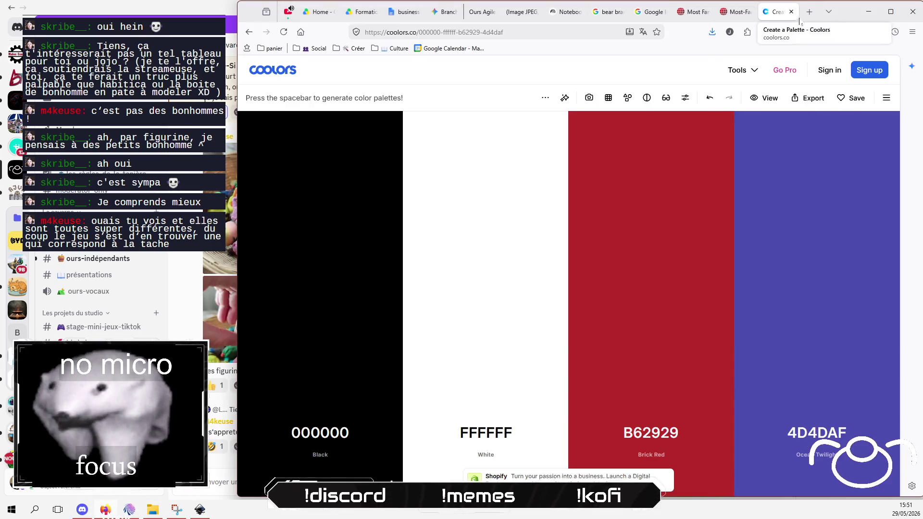
click(738, 13)
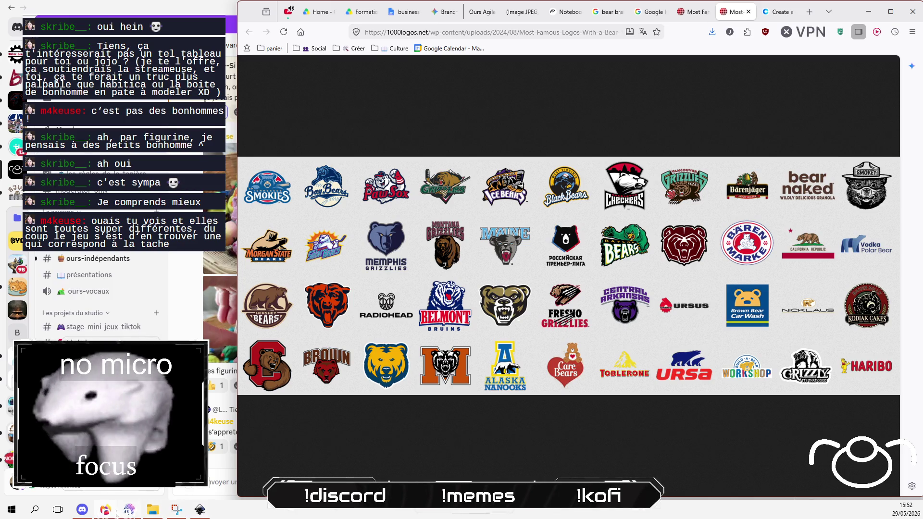
click(95, 514)
click(95, 514)
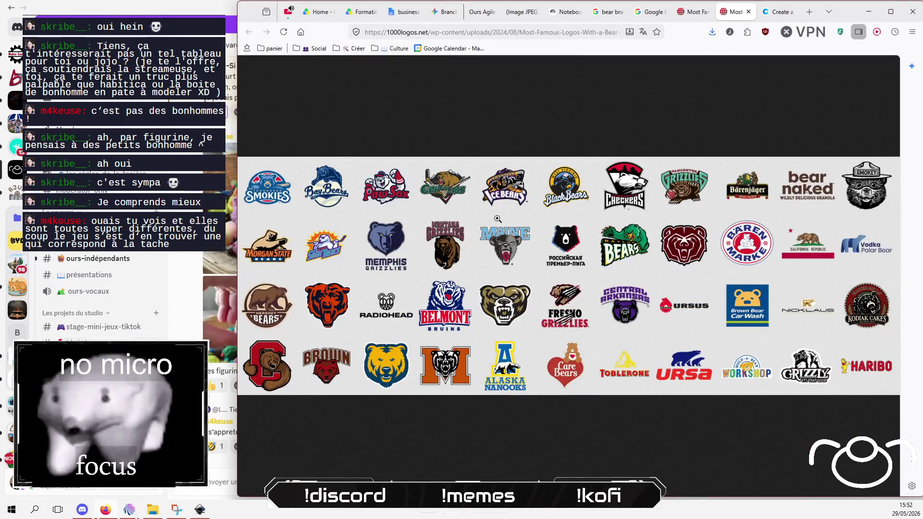
click(778, 12)
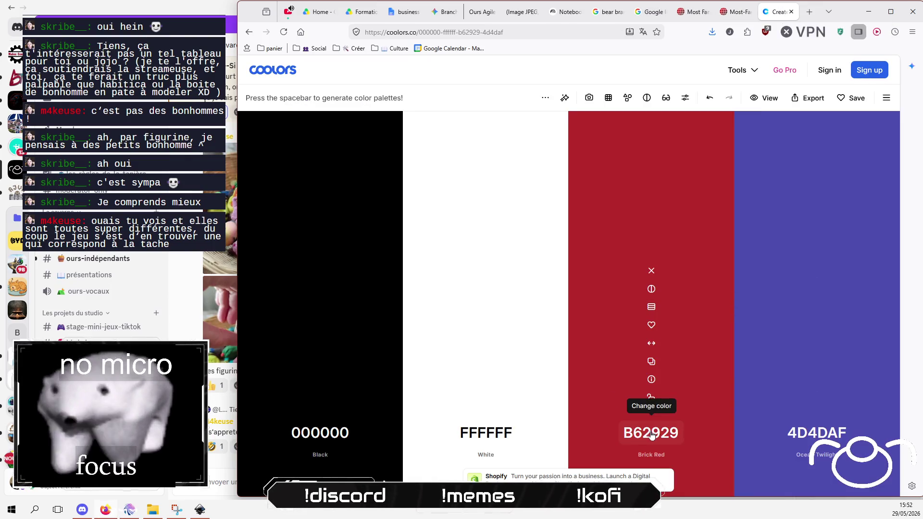
click(810, 12)
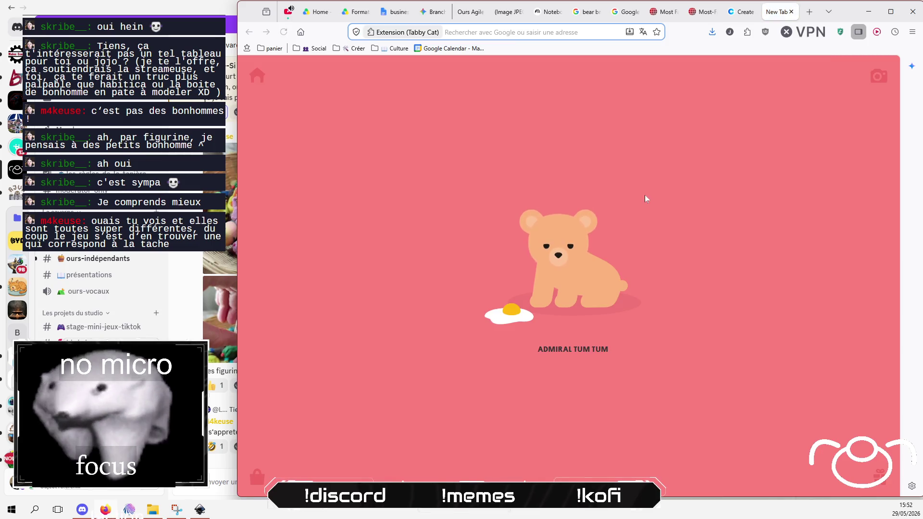
Step: Search 'oxford', visit the University of Oxford homepage, then return to the Coolors tab
text(oxford)
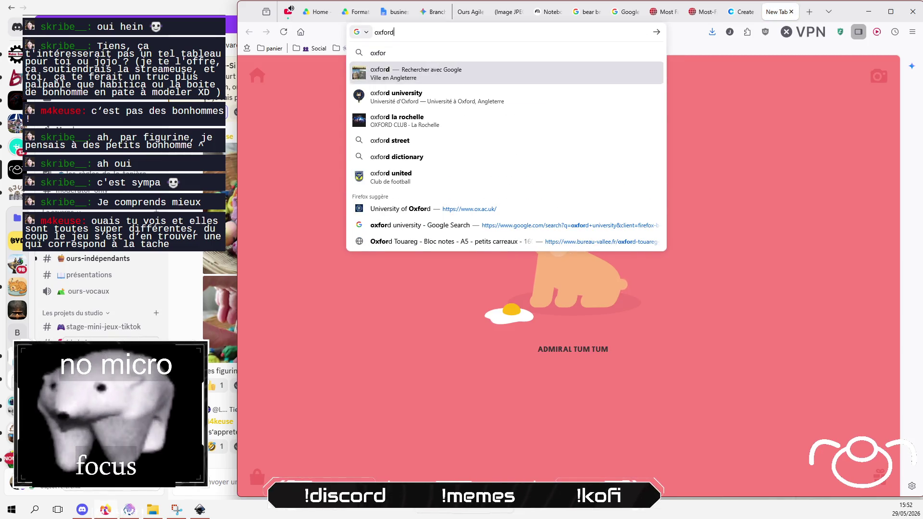
key(Return)
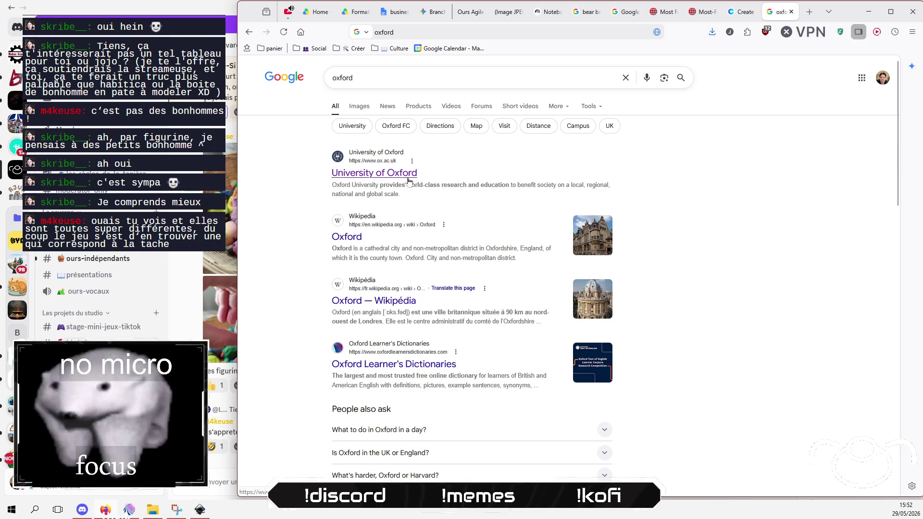
click(409, 180)
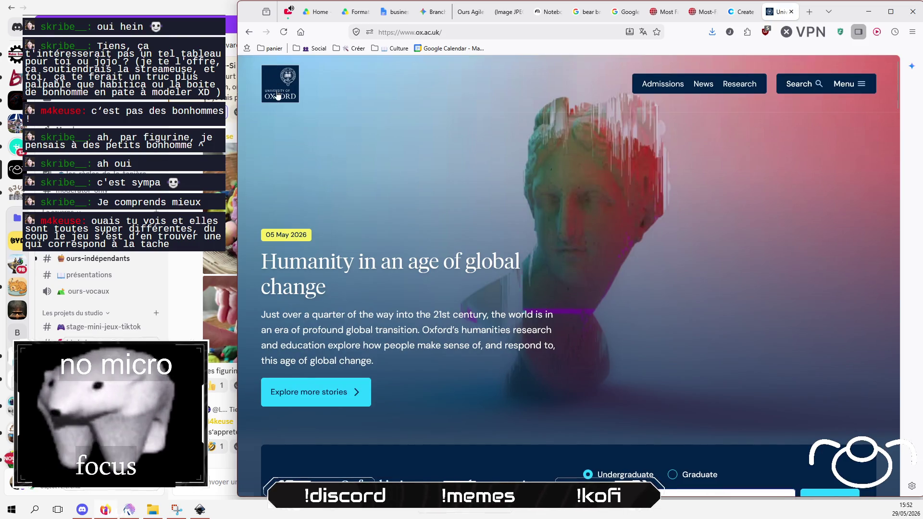
click(248, 31)
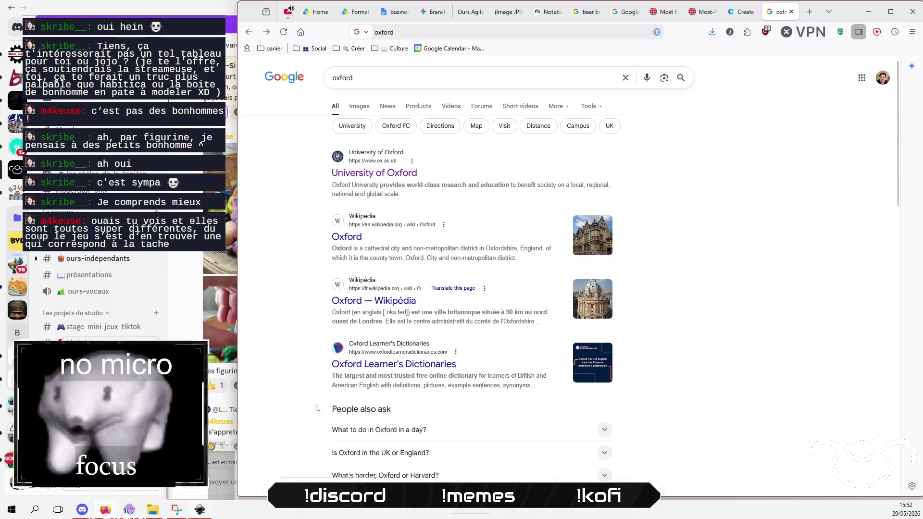
click(743, 15)
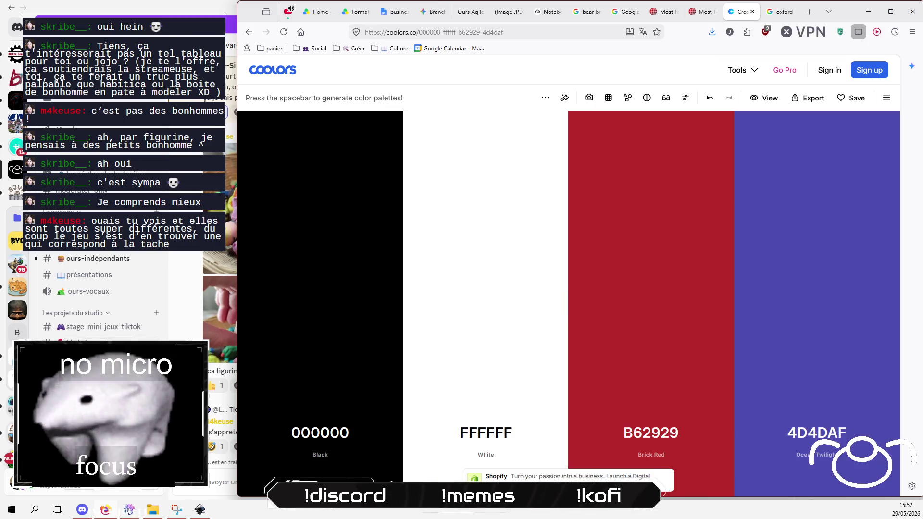
Step: Pan the Inkscape canvas around the bear logo, then cycle through Discord, Mix It Up and Coolors
click(104, 510)
click(200, 510)
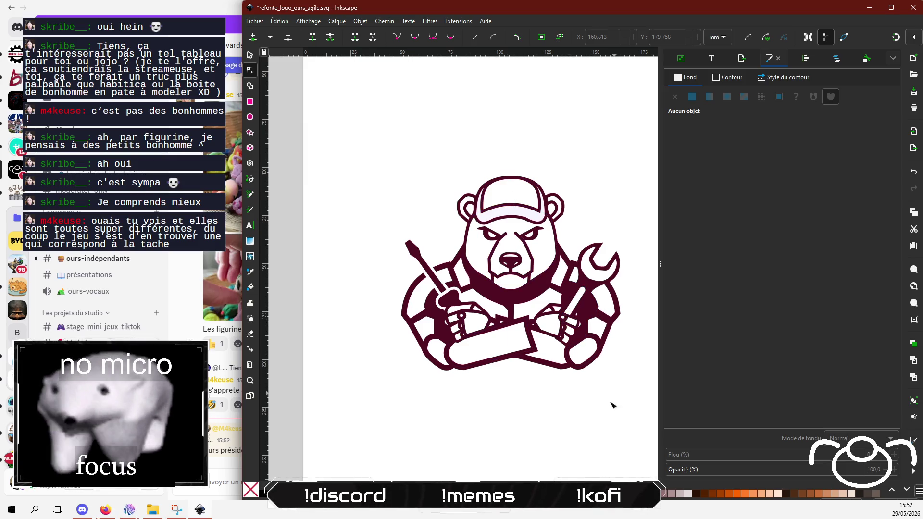
drag(612, 403, 554, 397)
drag(603, 353, 614, 344)
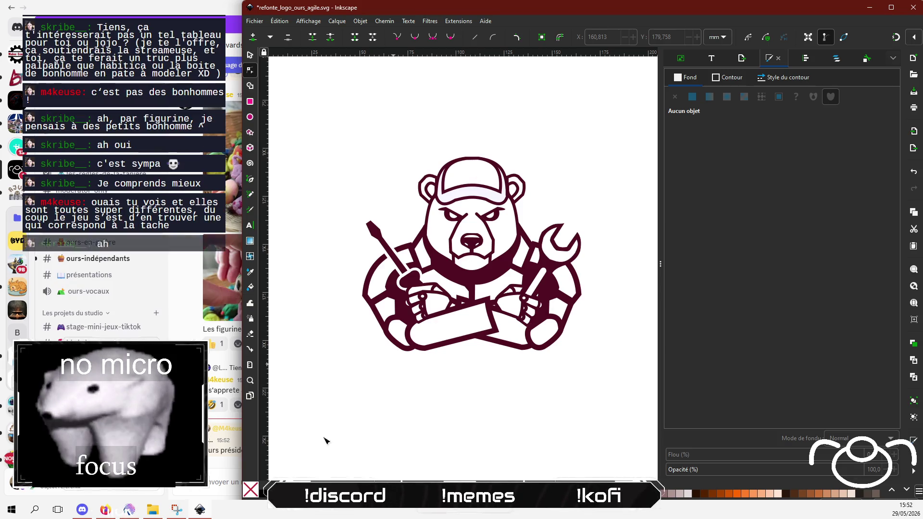
click(82, 510)
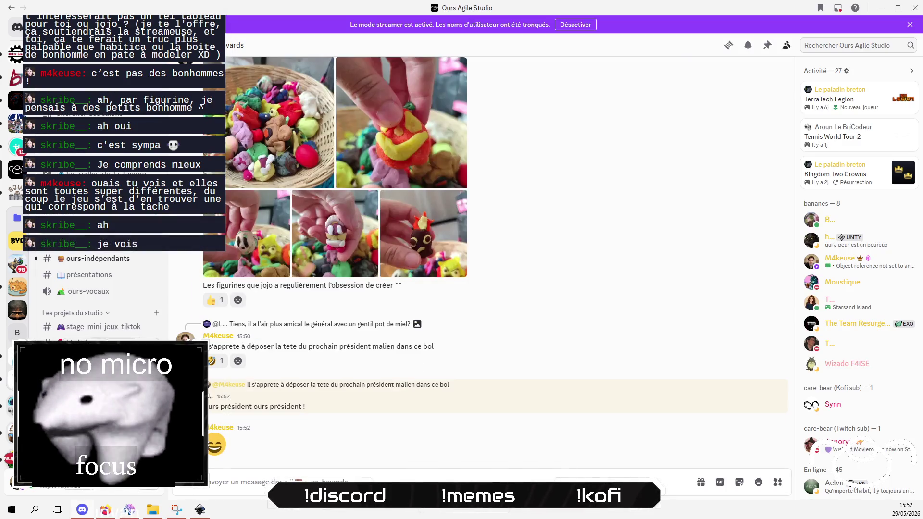
click(129, 510)
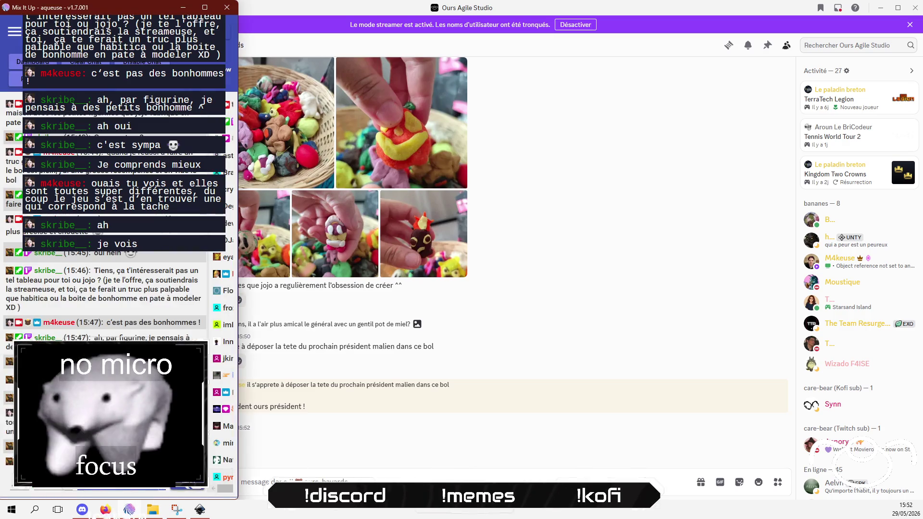
click(106, 509)
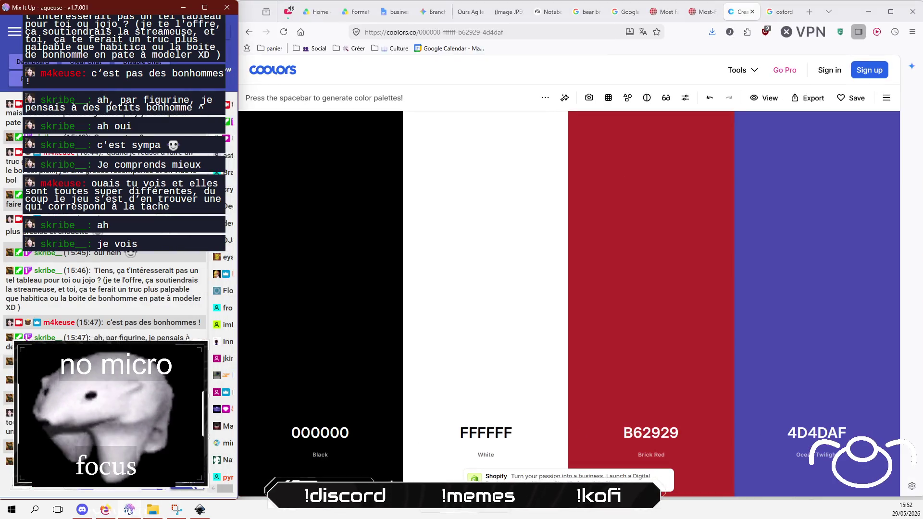
Step: Bring refonte_logo_ours_agile.svg in Inkscape to the front, showing the burgundy bear-mechanic logo
click(198, 511)
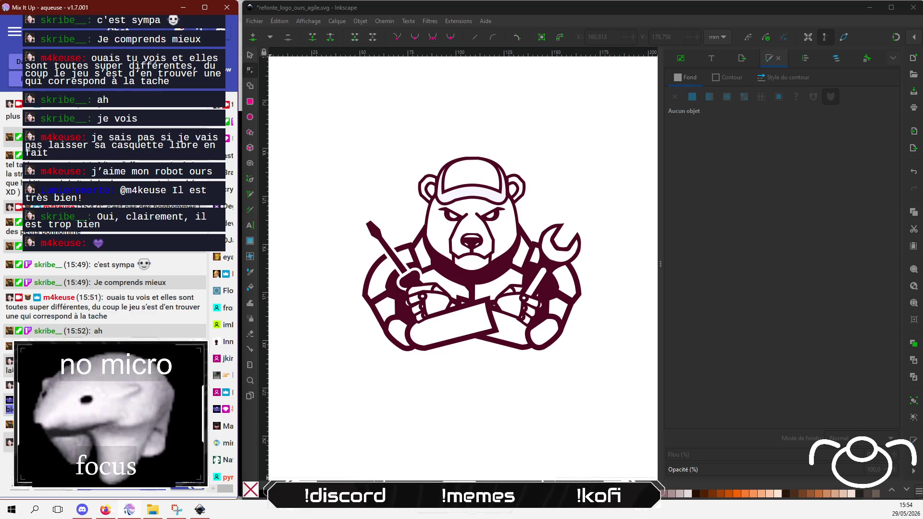
Step: Save refonte_logo_ours_agile.svg with Ctrl+S and return to the Coolors palette in Firefox
scroll(561, 257, up, 3)
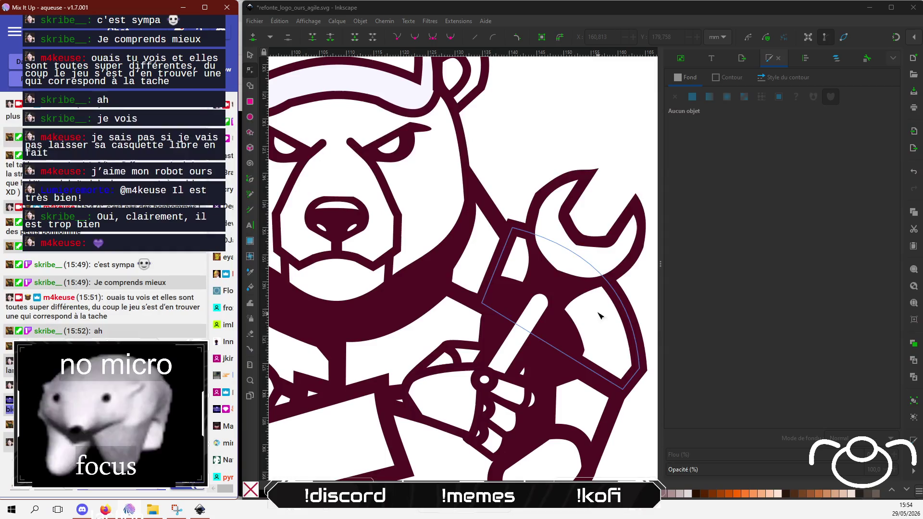
scroll(599, 316, down, 3)
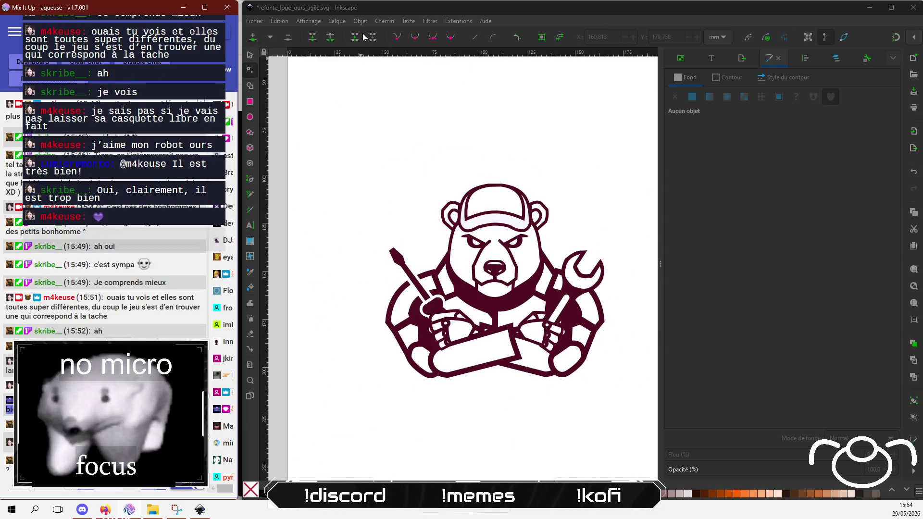
click(365, 12)
key(ctrl+s)
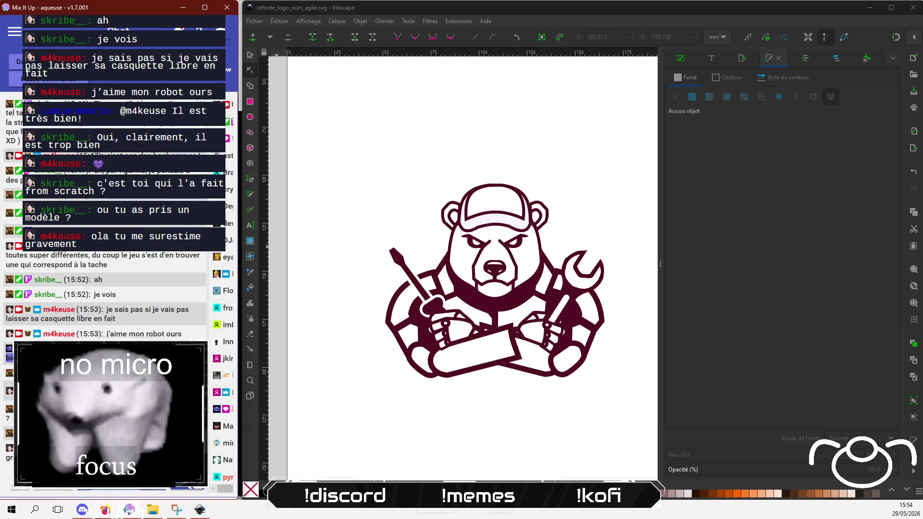
key(alt+Tab)
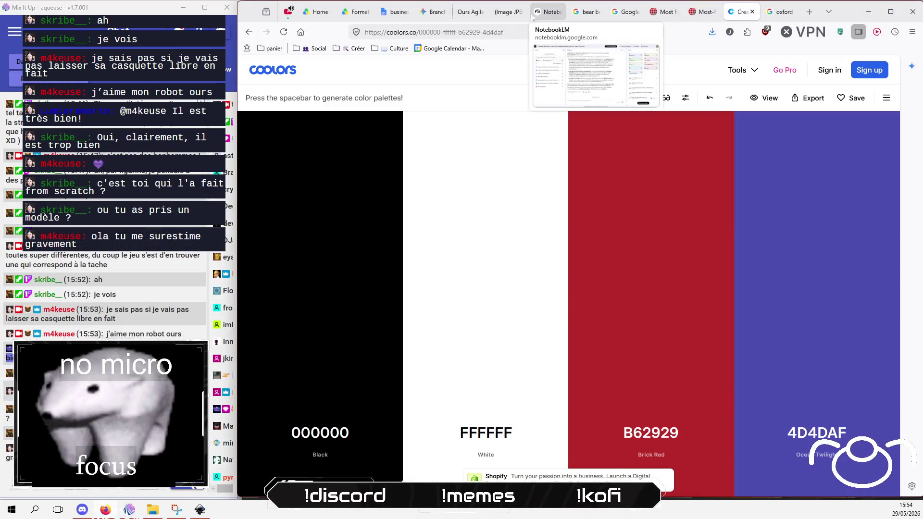
Step: Open the Ours Agile tab and scroll Gemini to the black-and-white mecha bear logo
click(465, 13)
scroll(454, 268, down, 10)
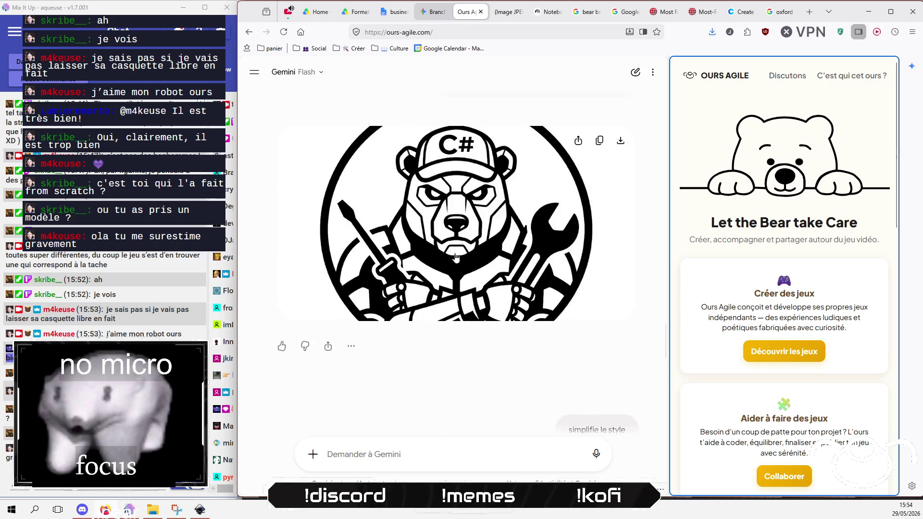
scroll(453, 268, down, 15)
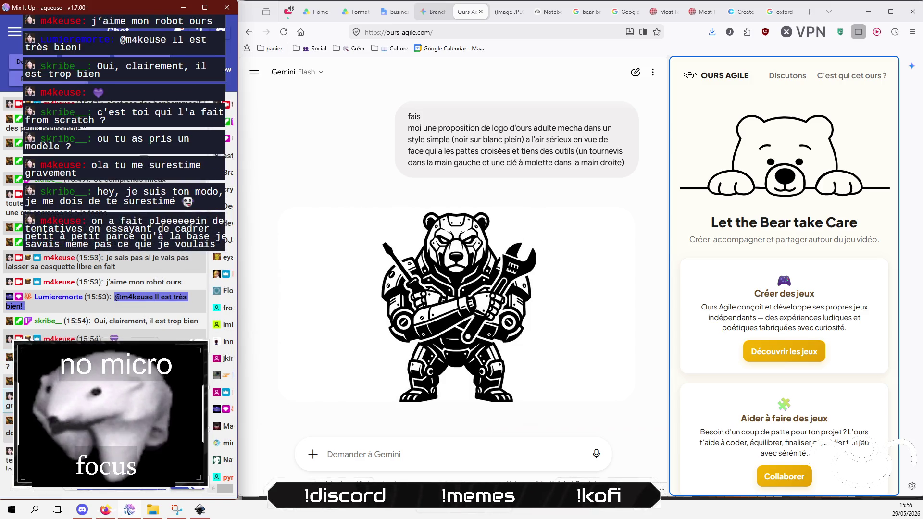
Step: Reply '^^ <3' to the moderator's message in the OBS Studio stream chat
key(alt+Tab)
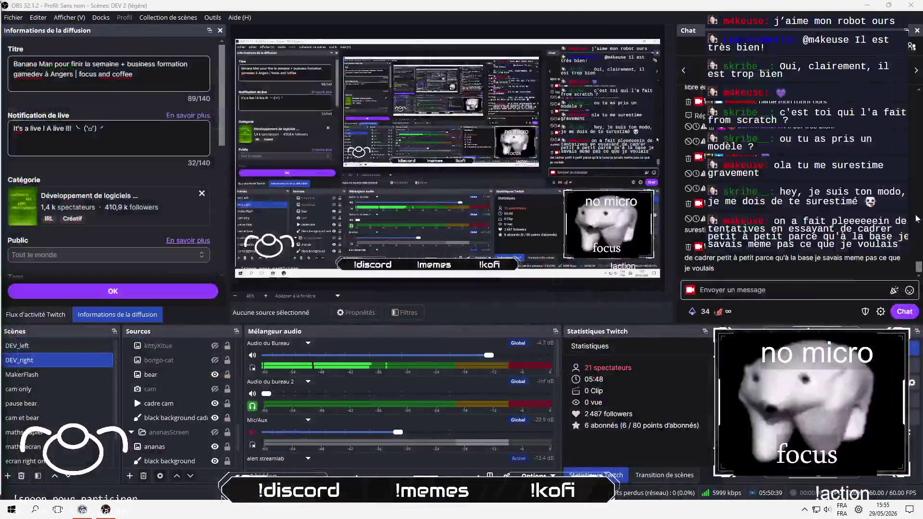
click(912, 204)
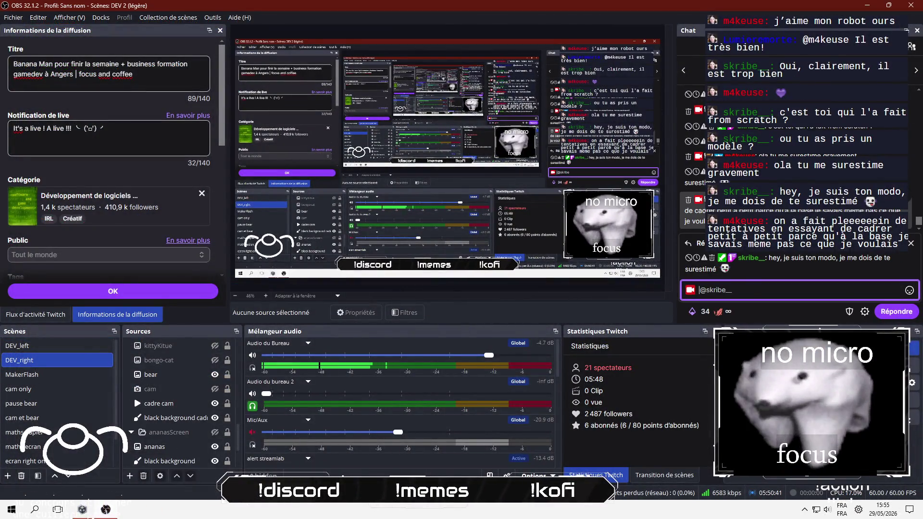
text('^^ <)
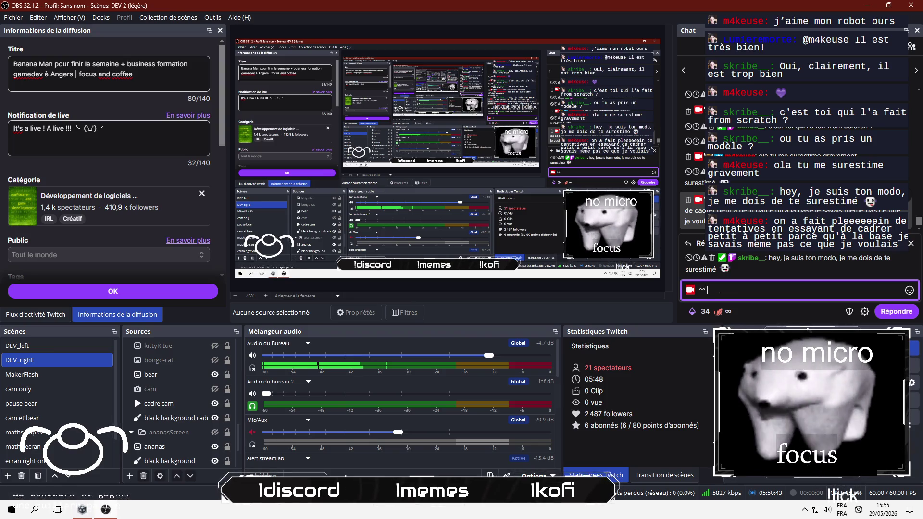
text(3)
key(Return)
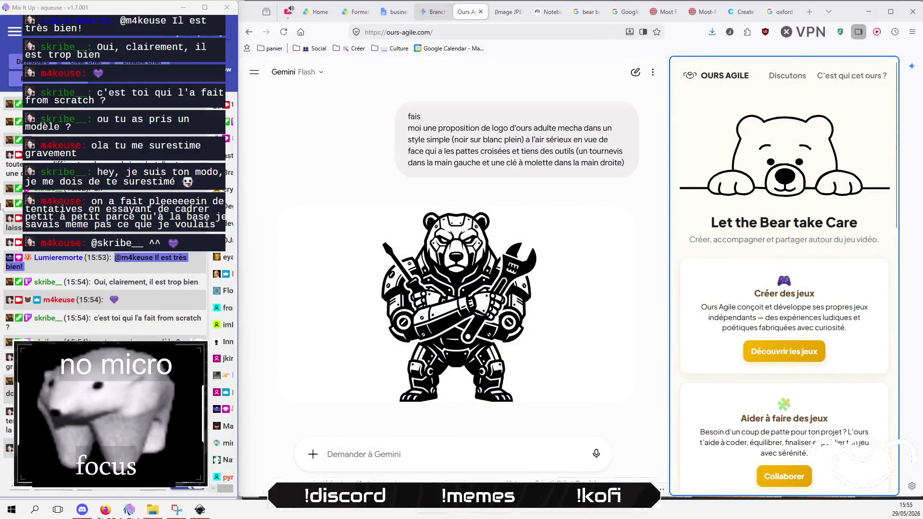
Step: Open the logo proposal conversation from Gemini's conversation list and scroll up through it
click(255, 73)
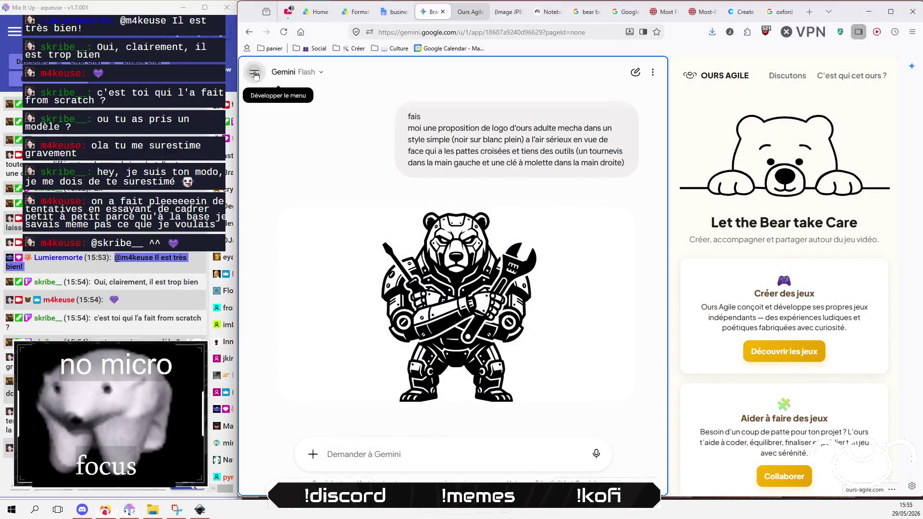
click(255, 74)
click(321, 260)
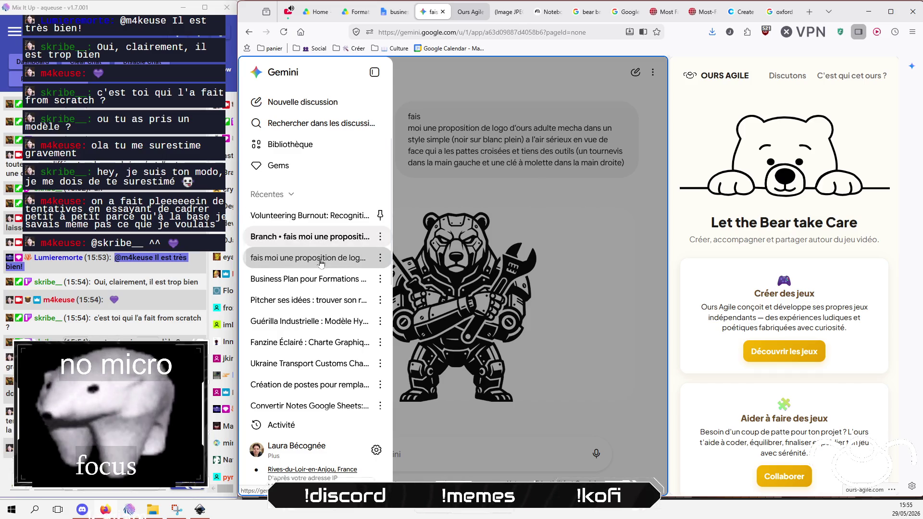
scroll(329, 298, up, 10)
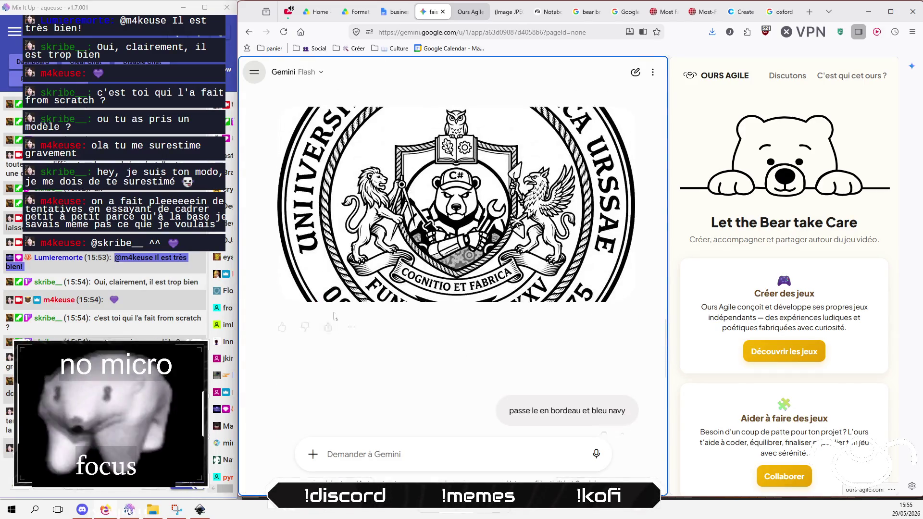
scroll(331, 310, up, 15)
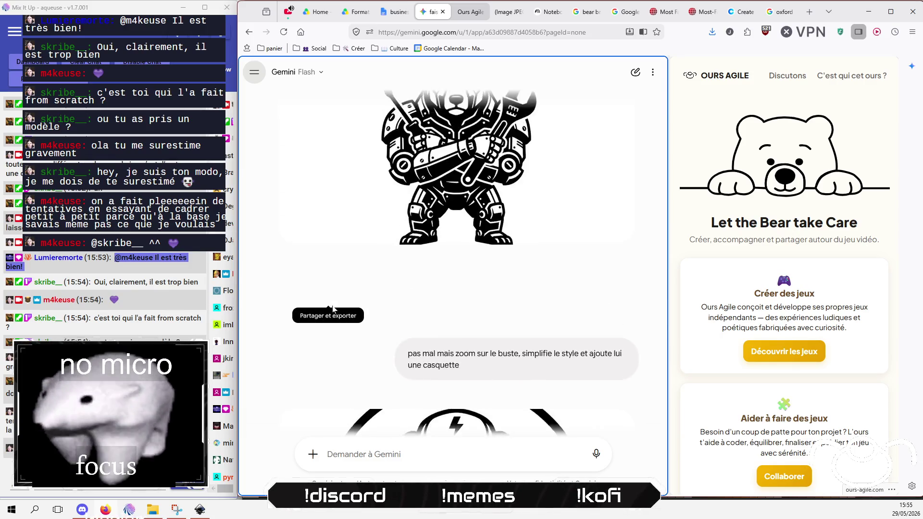
Step: Switch to the business plan conversation in Gemini and scroll down through it
click(255, 73)
click(318, 284)
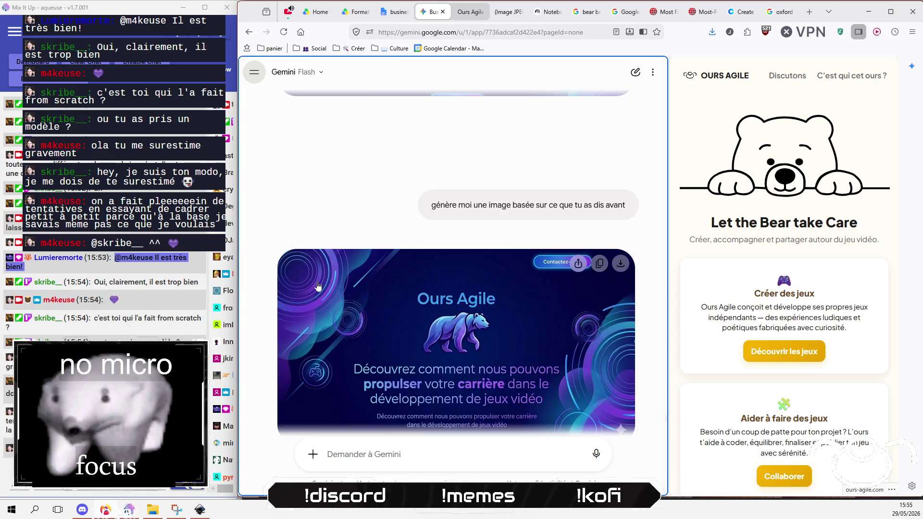
scroll(313, 299, down, 5)
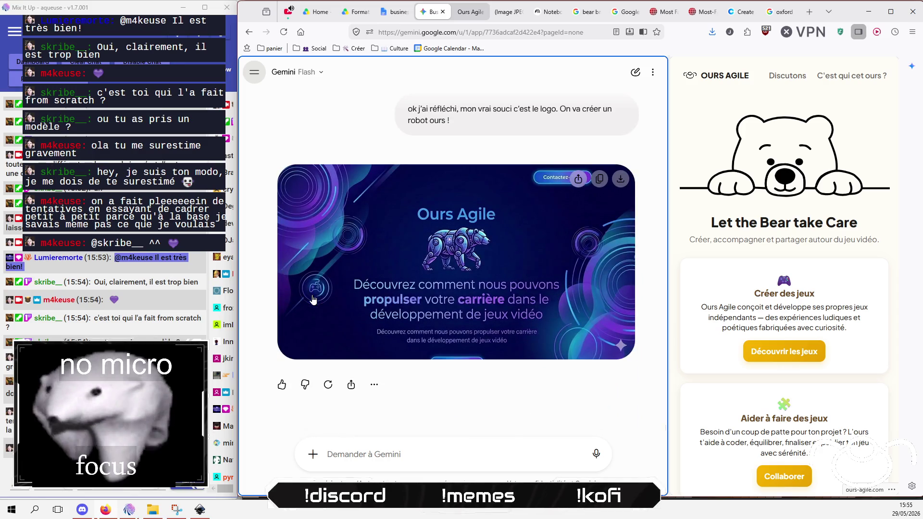
scroll(313, 299, down, 15)
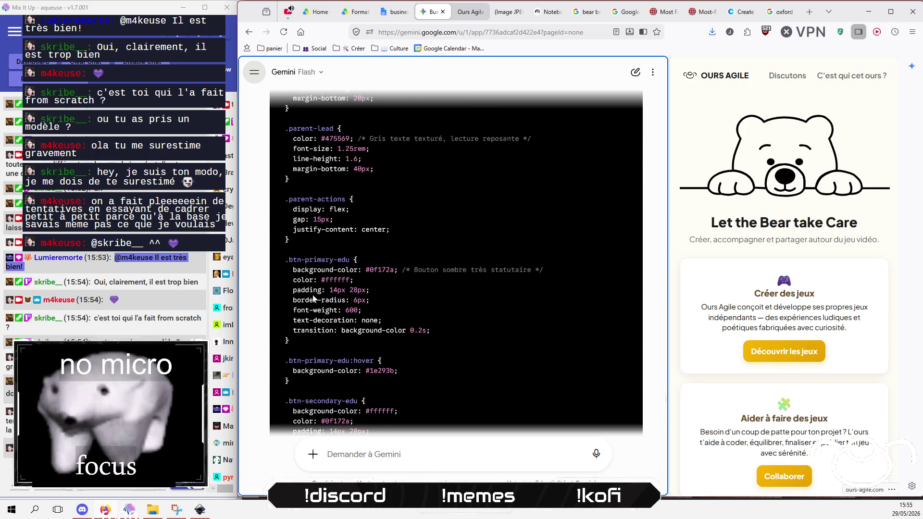
scroll(313, 299, down, 20)
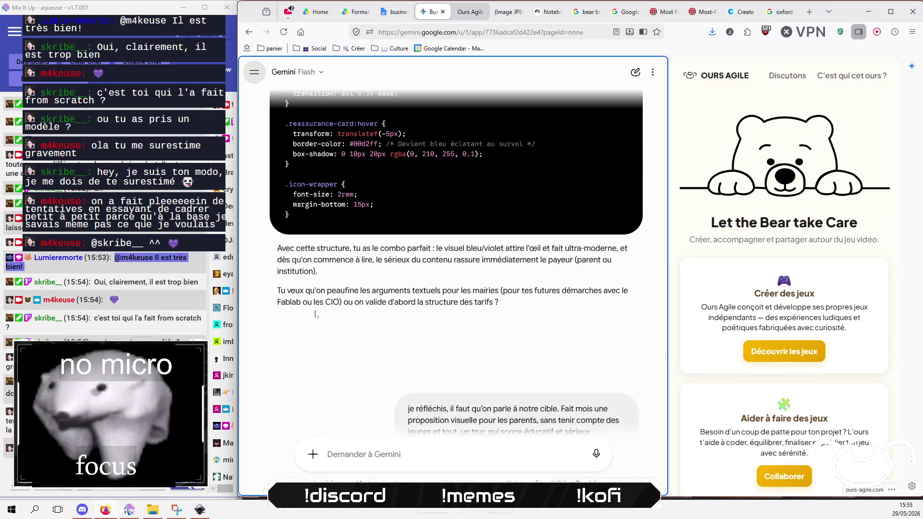
Step: Reach the answer on reassuring parents and town halls, then widen and activate the Ours Agile pane
scroll(317, 315, up, 20)
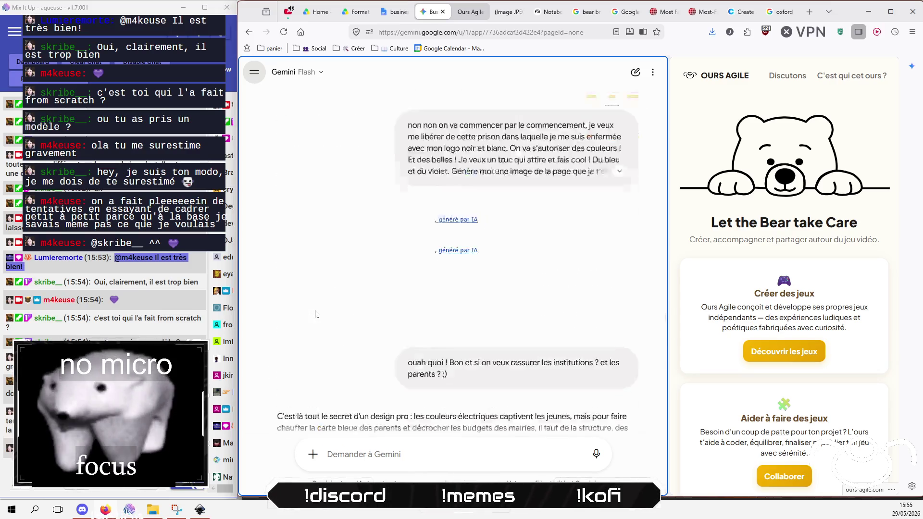
scroll(317, 315, down, 10)
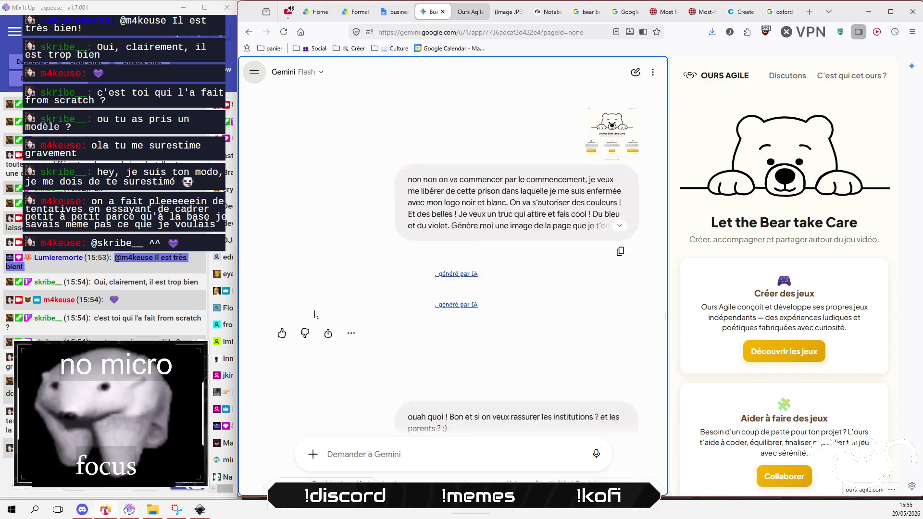
scroll(315, 315, down, 15)
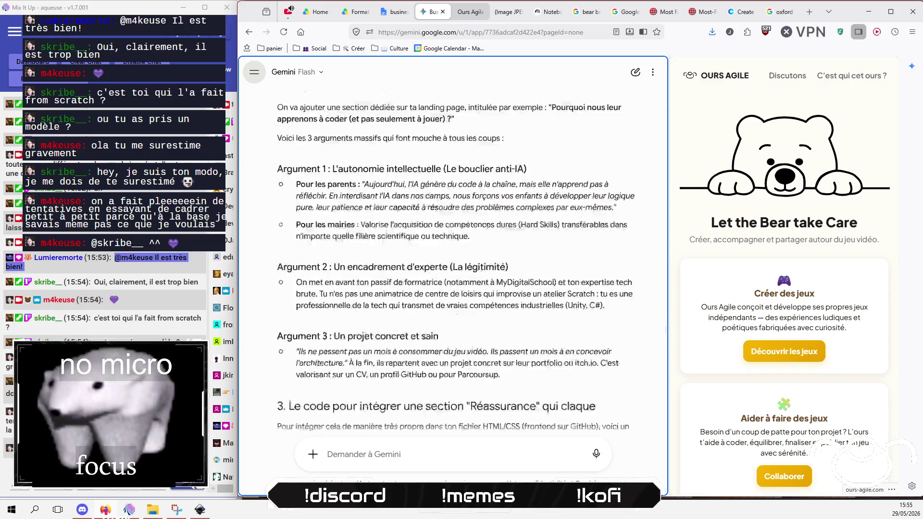
drag(667, 139, 511, 171)
click(666, 174)
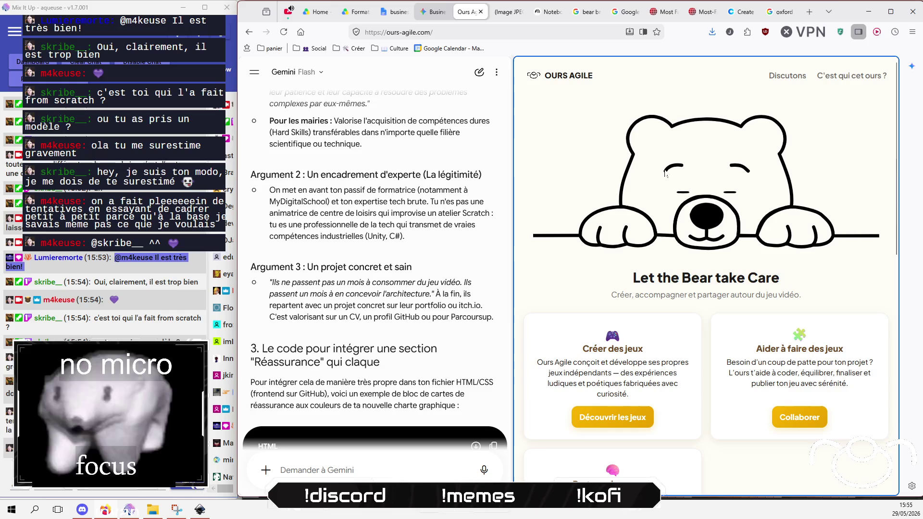
Step: Open the University of Oxford homepage from the oxford results, browse it, then close the tab
click(777, 12)
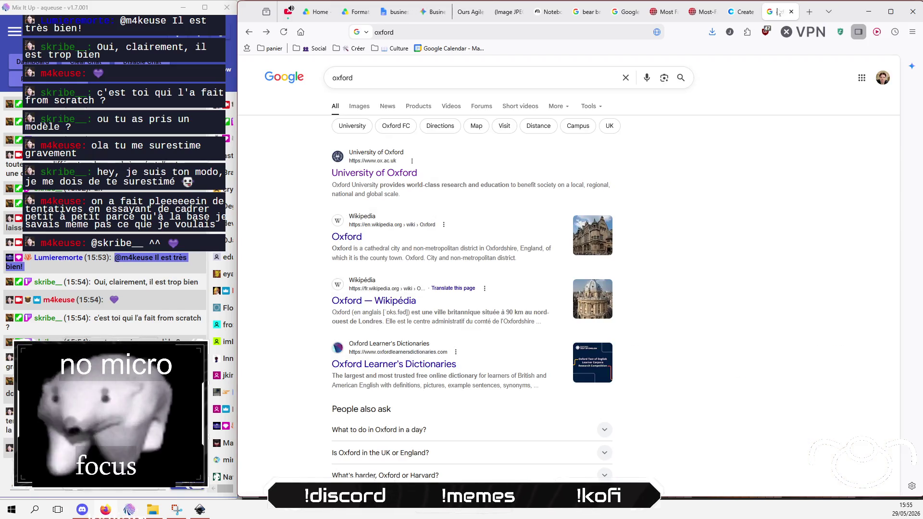
click(380, 173)
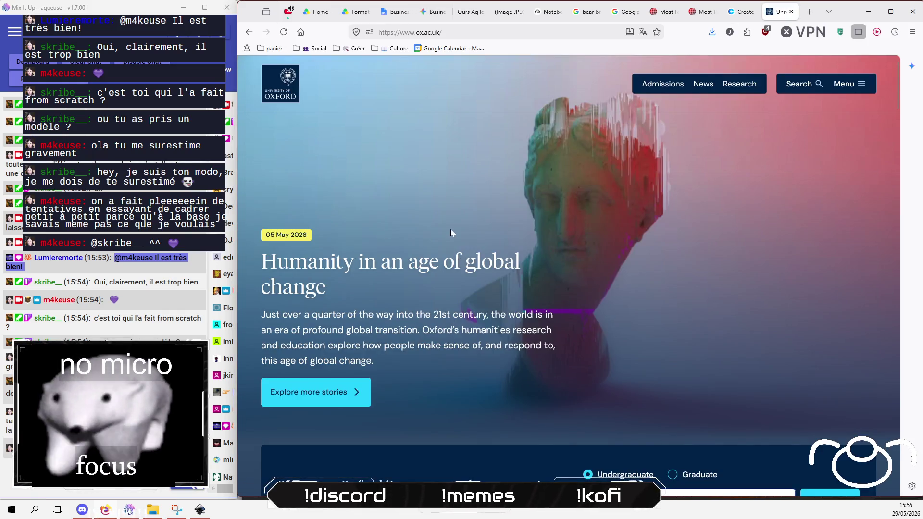
scroll(549, 310, down, 5)
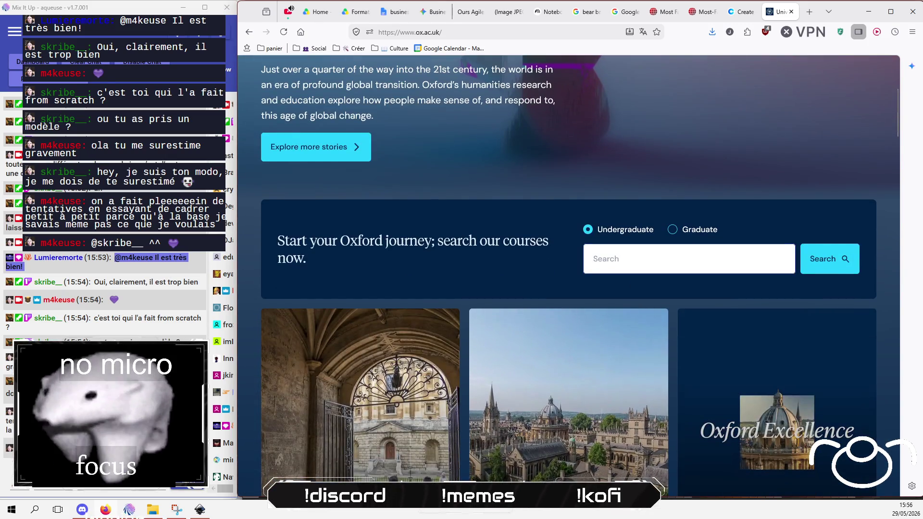
scroll(378, 352, down, 6)
scroll(378, 347, up, 11)
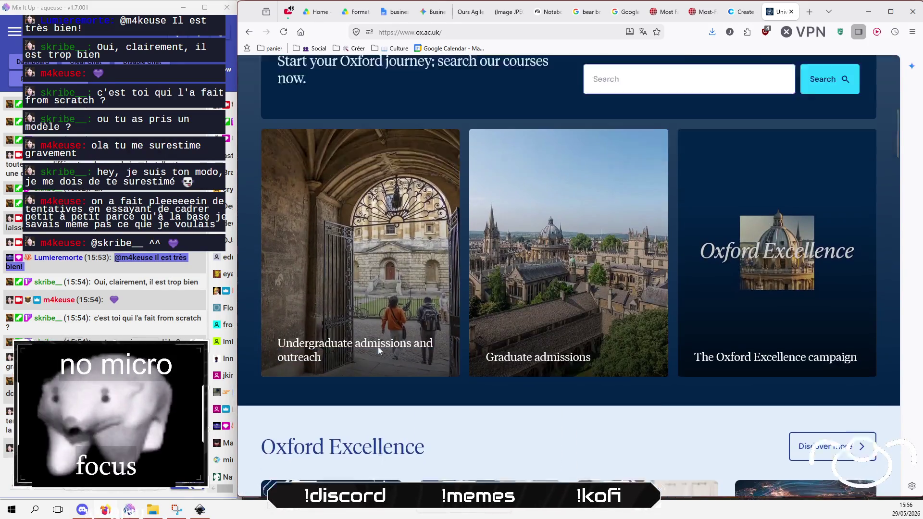
key(ctrl+w)
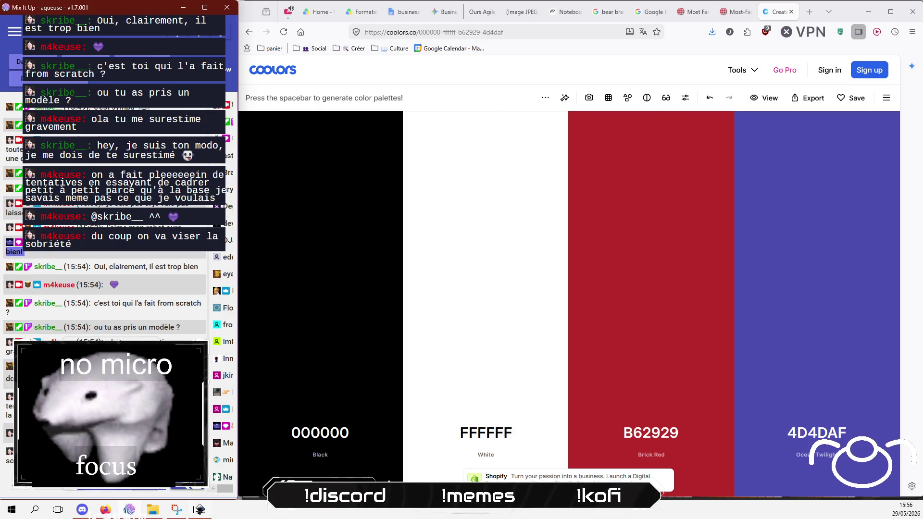
Step: Darken the fourth Coolors colour from 4D4DAF to deep navy 0C0C8E in its picker
click(201, 510)
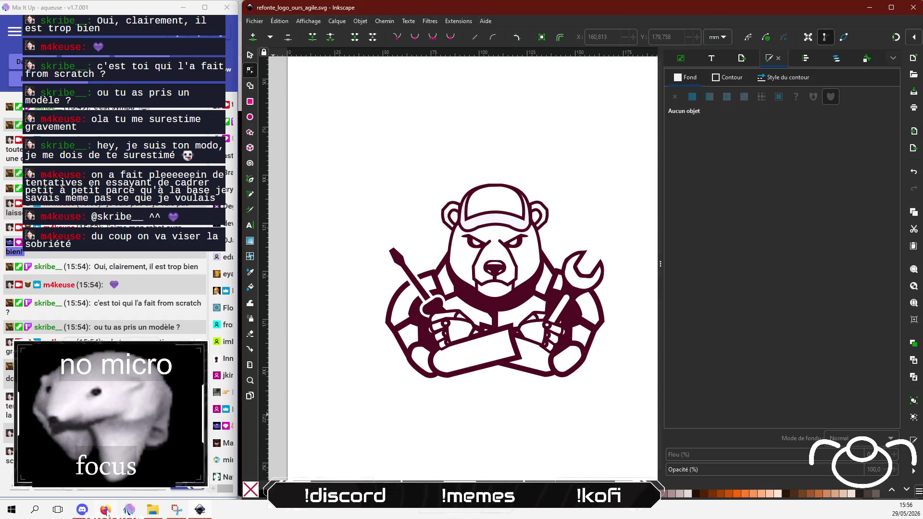
click(106, 511)
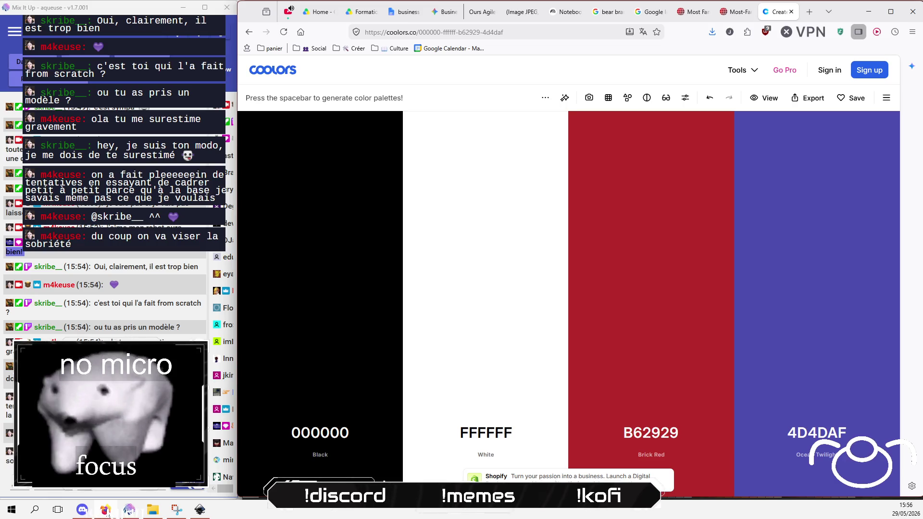
click(816, 433)
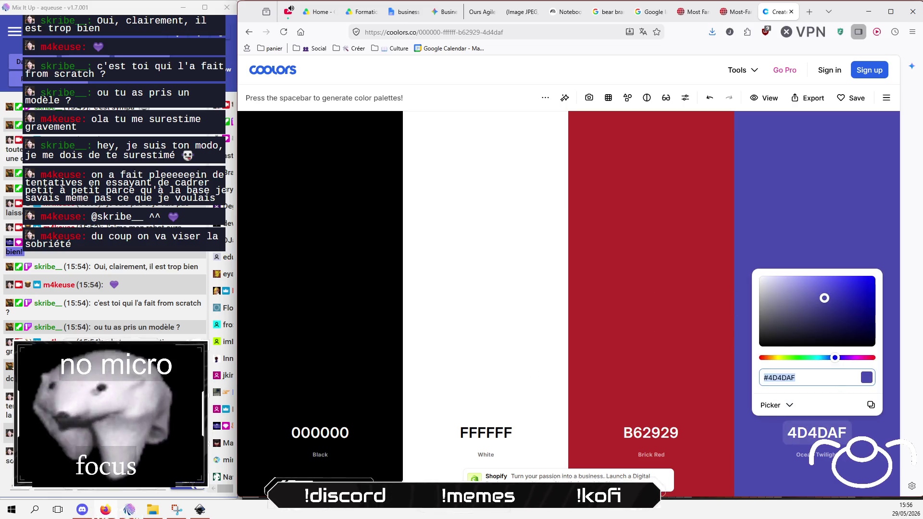
mouse_move(848, 321)
mouse_down()
mouse_move(839, 315)
mouse_move(845, 311)
mouse_move(848, 329)
mouse_move(852, 315)
mouse_up()
click(816, 432)
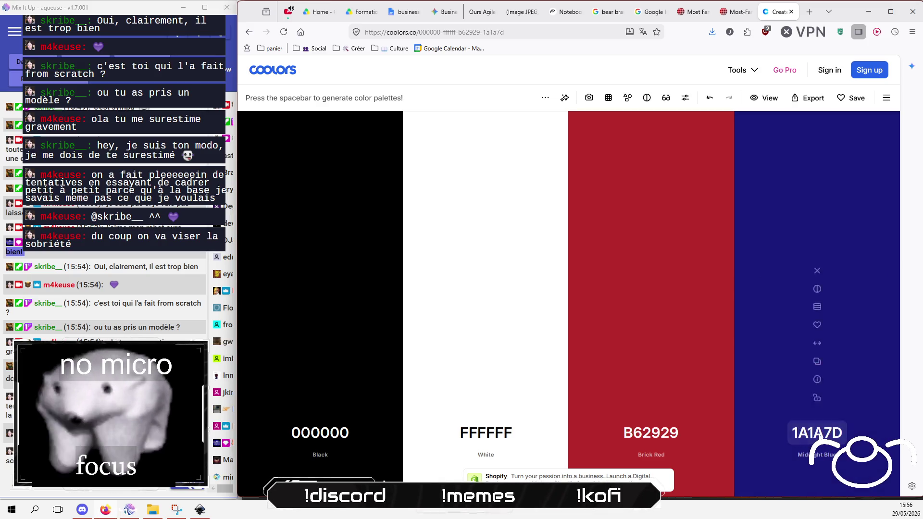
click(820, 434)
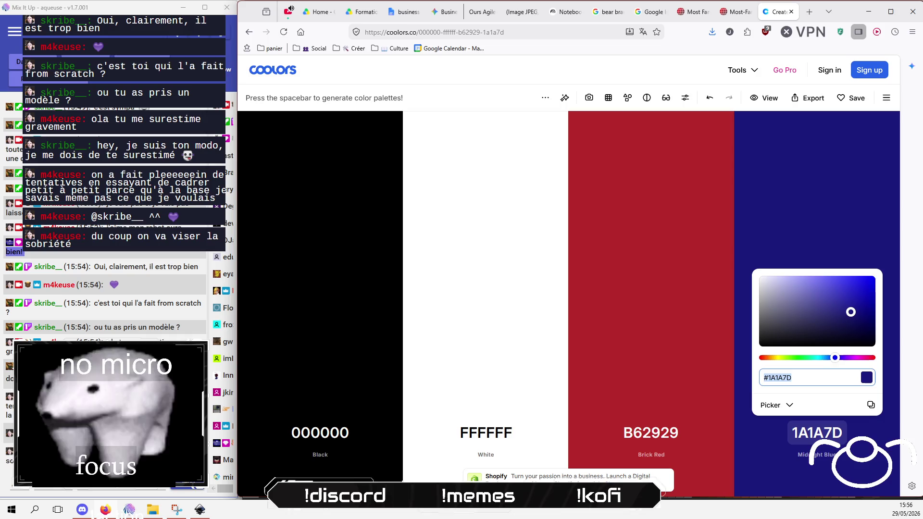
text(navy)
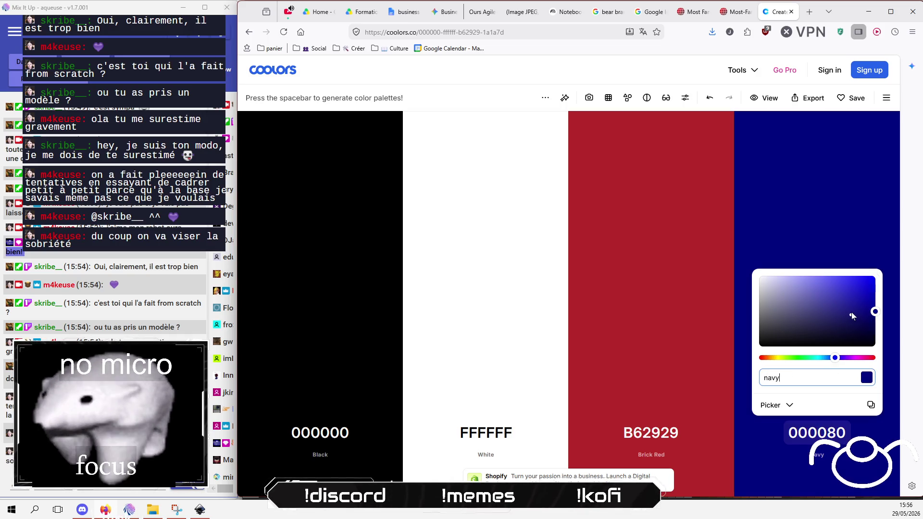
click(846, 316)
mouse_move(846, 316)
mouse_down()
mouse_move(866, 321)
mouse_move(867, 311)
mouse_up()
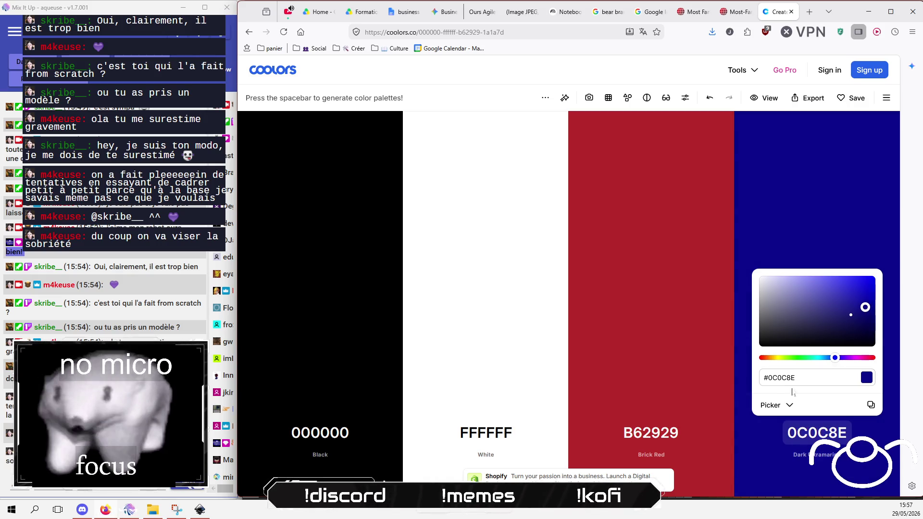
Step: Keep the navy at 0C0C8E and move the Brick Red column next to Black
triple_click(778, 377)
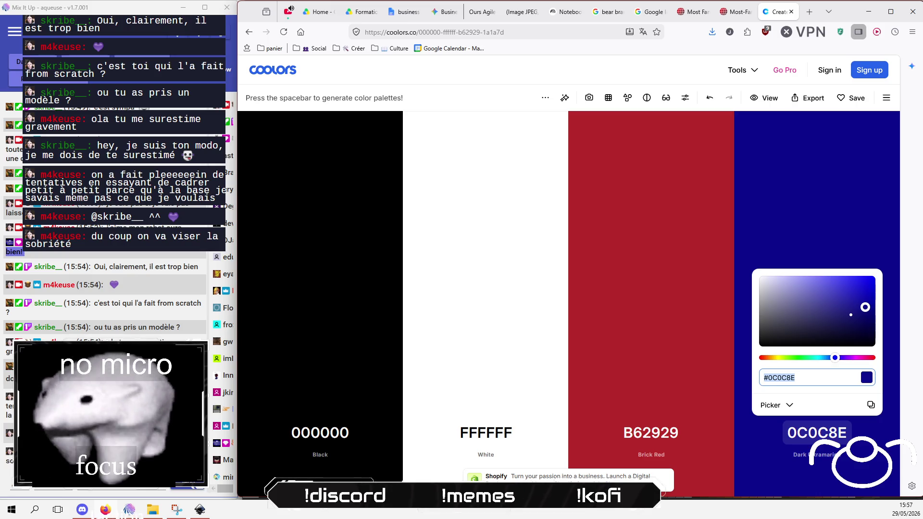
text(da)
text(bl)
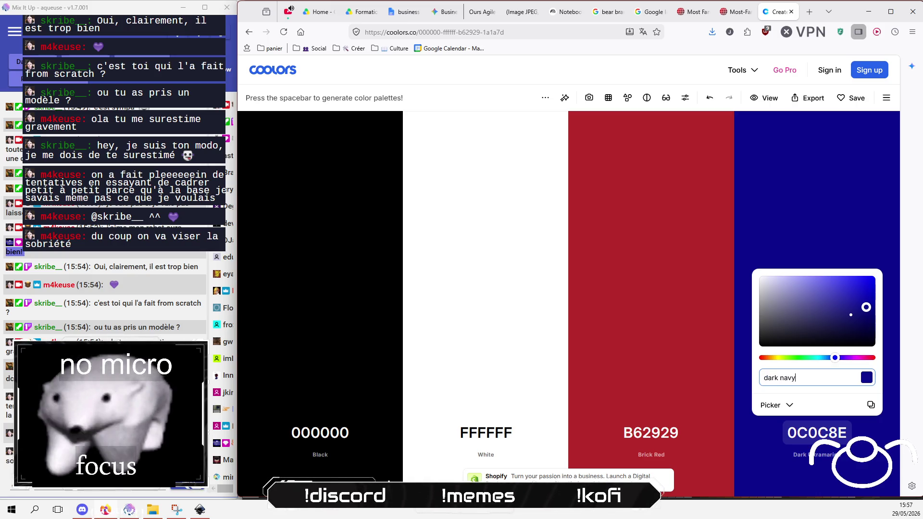
key(Return)
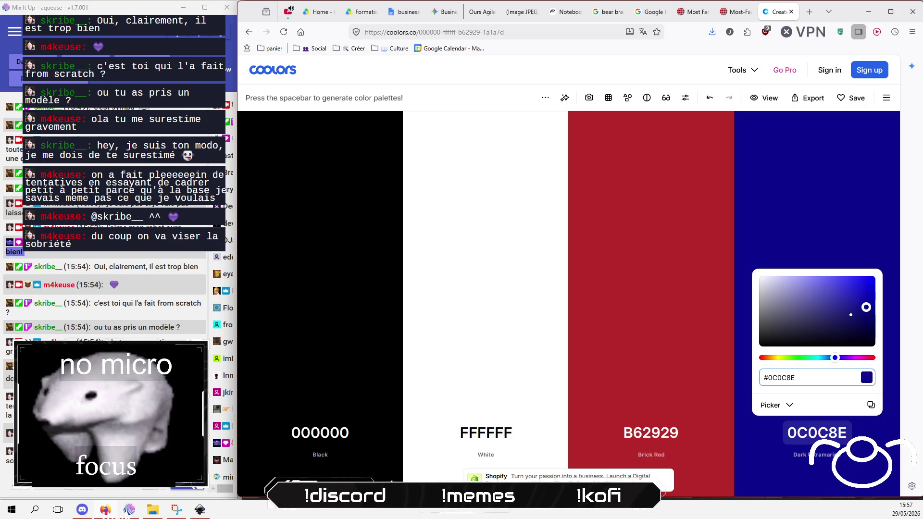
click(823, 258)
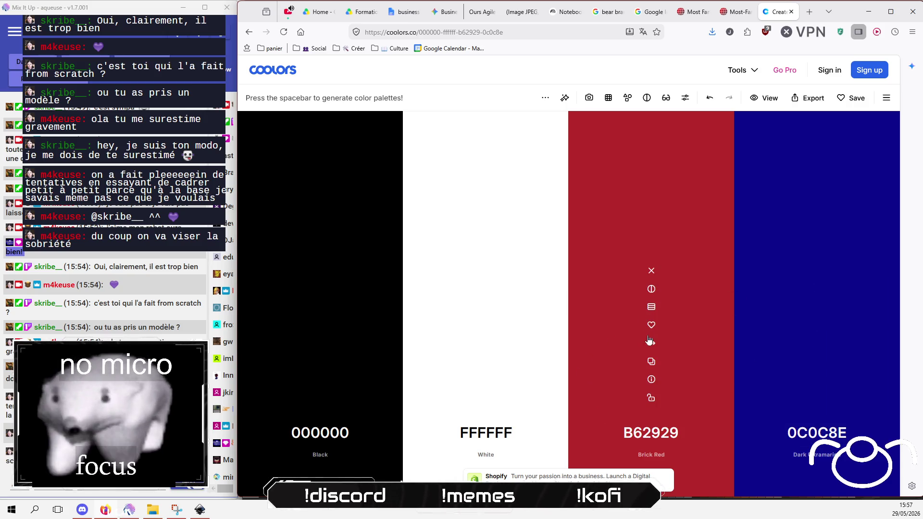
drag(657, 350, 470, 346)
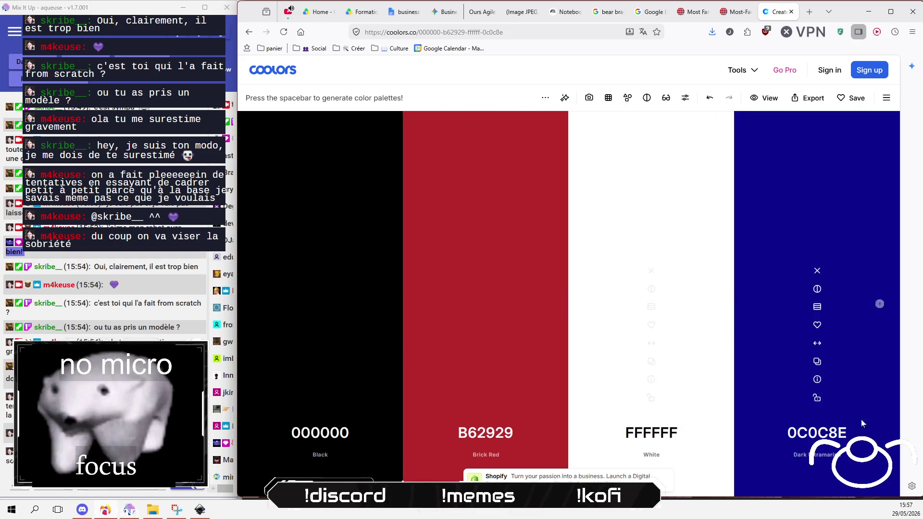
Step: Darken the navy further to 0B0B74, then return to the bear logo in Inkscape
click(824, 435)
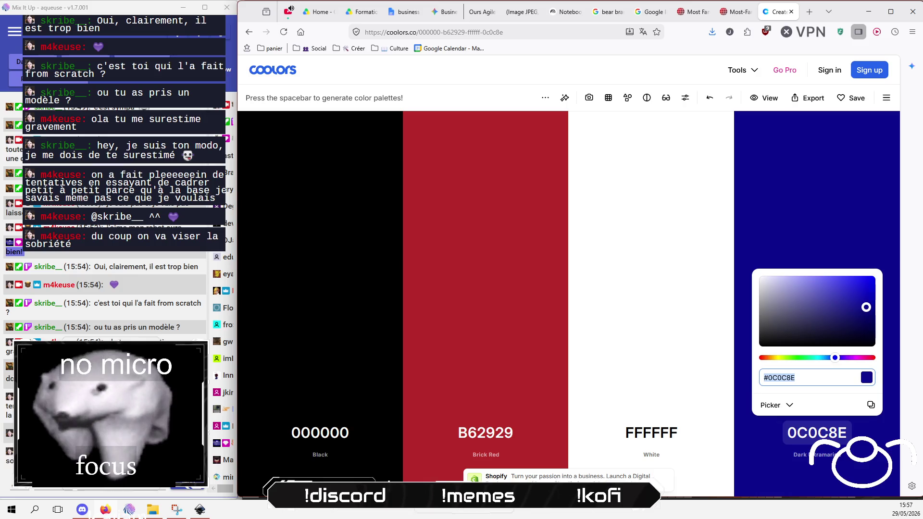
text(dark)
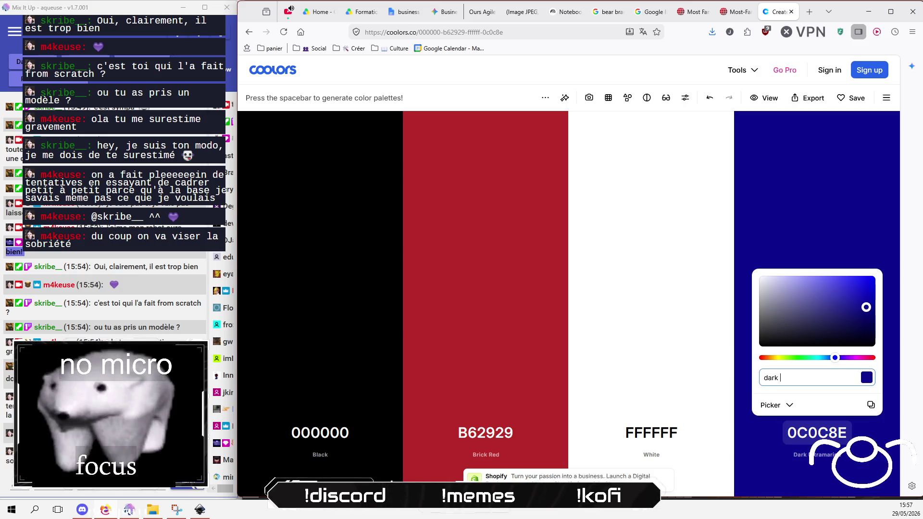
text(y)
key(Return)
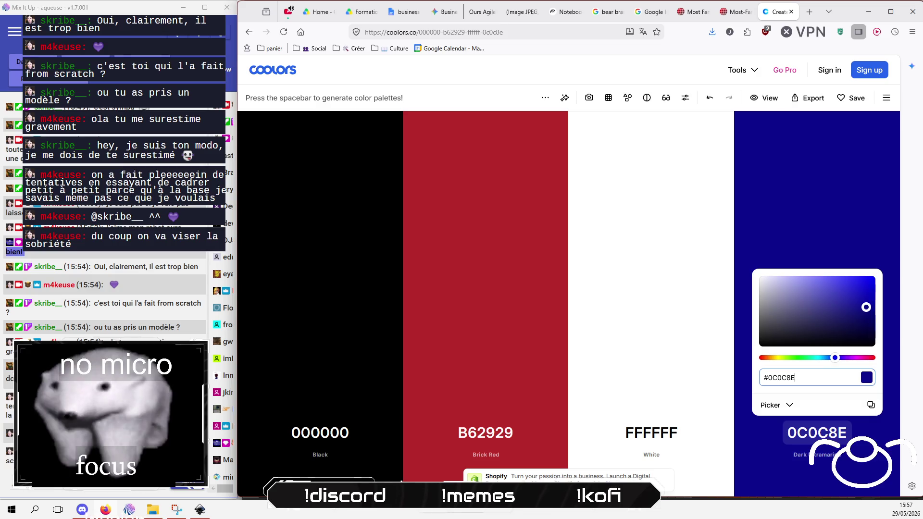
drag(865, 307, 866, 318)
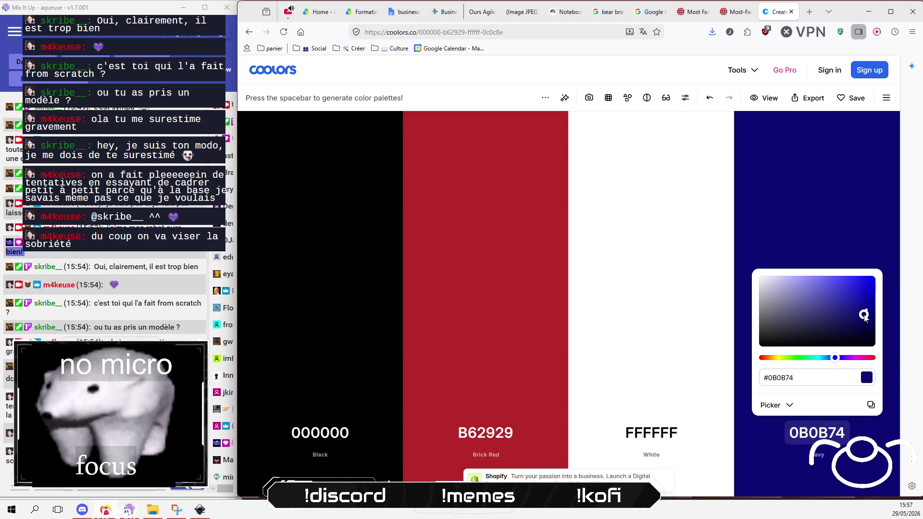
click(804, 197)
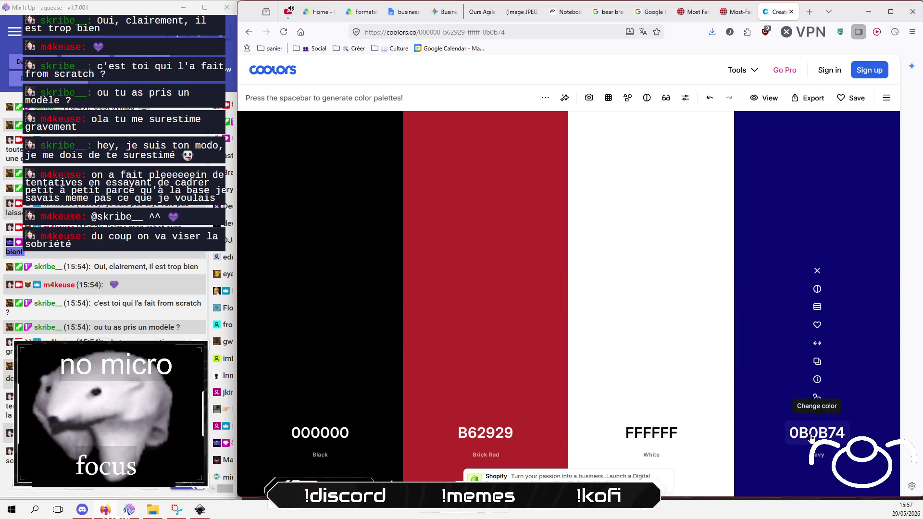
click(176, 510)
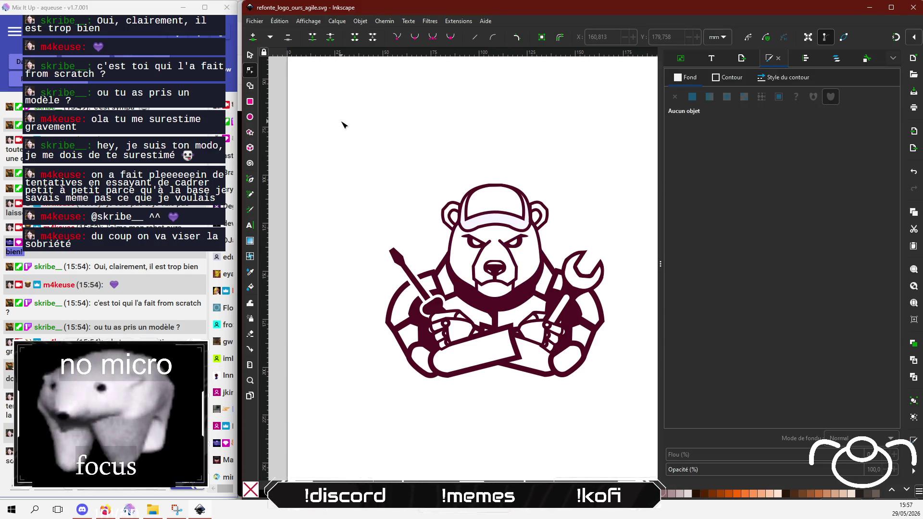
Step: Lighten the 0B0B74 navy swatch to 1A1A71 and copy its hex code
mouse_move(327, 110)
mouse_down()
mouse_move(494, 289)
mouse_move(636, 418)
mouse_up()
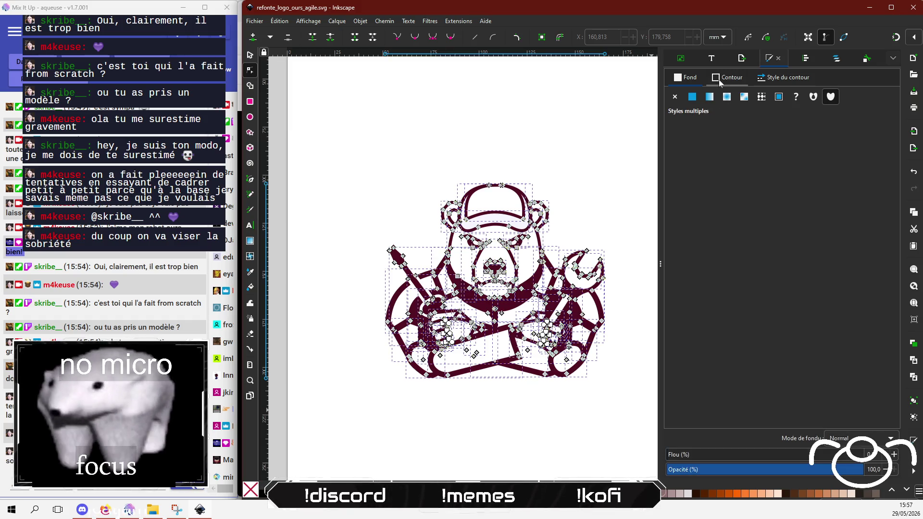
click(490, 91)
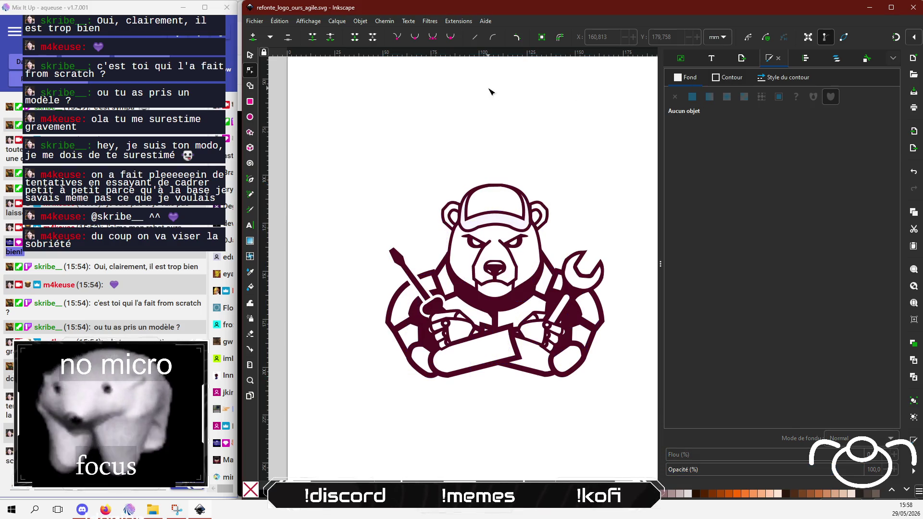
click(105, 510)
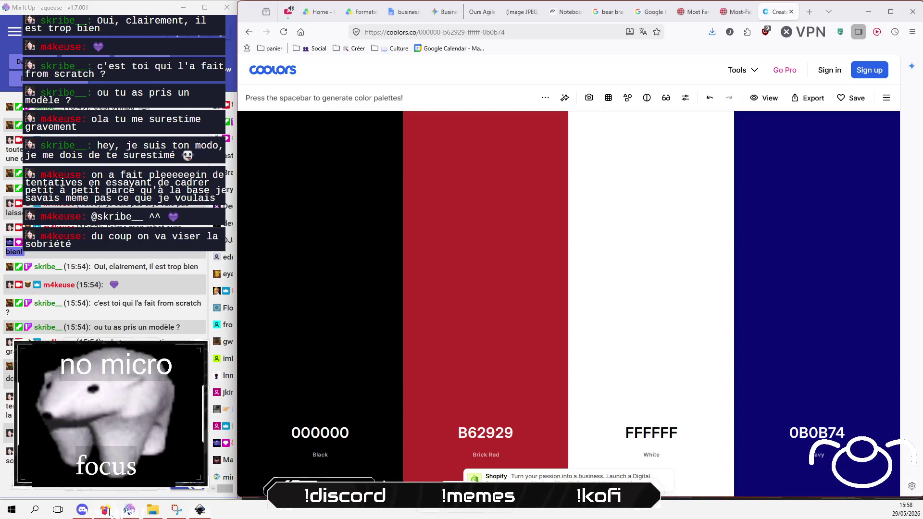
click(812, 434)
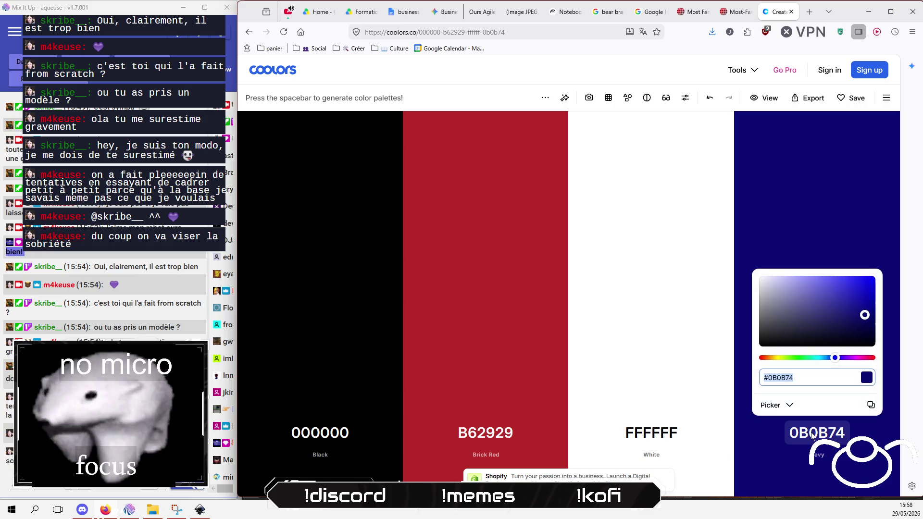
click(860, 315)
drag(860, 317, 850, 320)
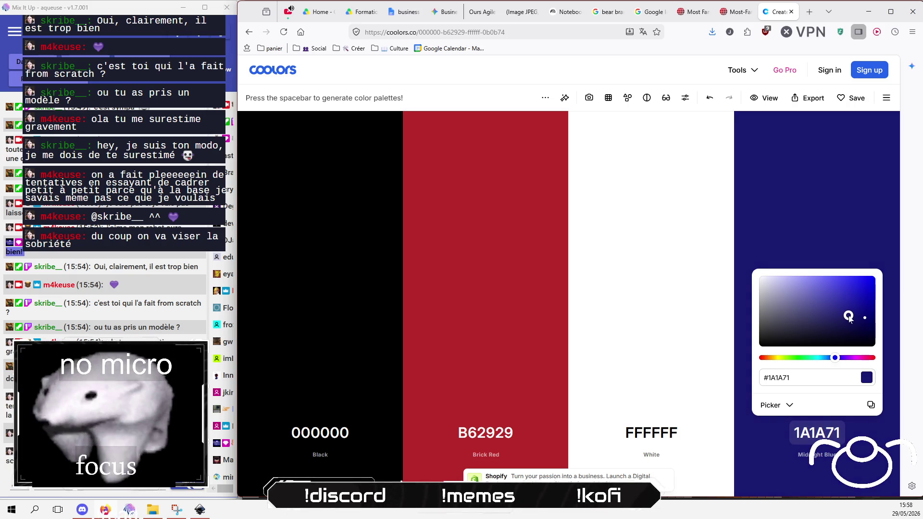
key(ctrl+a)
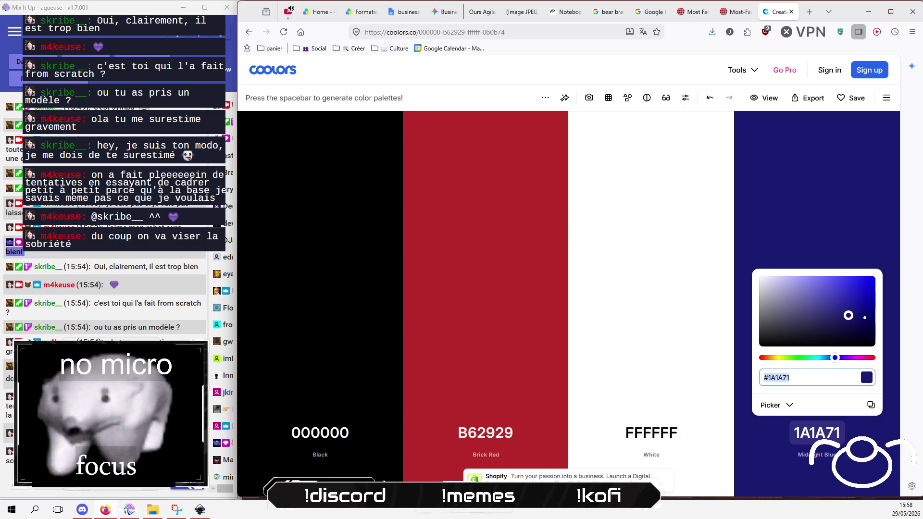
right_click(769, 380)
click(789, 175)
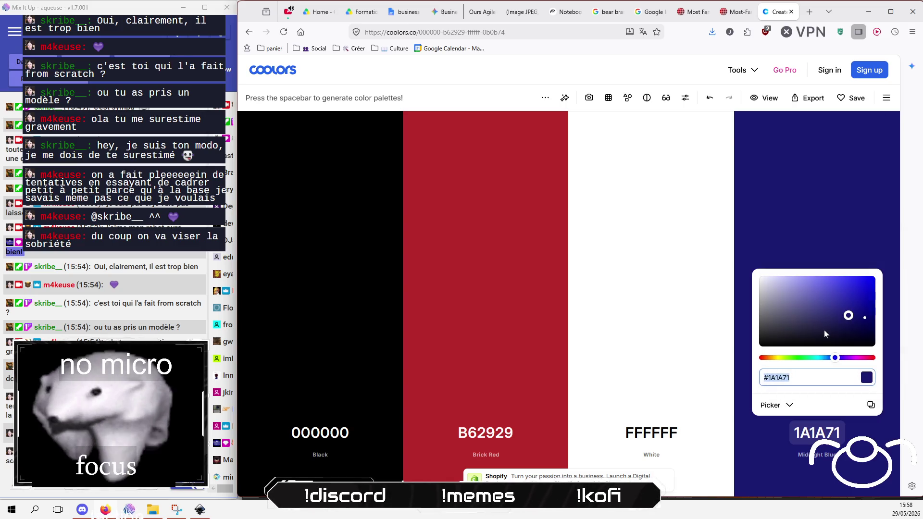
Step: Brighten the navy to True Cobalt 202082 and copy that hex code
click(846, 313)
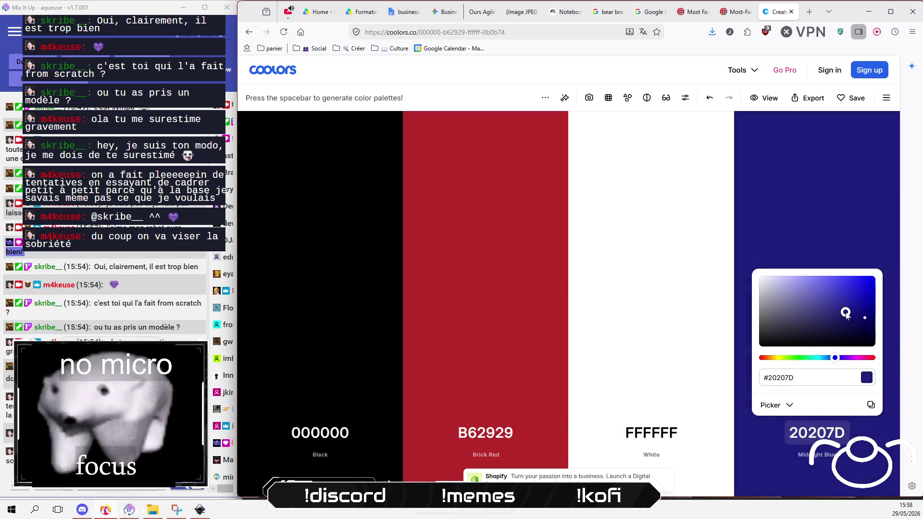
drag(846, 313, 849, 313)
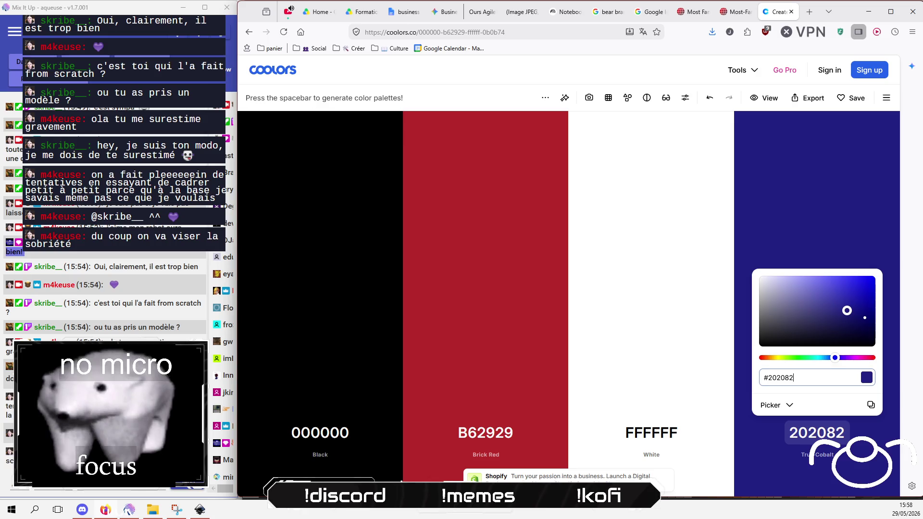
drag(794, 378, 764, 378)
right_click(778, 376)
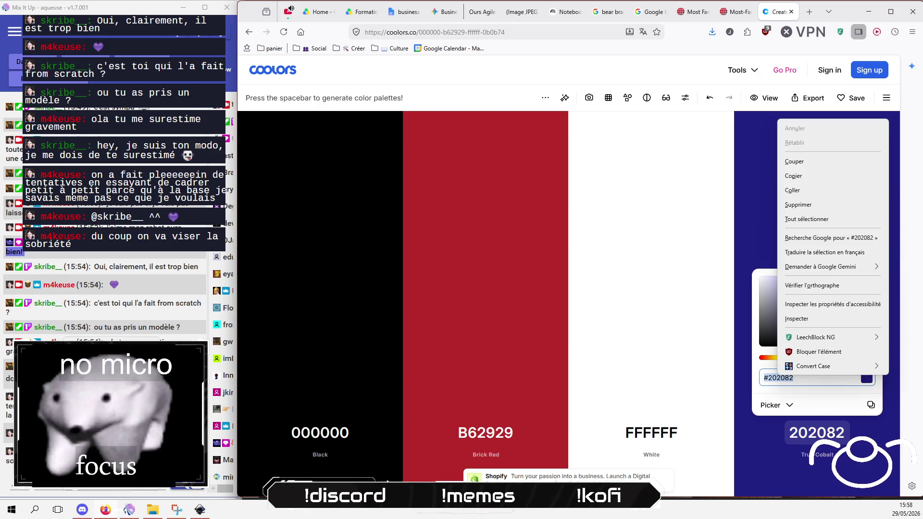
click(794, 176)
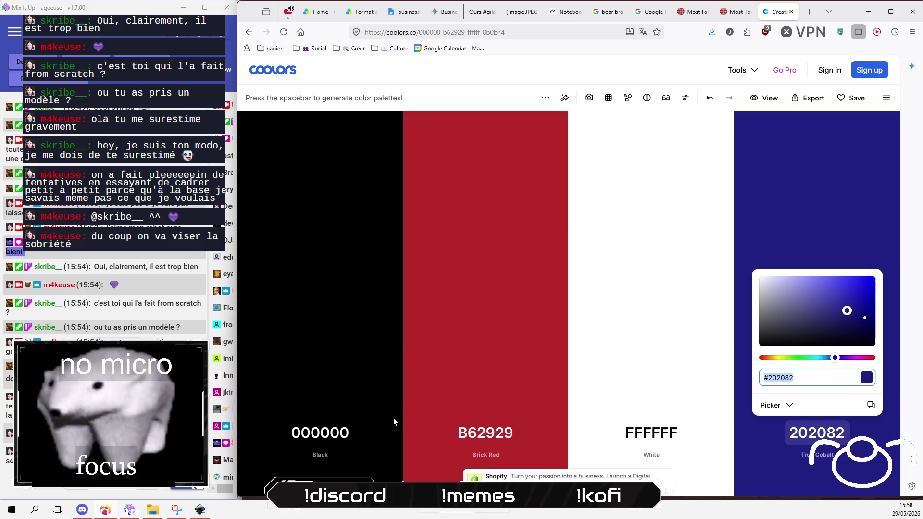
Step: Select the whole bear logo and move it higher on the page
click(205, 513)
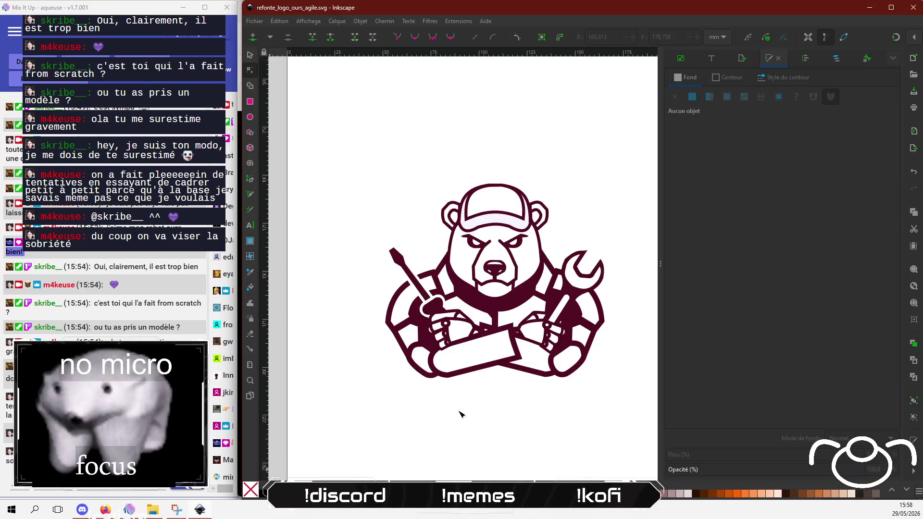
mouse_move(343, 118)
mouse_down()
mouse_move(418, 233)
mouse_move(653, 430)
mouse_up()
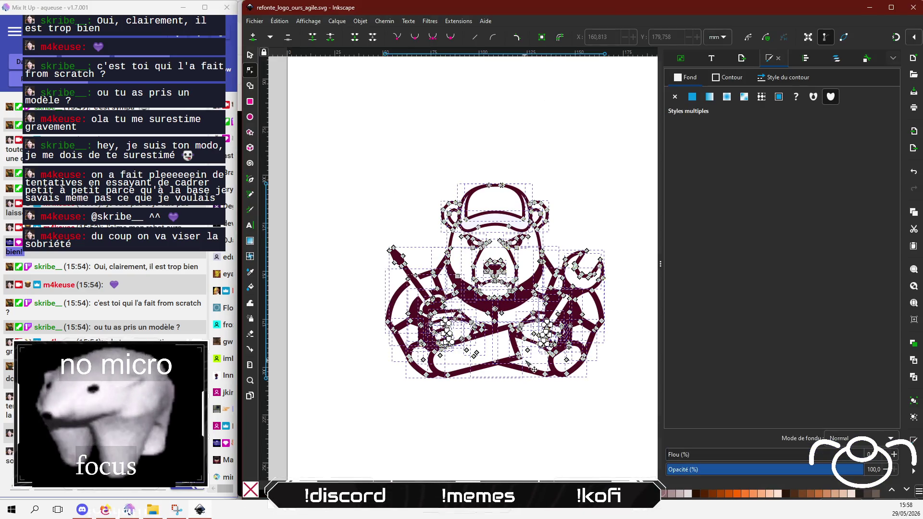
ctrl+scroll(529, 364, down, 1)
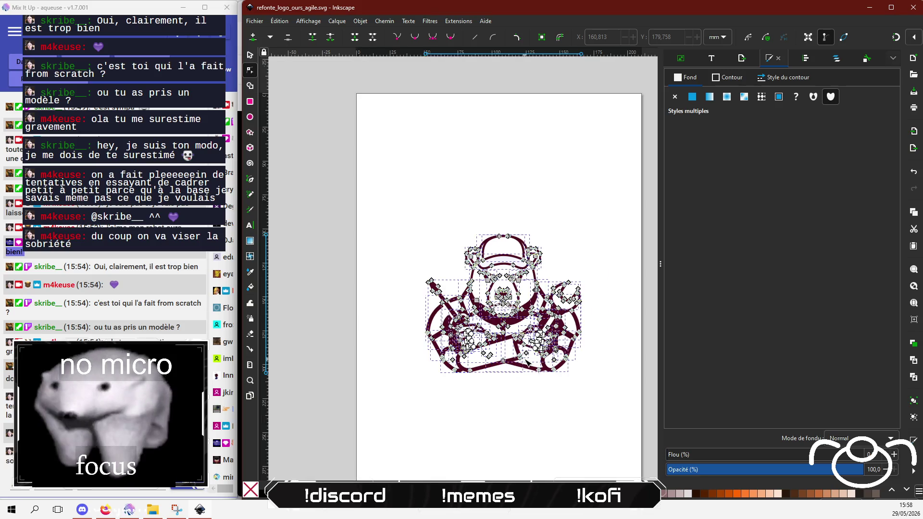
click(250, 54)
drag(527, 290, 522, 194)
click(529, 348)
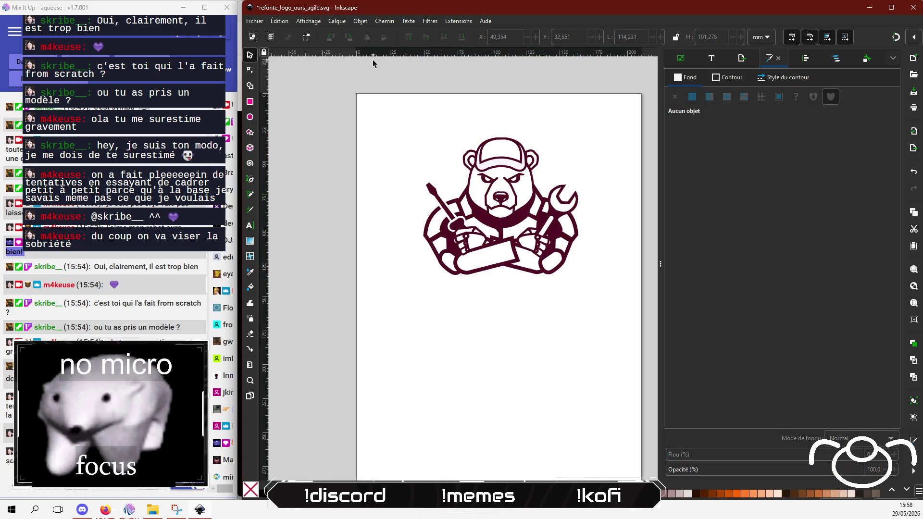
Step: Paste a duplicate of the bear logo and place it below the original
mouse_move(372, 107)
mouse_down()
mouse_move(590, 328)
mouse_move(502, 361)
mouse_up()
key(ctrl+v)
click(416, 327)
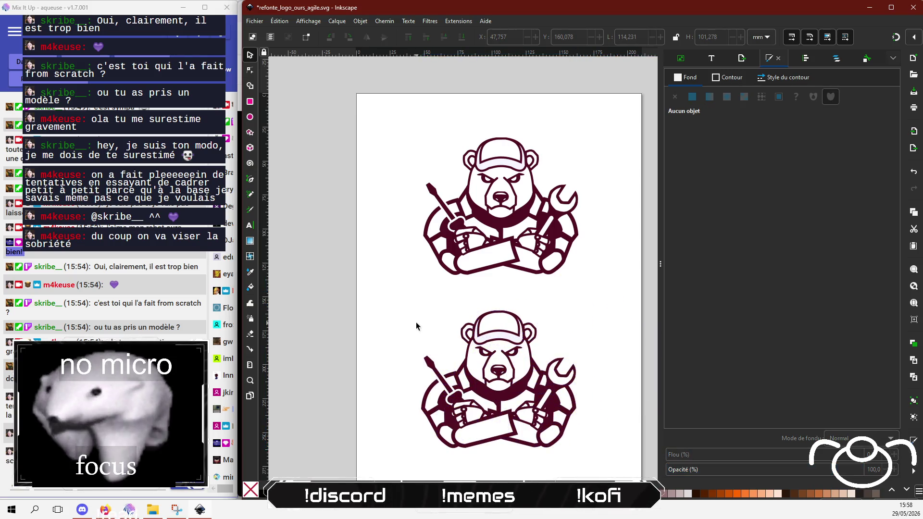
scroll(486, 348, up, 2)
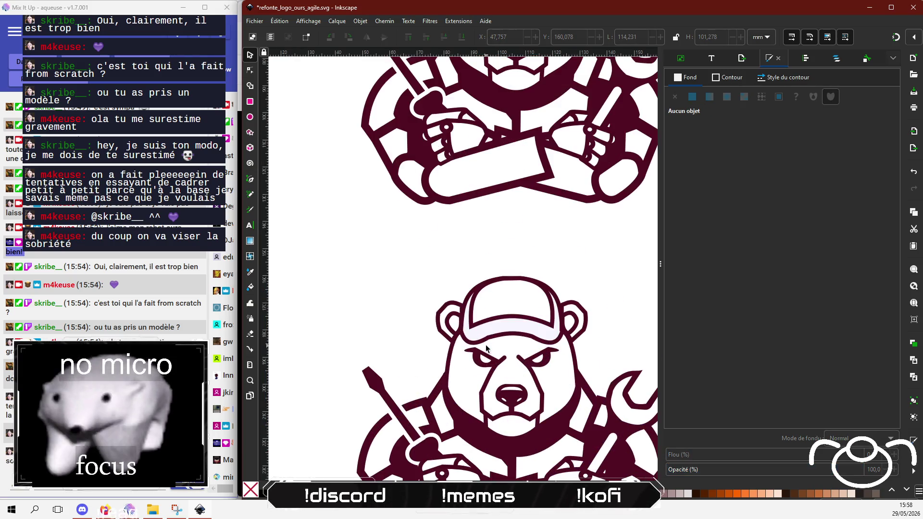
Step: Select the lower bear's cap and highlight its 500d22 stroke colour code
click(475, 306)
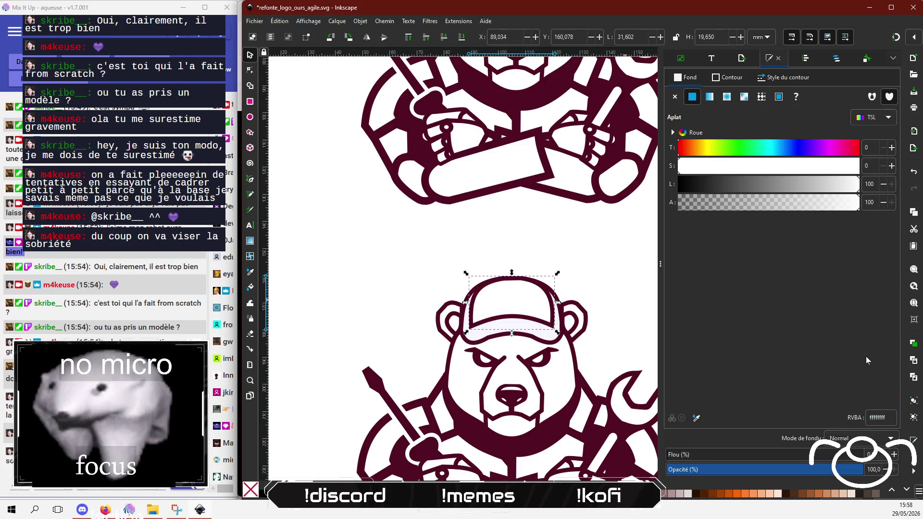
click(738, 82)
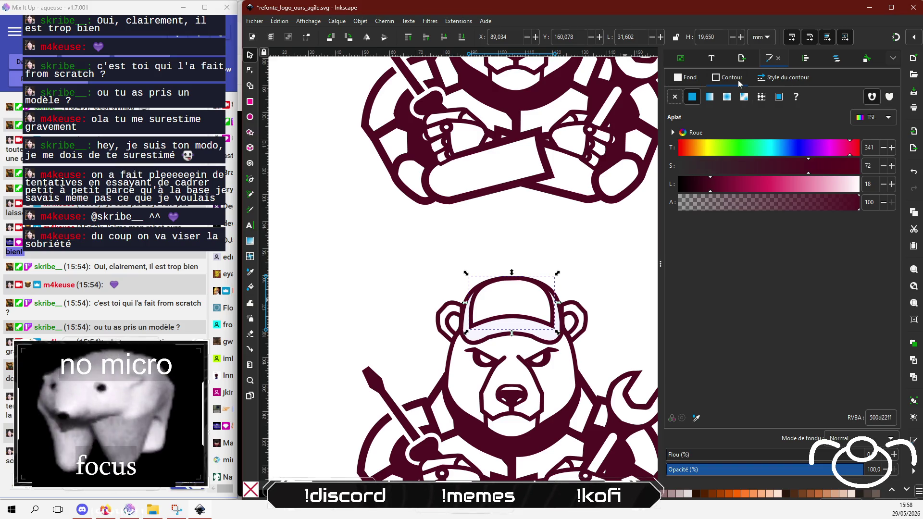
double_click(879, 417)
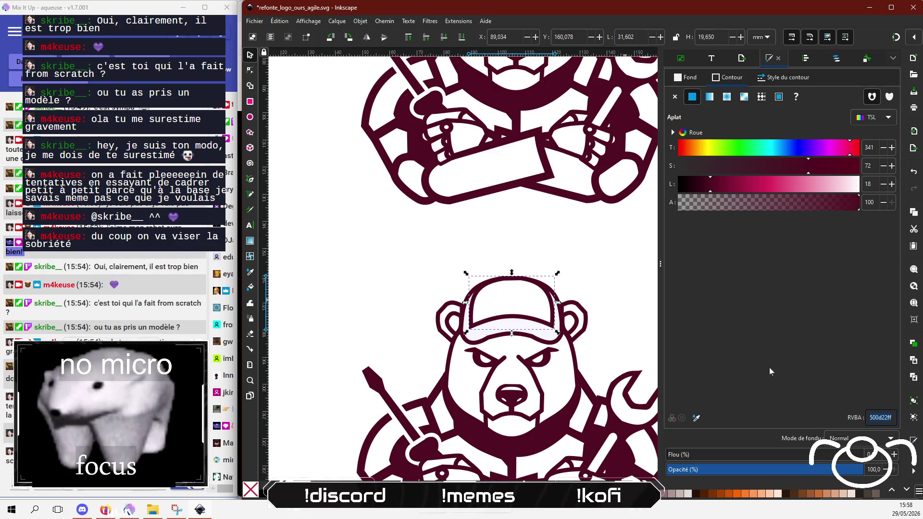
Step: Copy the navy hex code 202082 from the Coolors palette
key(alt+Tab)
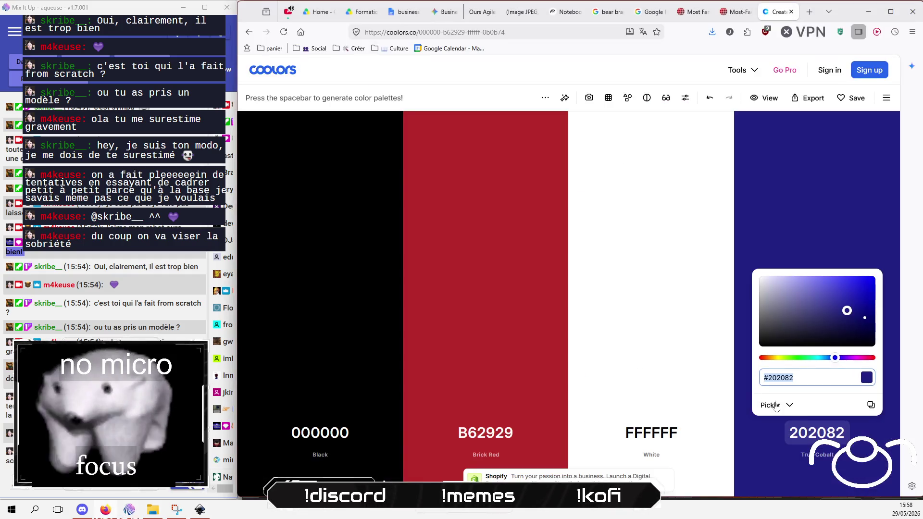
right_click(769, 378)
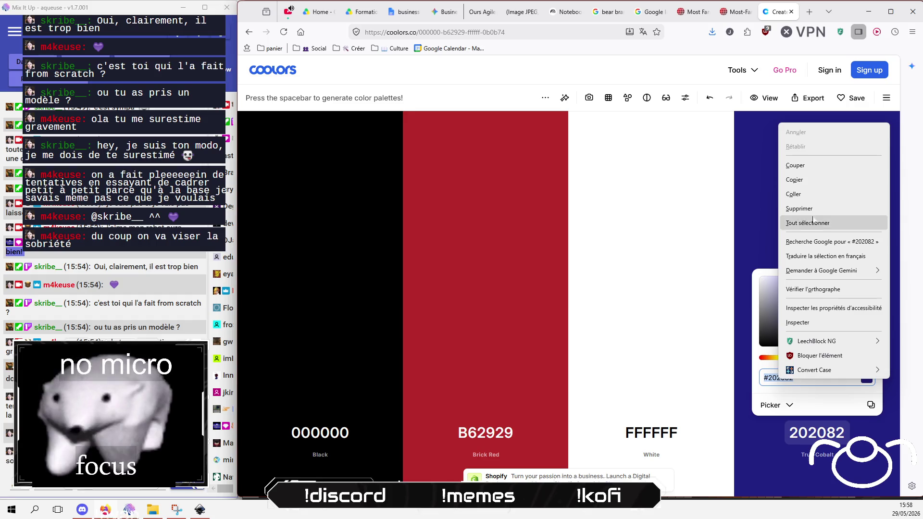
click(807, 179)
Step: Paste navy 202082 onto the outlines of the cap and the bear's left ear
key(alt+Tab)
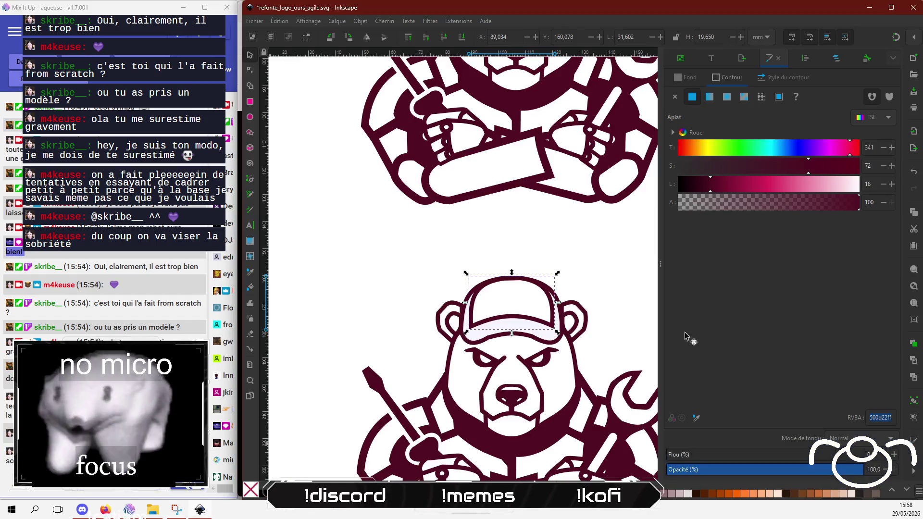
key(ctrl+v)
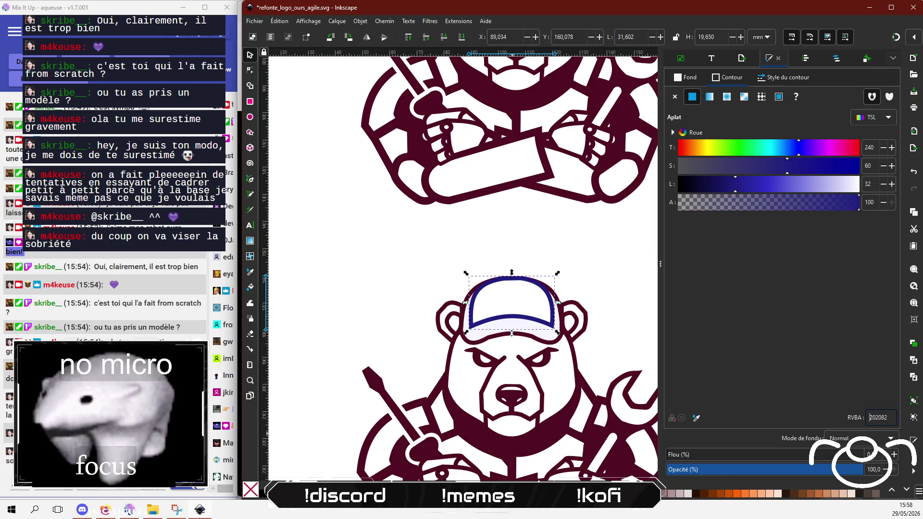
click(374, 303)
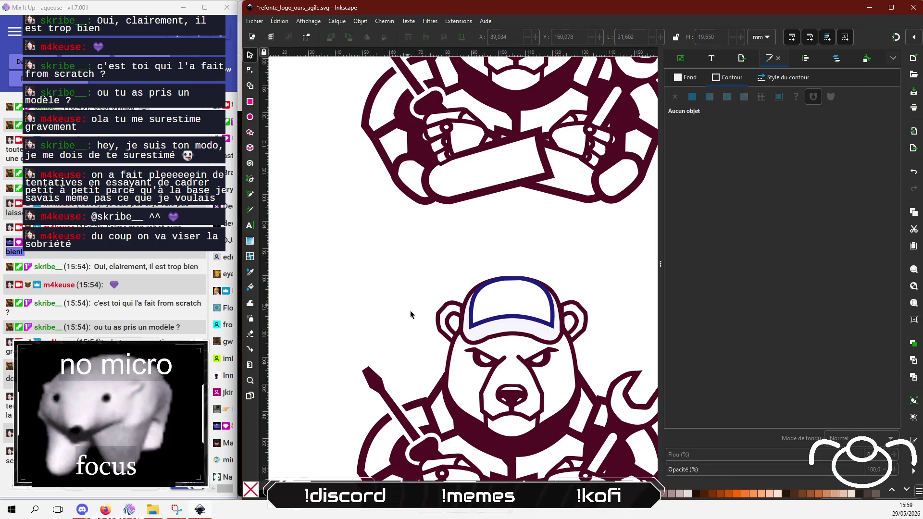
click(461, 327)
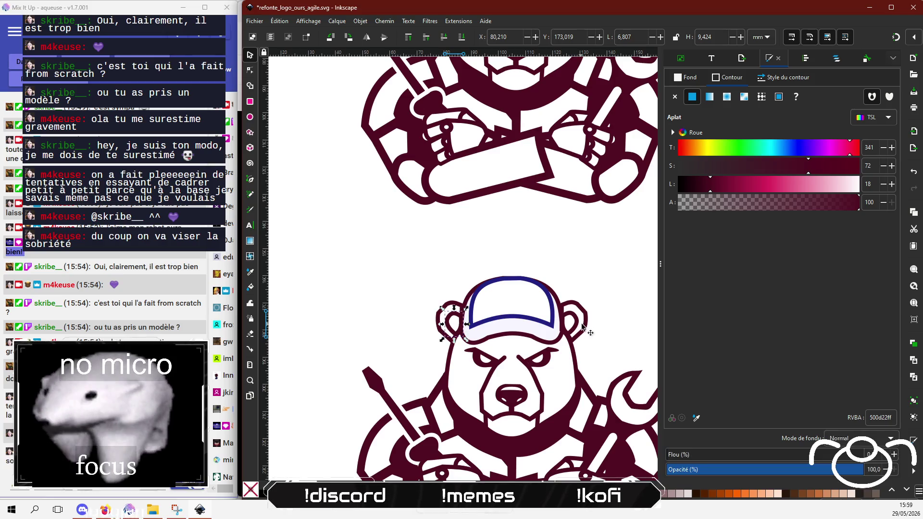
triple_click(880, 417)
key(ctrl+v)
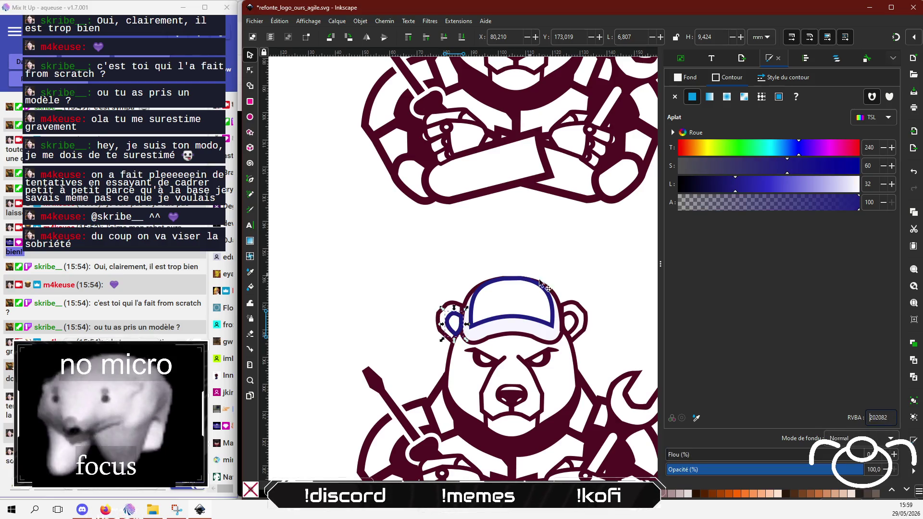
Step: Multi-select the right ear, cap outline, right eyebrow and cap pieces, then deselect
click(567, 312)
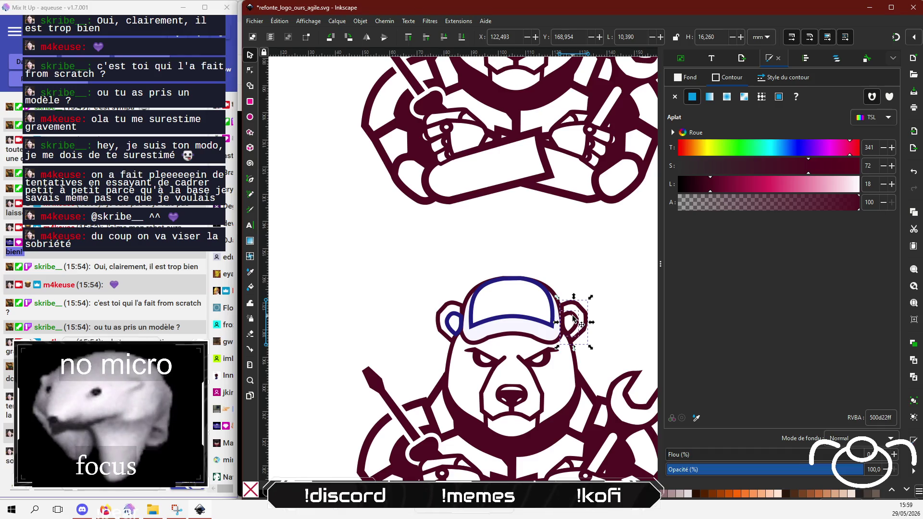
shift+click(557, 298)
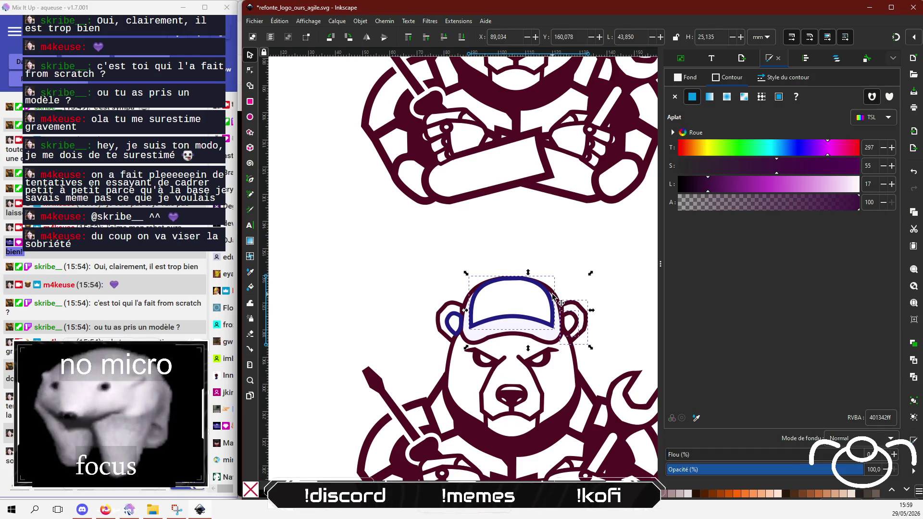
shift+click(550, 347)
shift+click(522, 339)
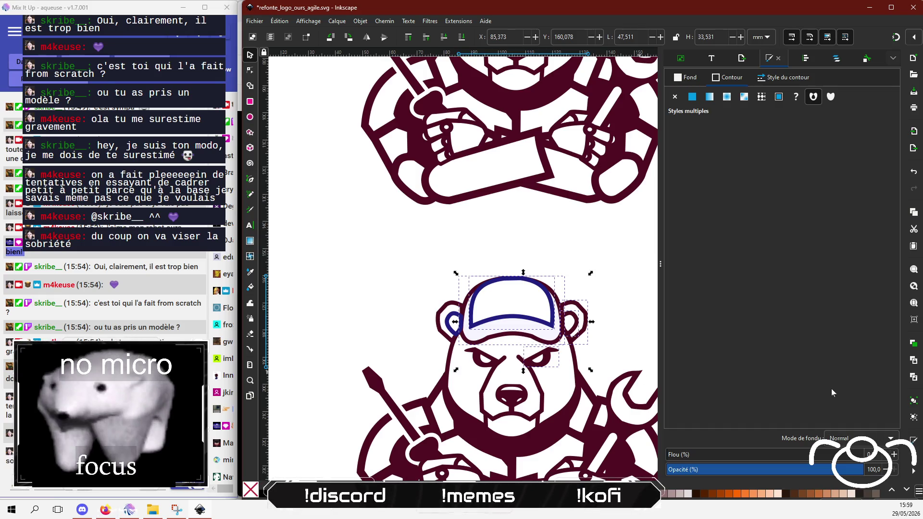
click(359, 281)
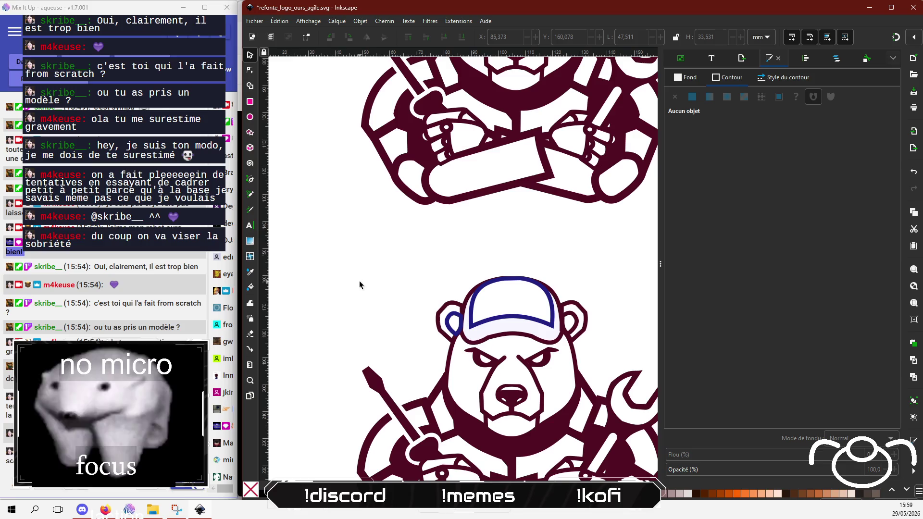
click(466, 343)
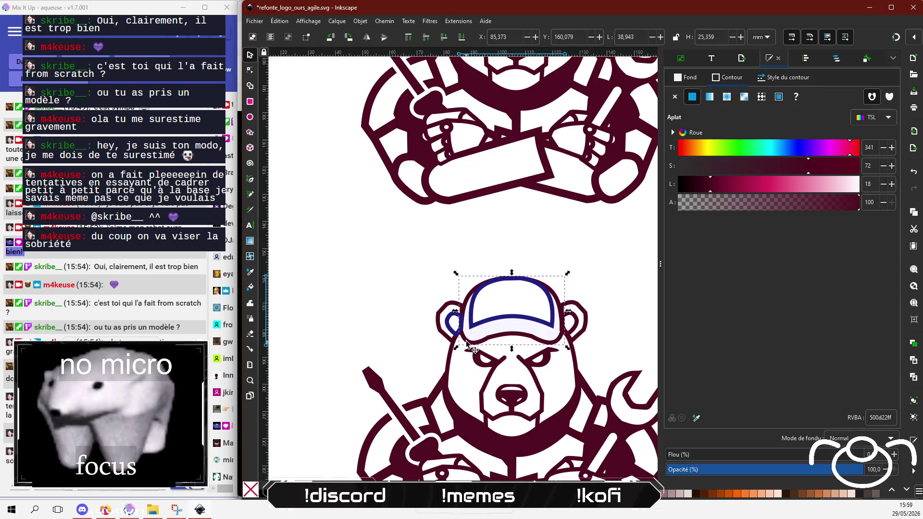
click(395, 331)
scroll(385, 240, down, 3)
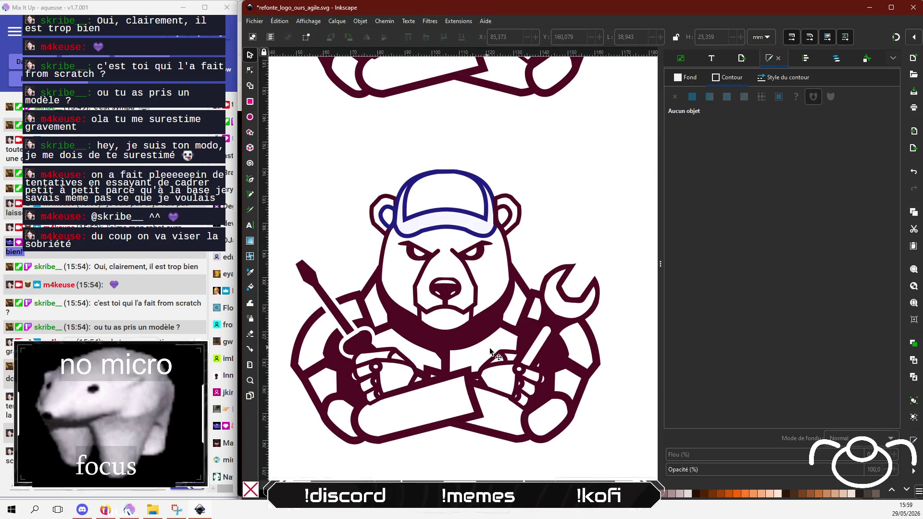
scroll(526, 402, up, 3)
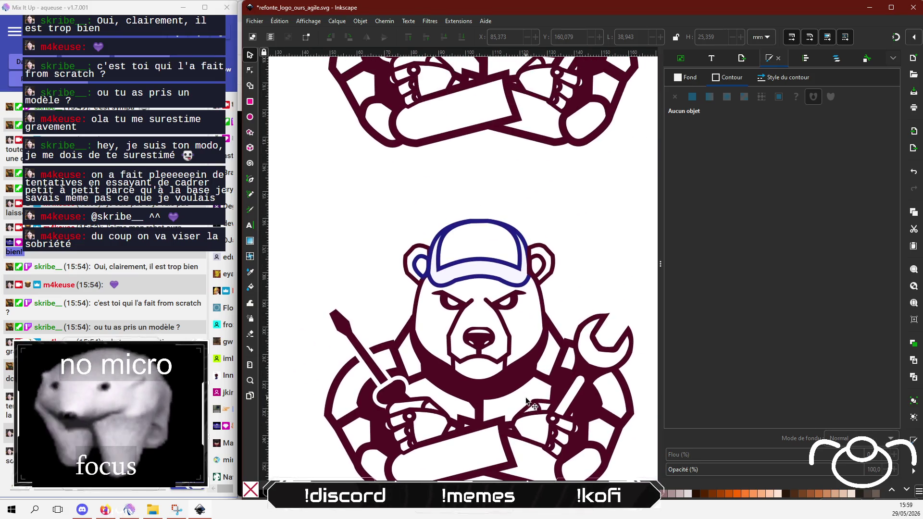
Step: Raise the cap to the top, undo it to restore the visor lines, then select the left ear
click(528, 283)
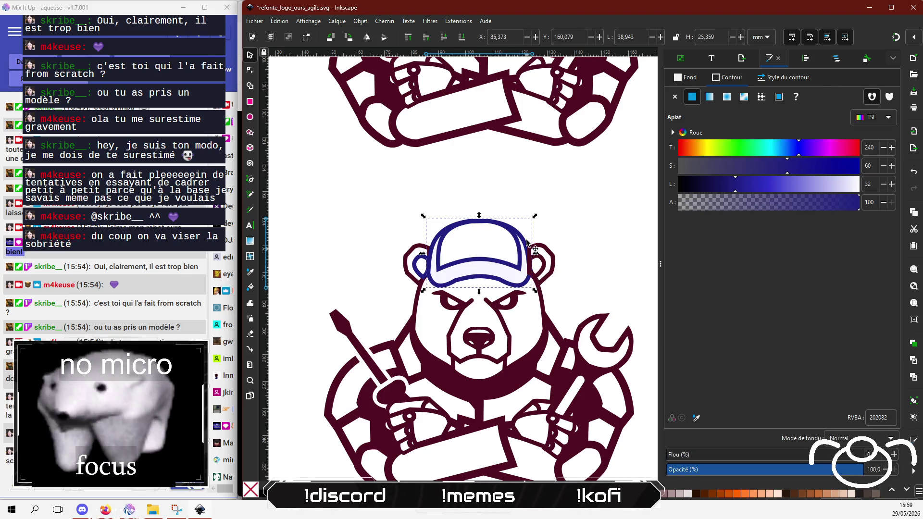
click(408, 42)
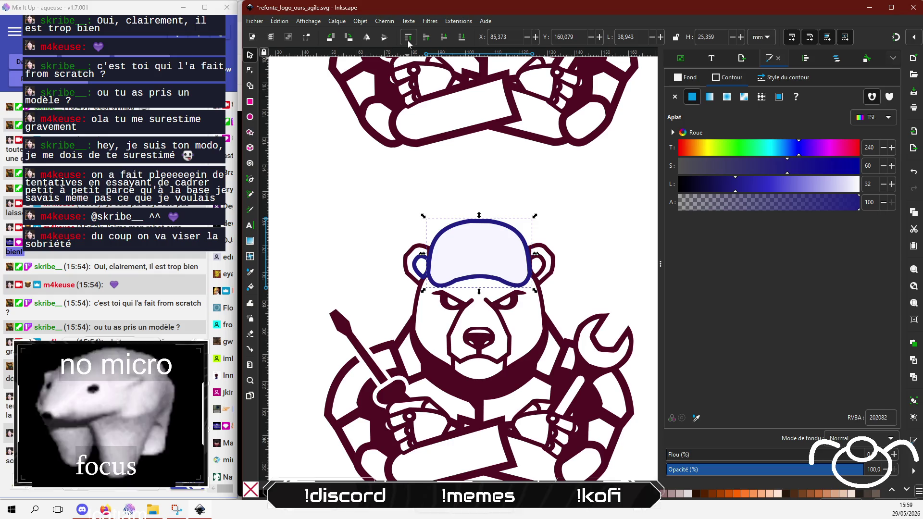
click(473, 248)
key(ctrl+z)
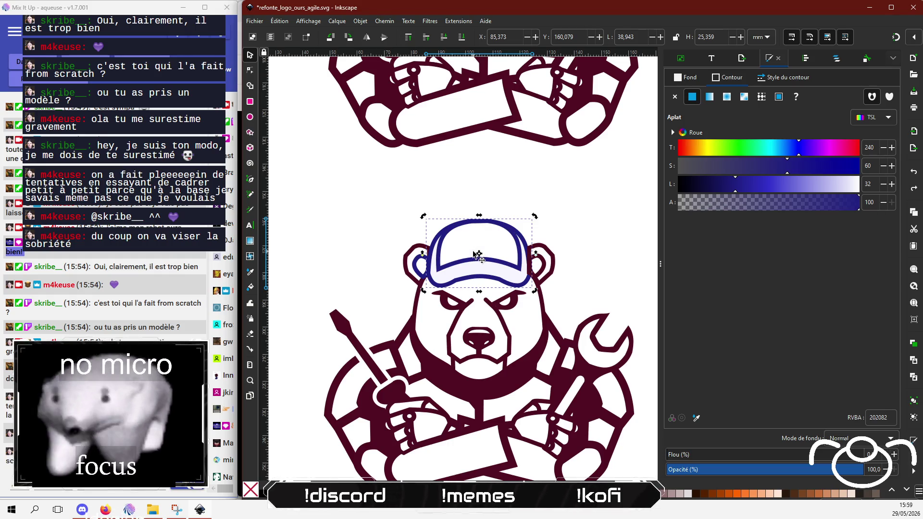
click(359, 196)
scroll(359, 195, down, 2)
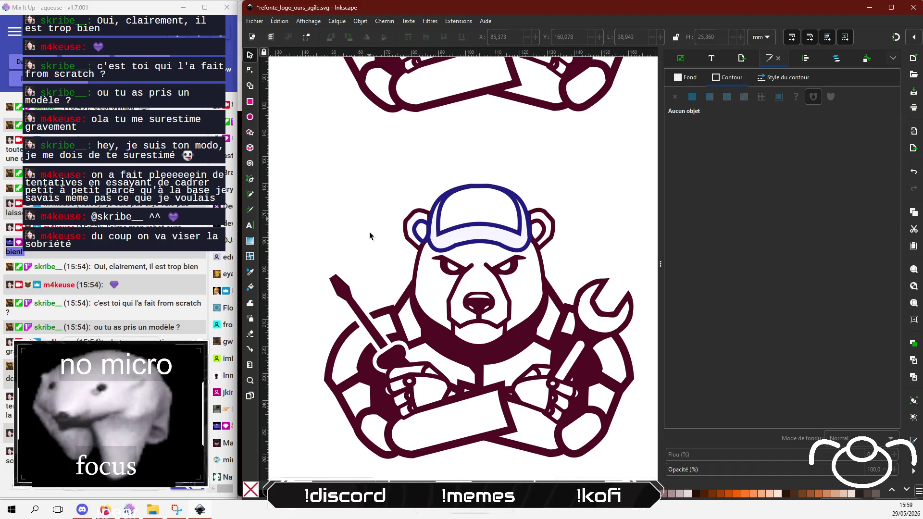
click(420, 221)
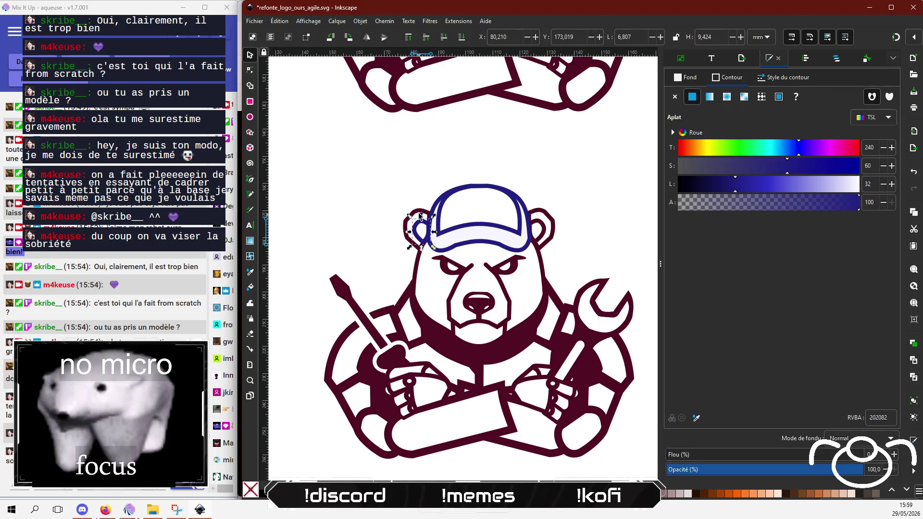
Step: Give the screwdriver and wrench a flat navy 202082 fill
click(345, 291)
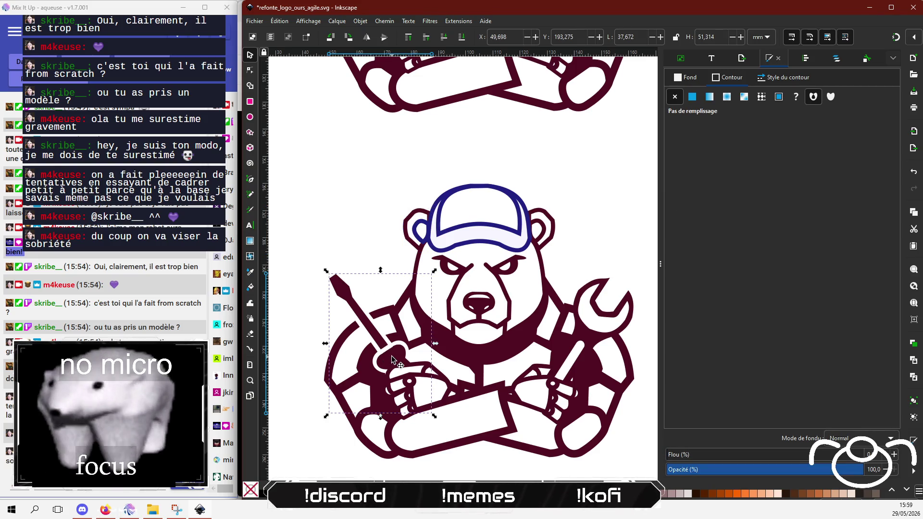
click(693, 97)
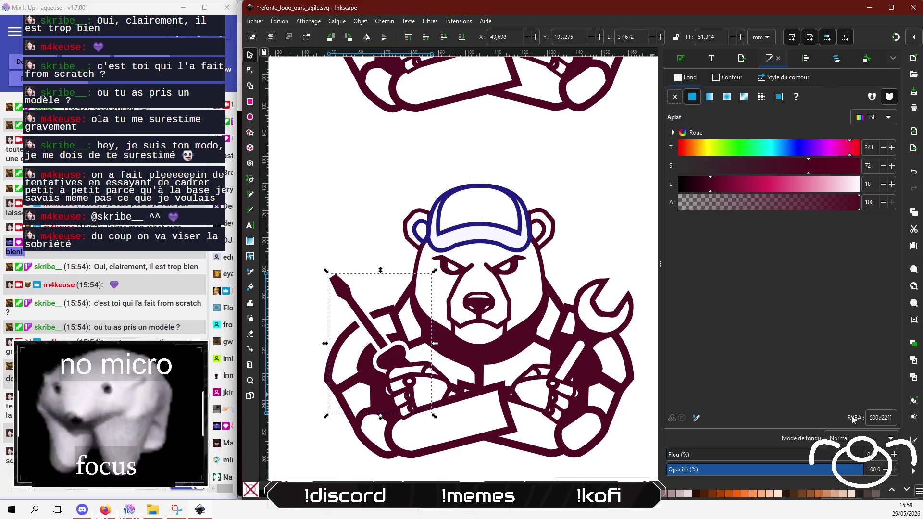
click(879, 418)
text(202082)
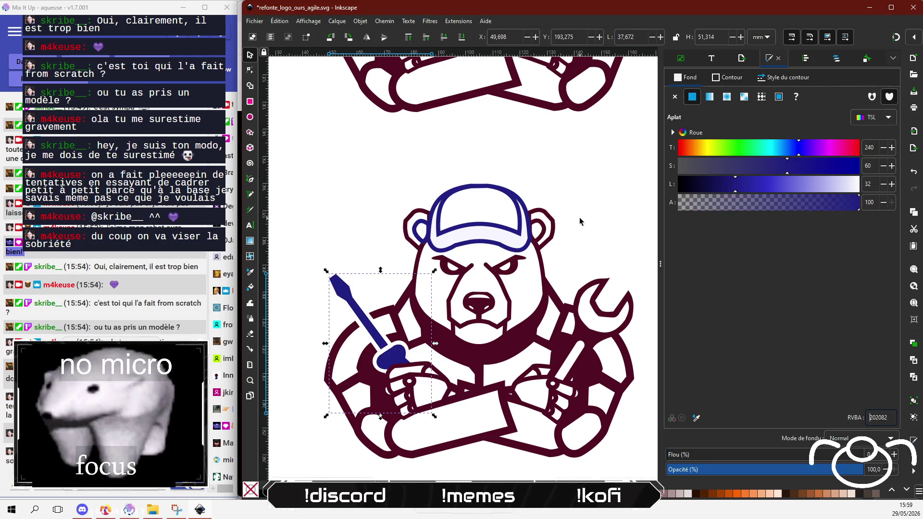
click(584, 222)
click(583, 335)
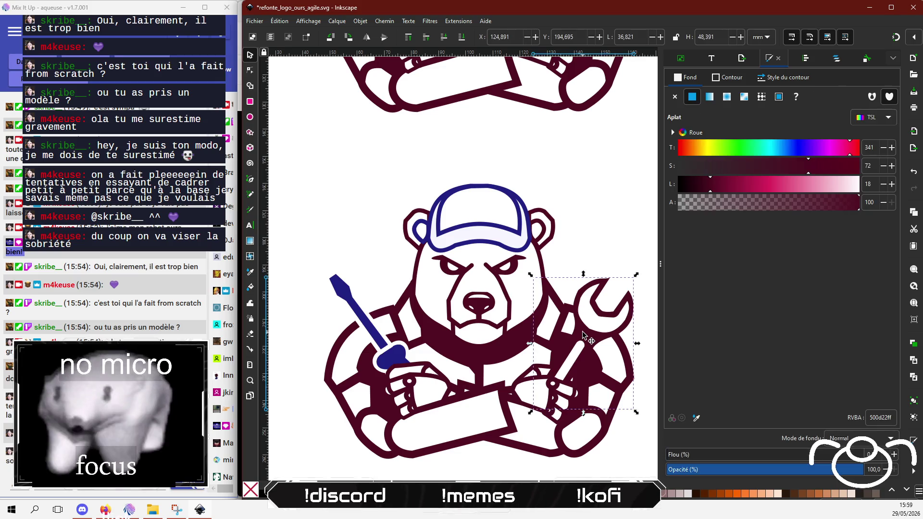
key(ctrl+a)
text(202082)
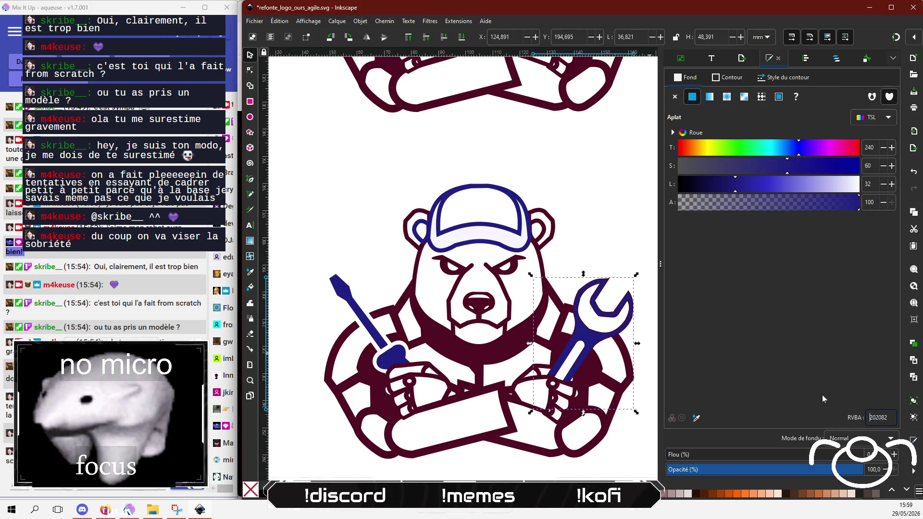
Step: Remove the wrench head's inner piece outline, then select the larger wrench piece
click(593, 310)
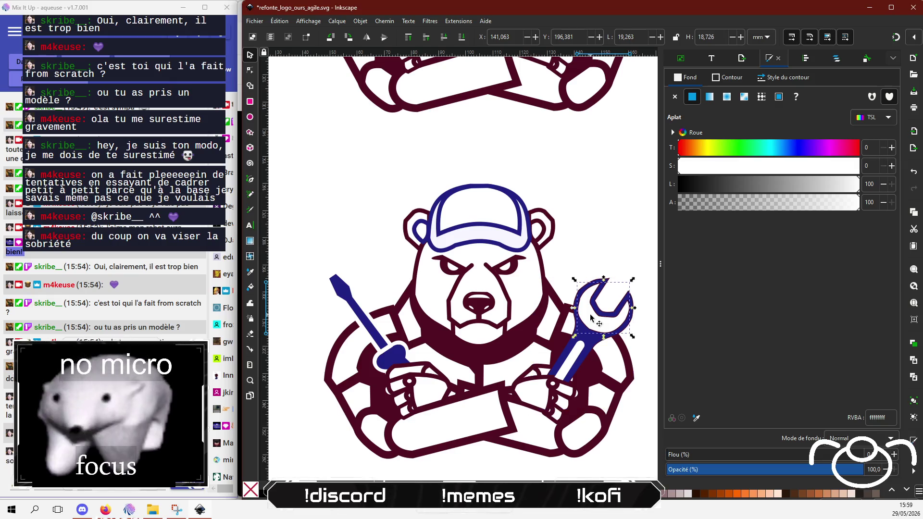
click(728, 77)
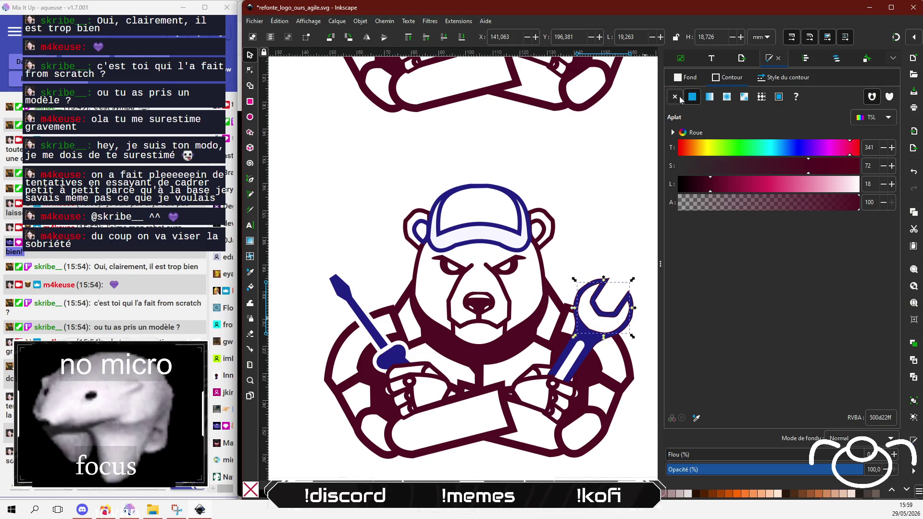
click(678, 97)
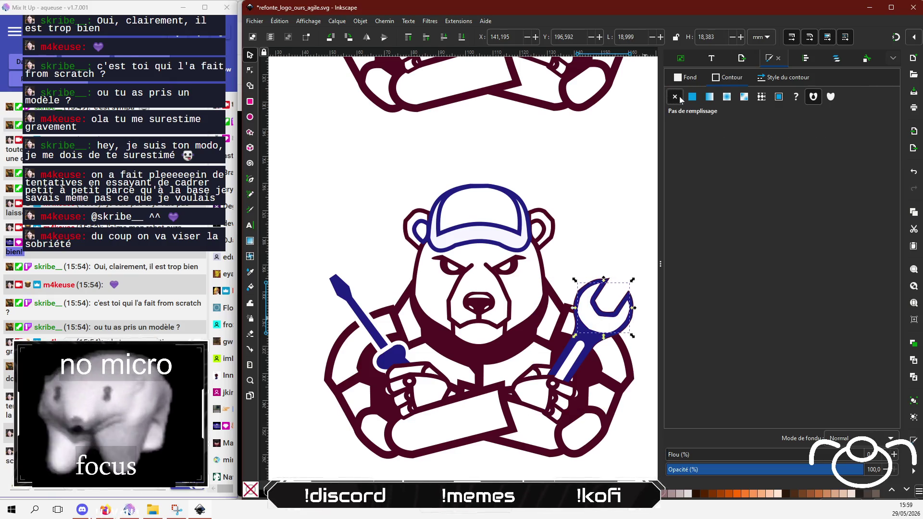
click(636, 208)
click(580, 299)
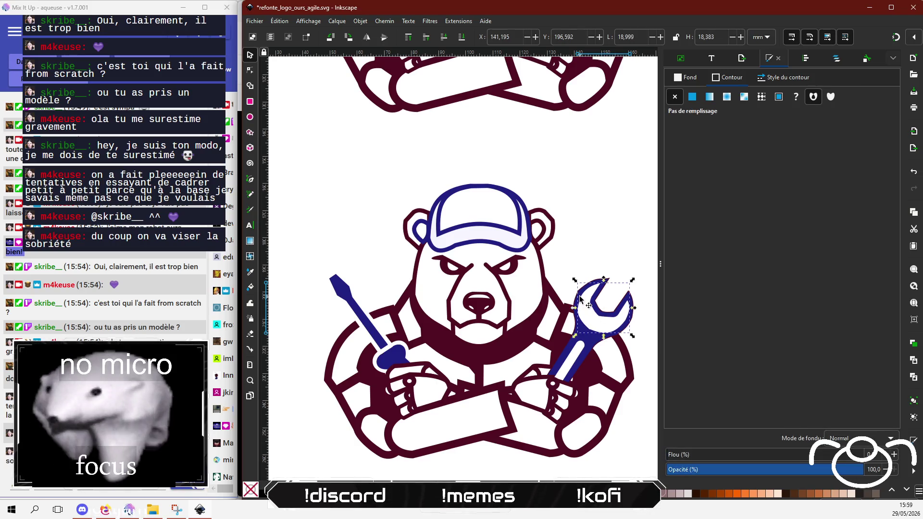
scroll(580, 299, up, 2)
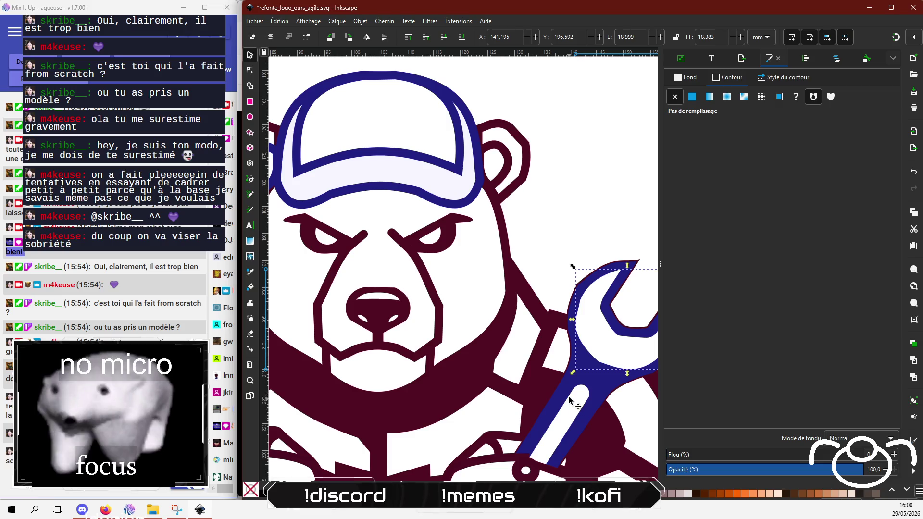
click(575, 377)
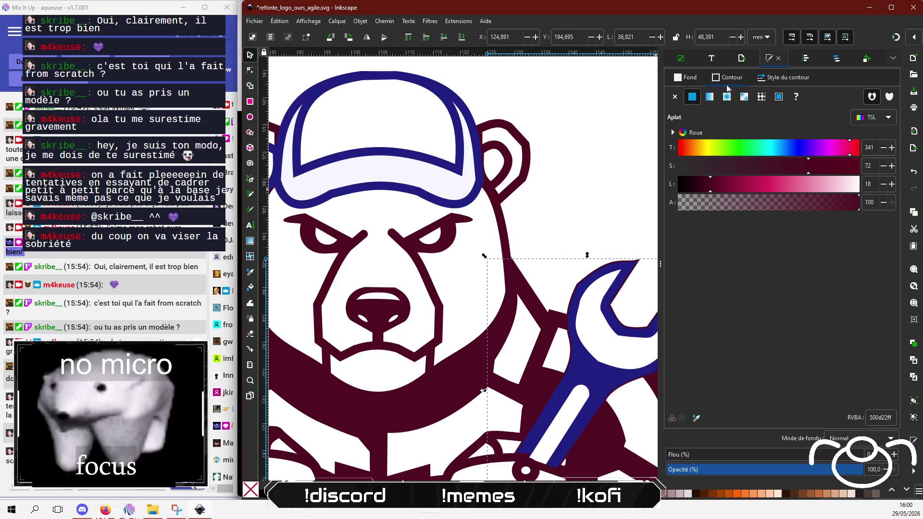
Step: Enter 202082 as the larger wrench piece's stroke colour and deselect
triple_click(881, 417)
text(202082)
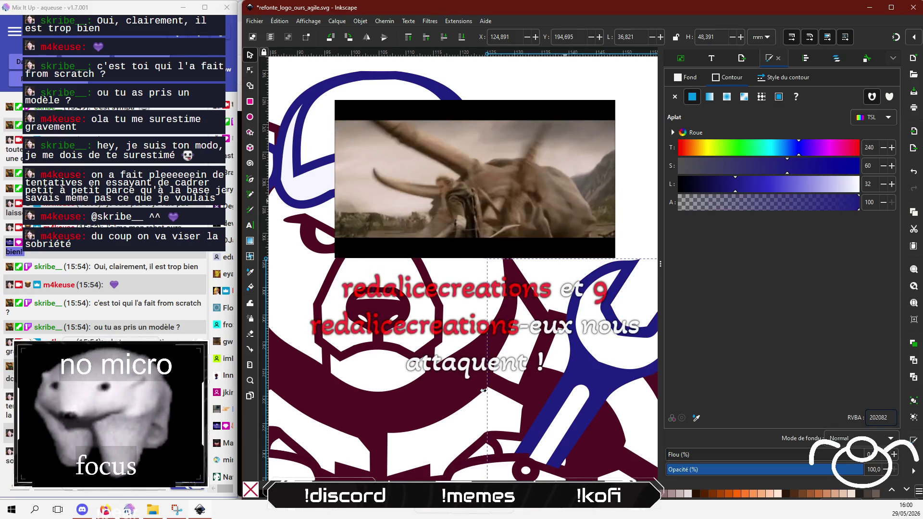
key(Escape)
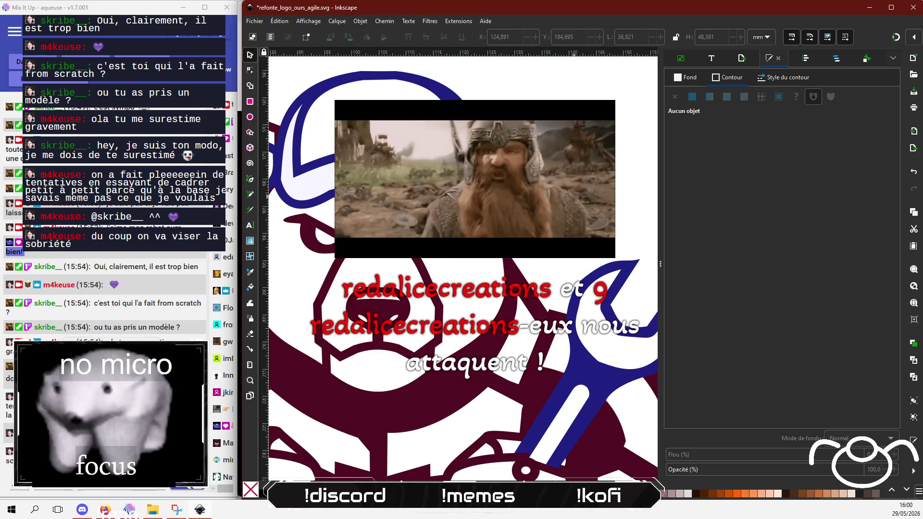
key(alt+Tab)
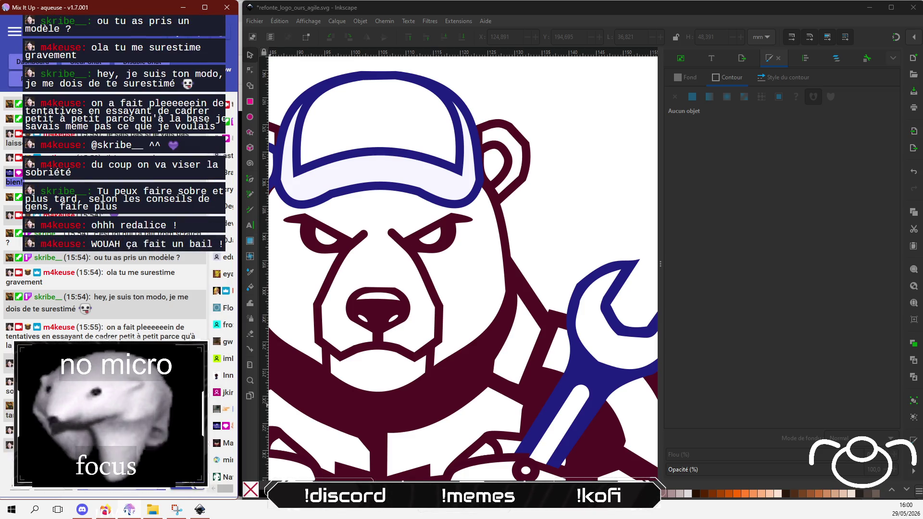
Step: Hide the bear overlay source in the OBS scene so the webcam shows
click(199, 509)
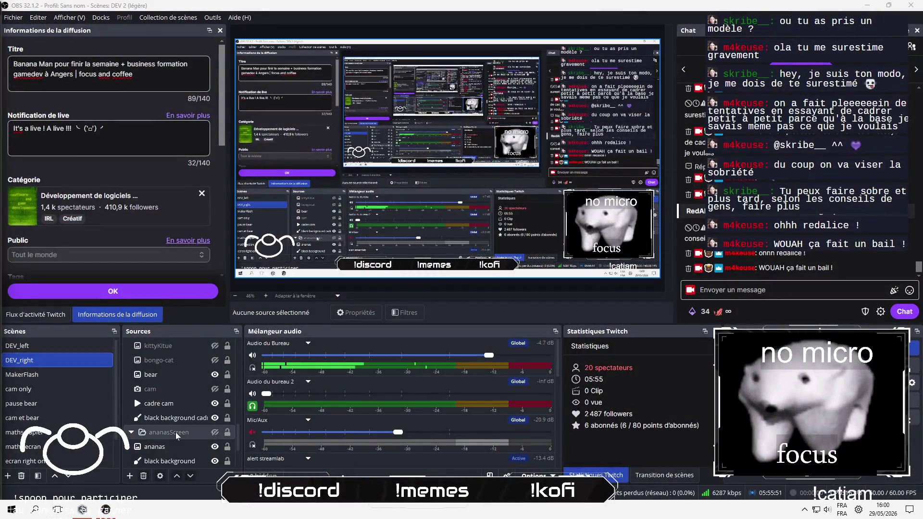
scroll(210, 426, down, 5)
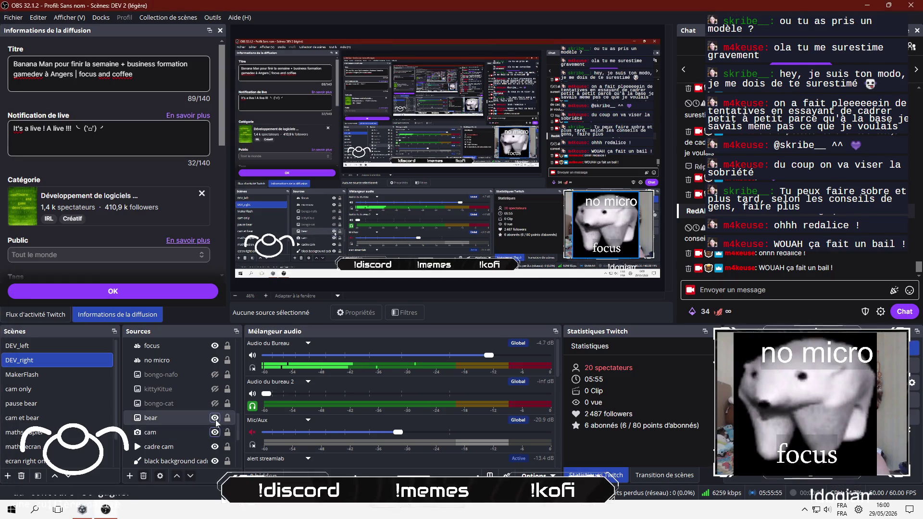
click(215, 418)
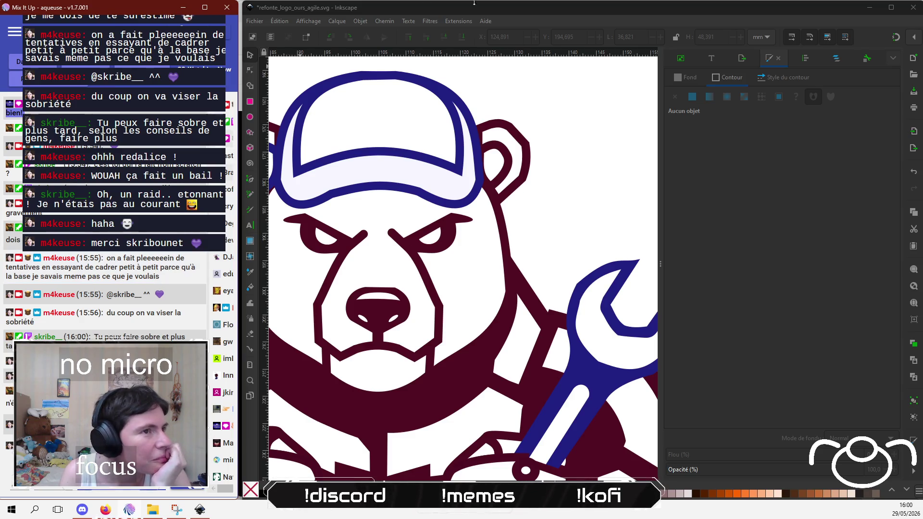
click(786, 215)
scroll(384, 337, down, 5)
scroll(384, 337, left, 2)
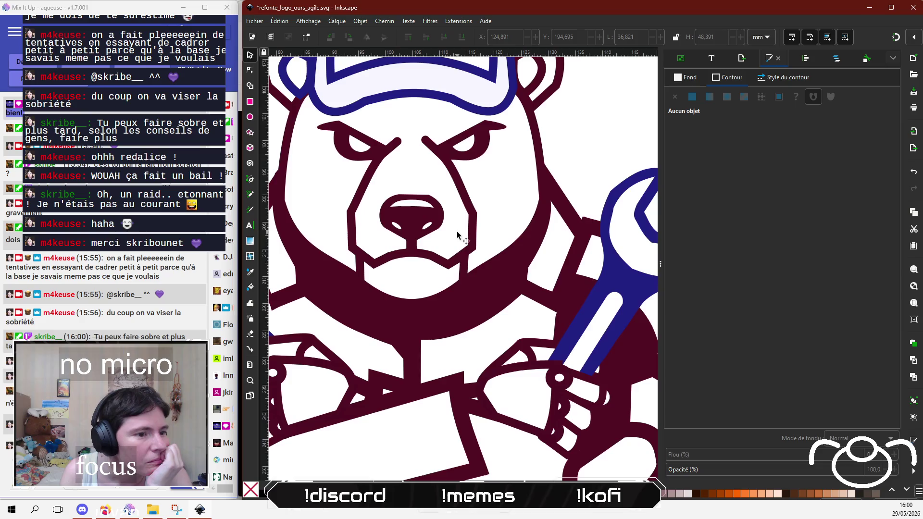
ctrl+scroll(435, 315, down, 4)
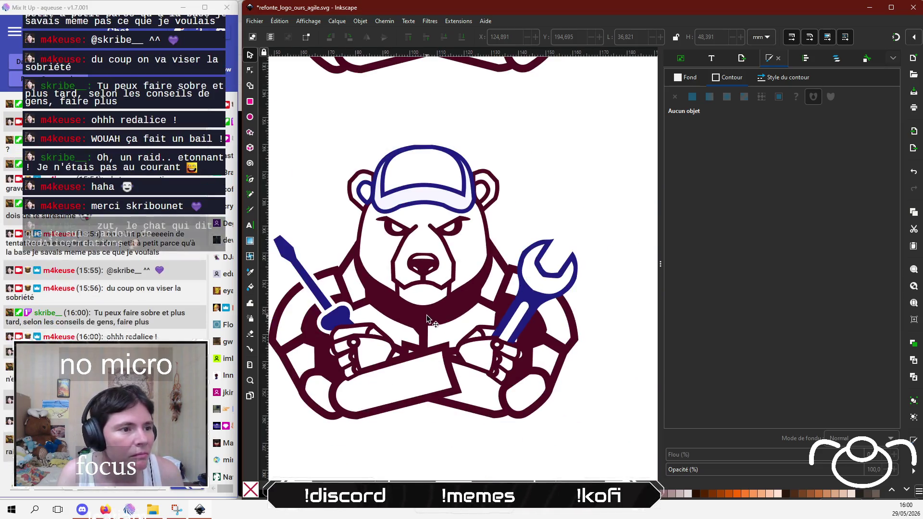
scroll(452, 336, up, 1)
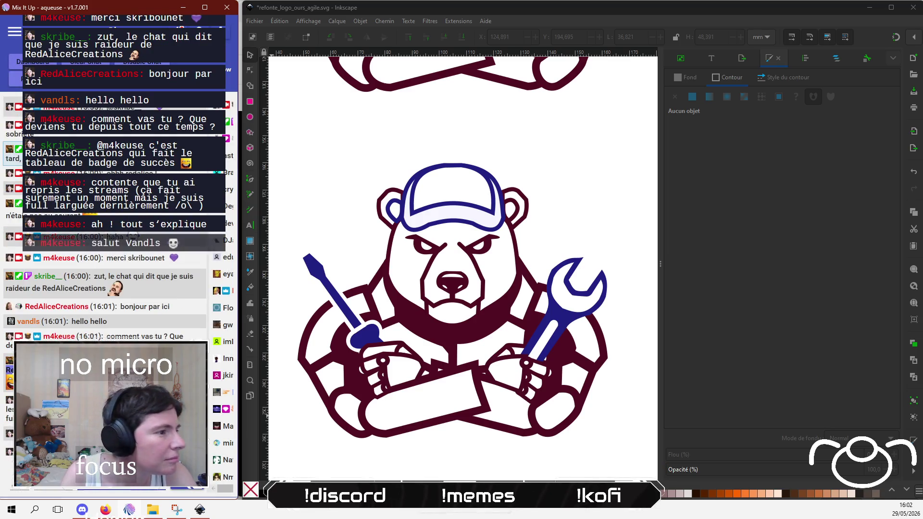
click(642, 180)
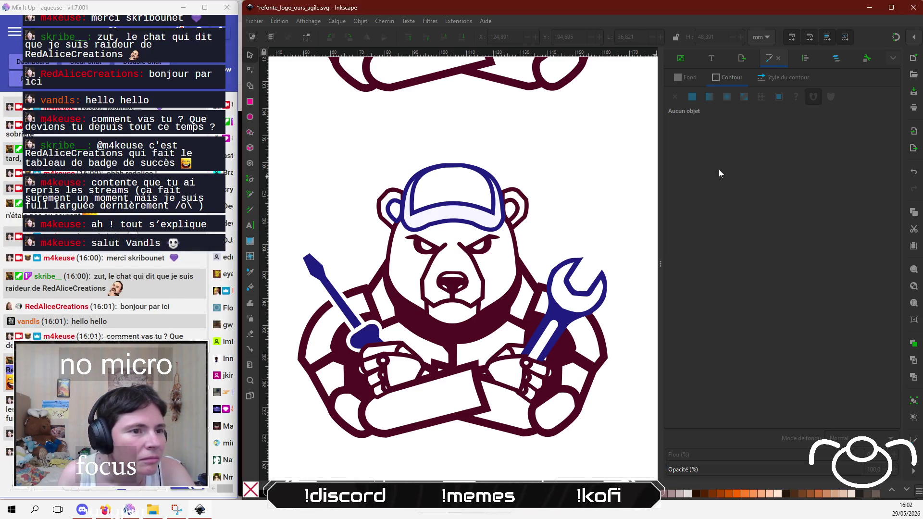
click(462, 333)
click(452, 340)
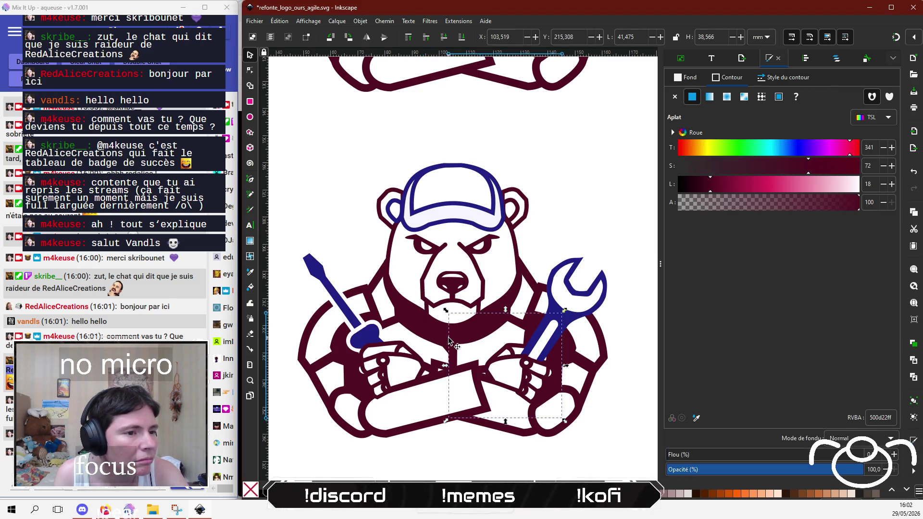
click(439, 342)
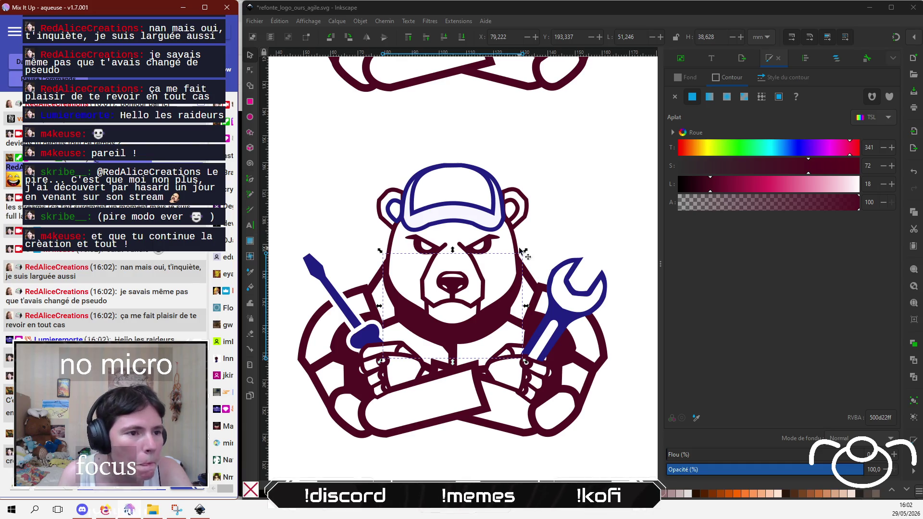
click(634, 295)
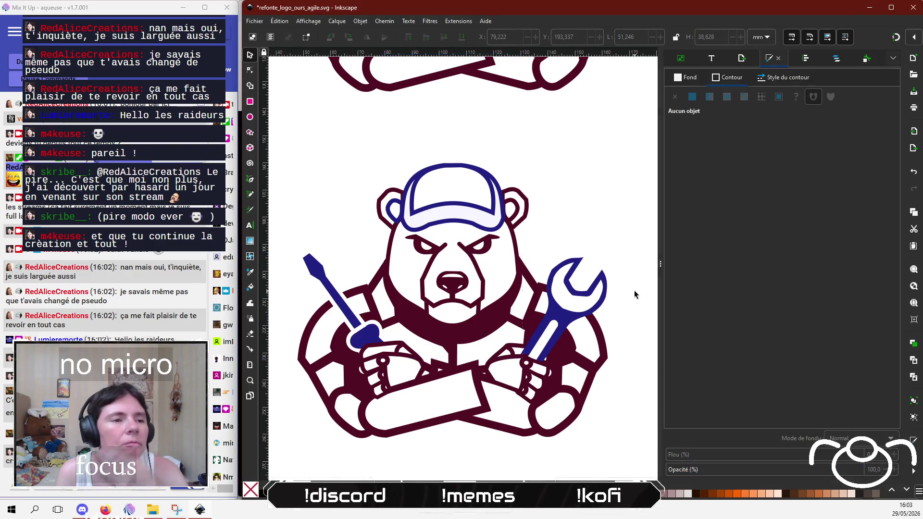
Step: Dropper the wrench's navy 202082ff onto the nose outline, redoing it once
click(455, 287)
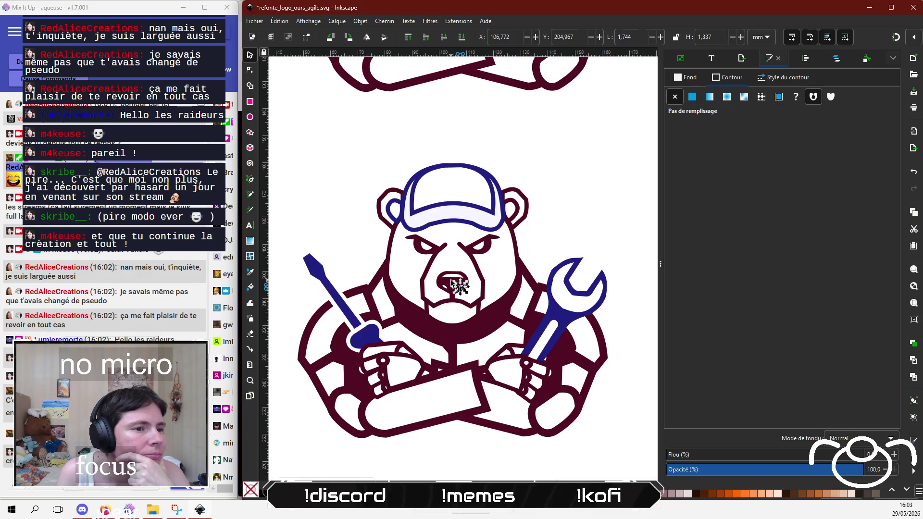
click(458, 288)
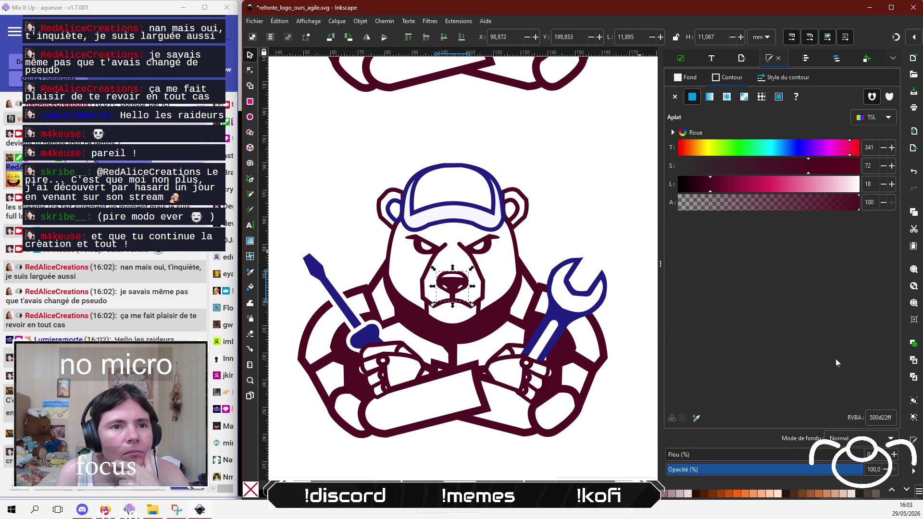
click(696, 417)
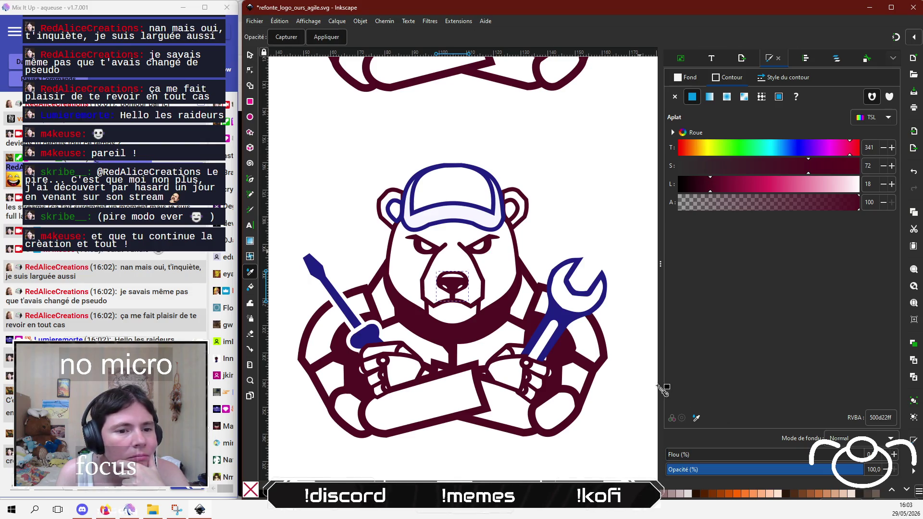
click(565, 320)
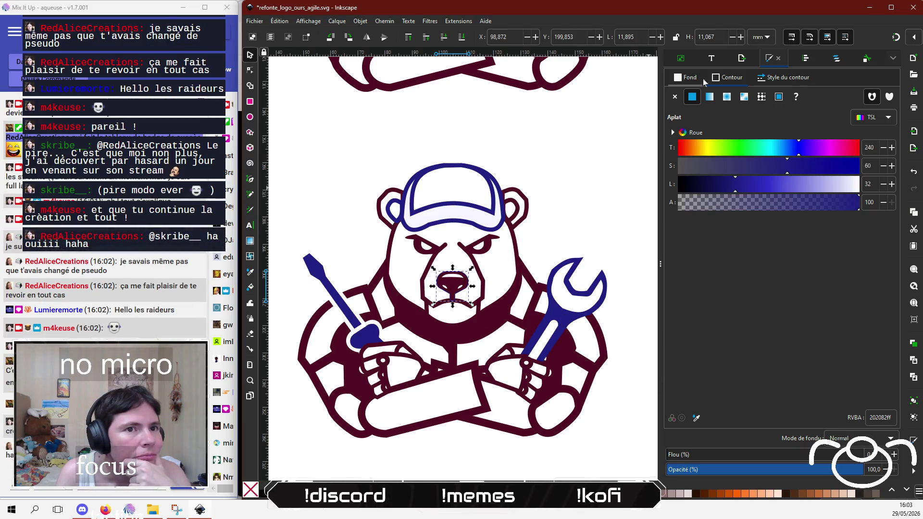
key(ctrl+z)
click(696, 417)
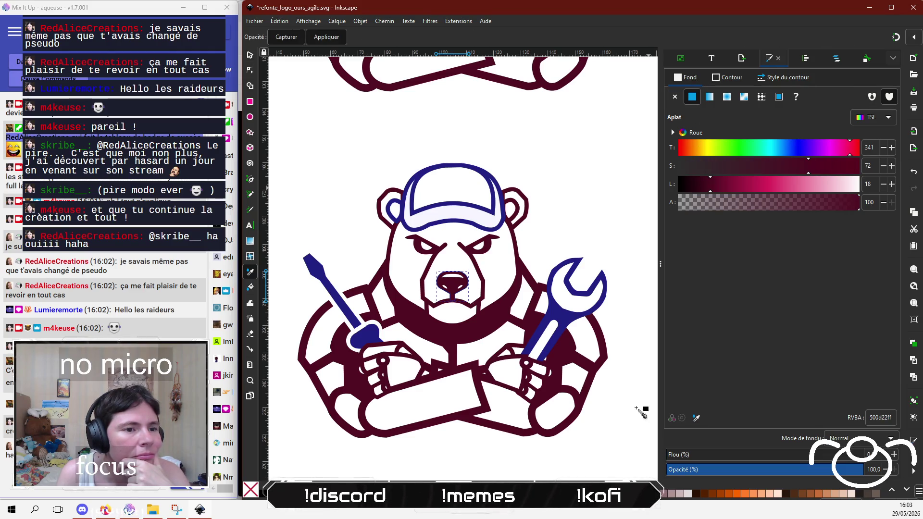
click(563, 321)
click(544, 130)
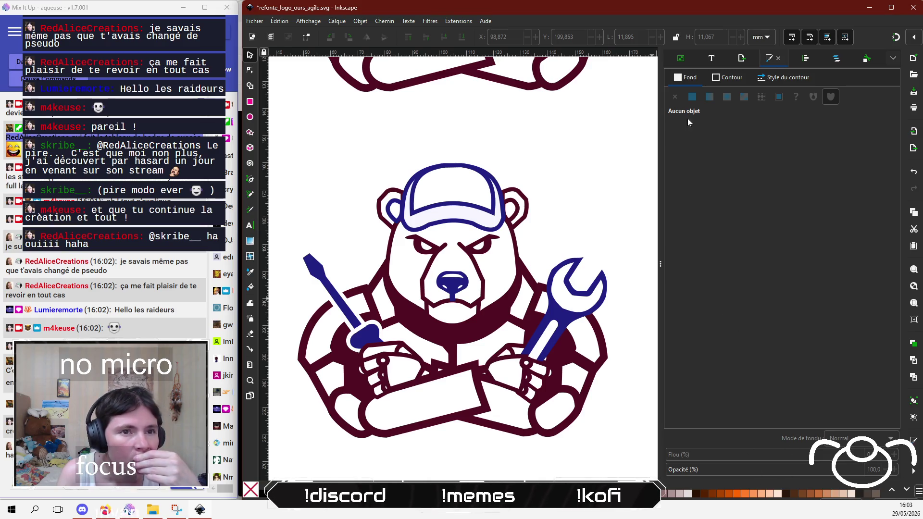
click(499, 312)
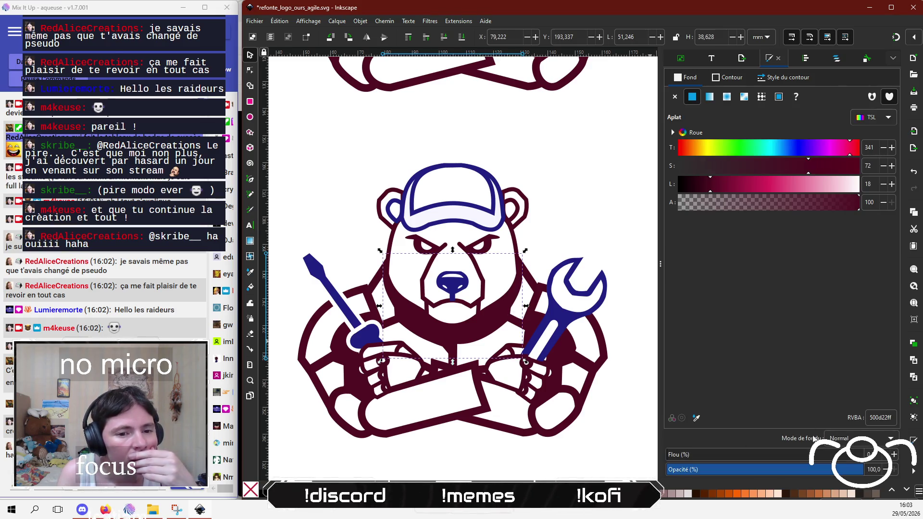
Step: Fill the collar shape with the wrench's navy 202082 using the dropper
click(698, 419)
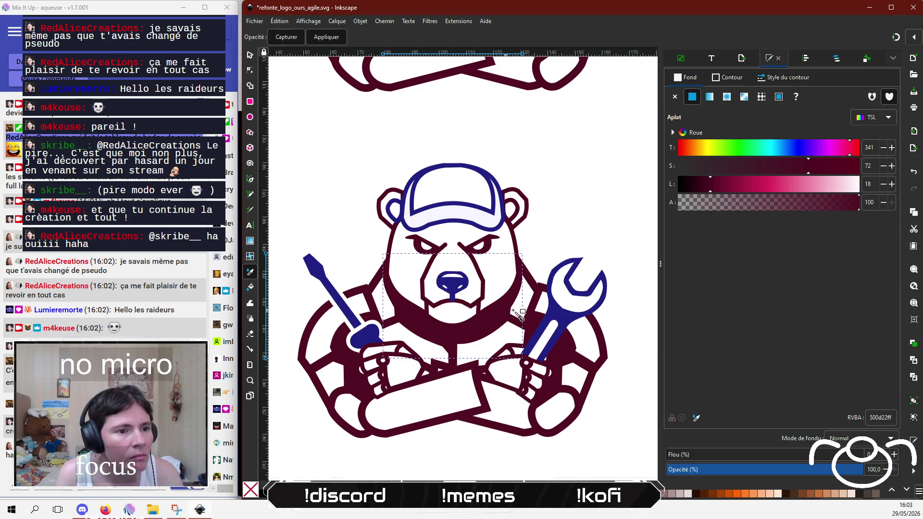
click(558, 313)
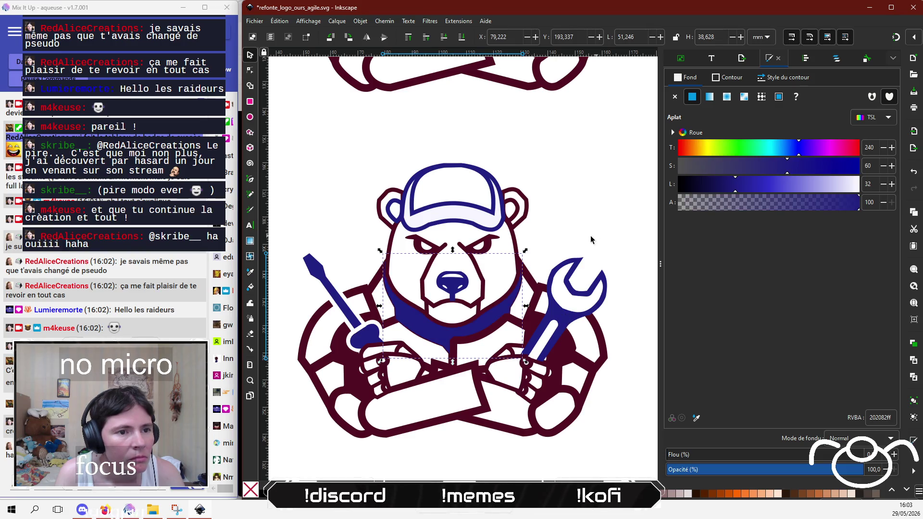
click(498, 331)
alt+click(498, 331)
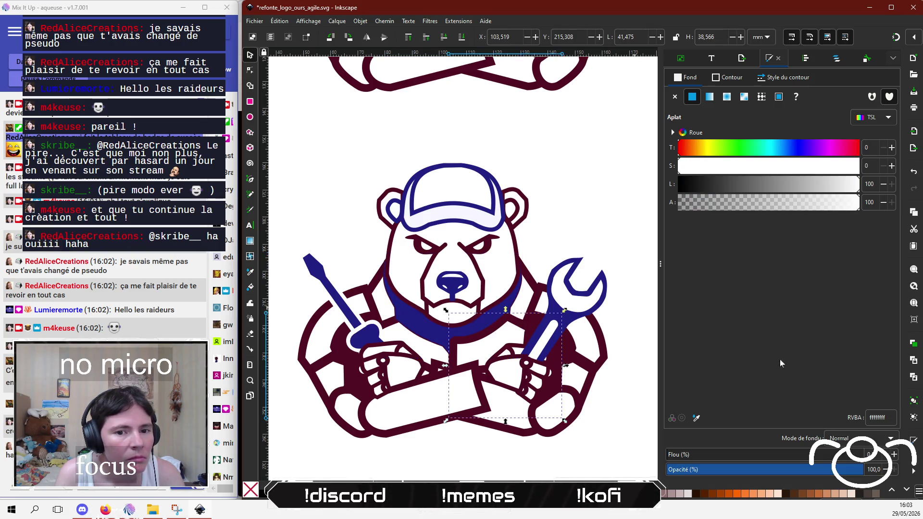
Step: Give the chest and head shapes navy 202082ff outlines via the dropper
click(731, 80)
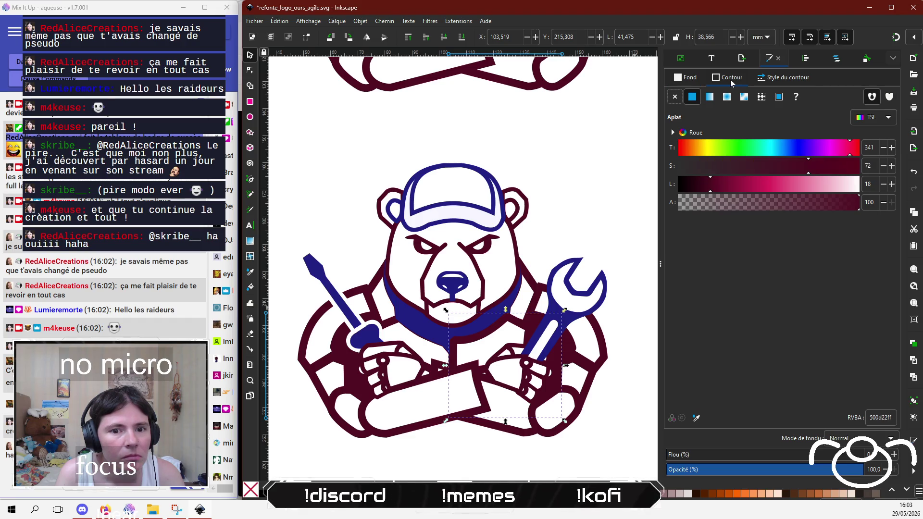
click(696, 417)
click(556, 340)
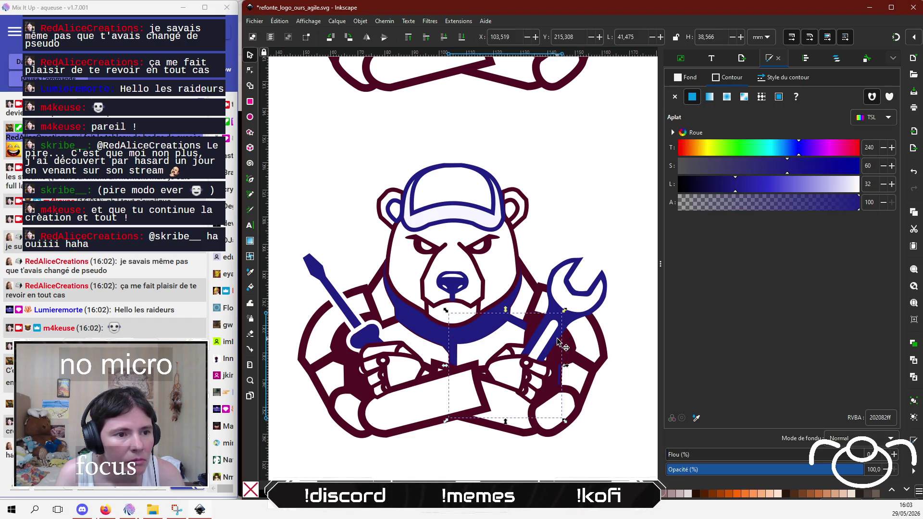
click(397, 295)
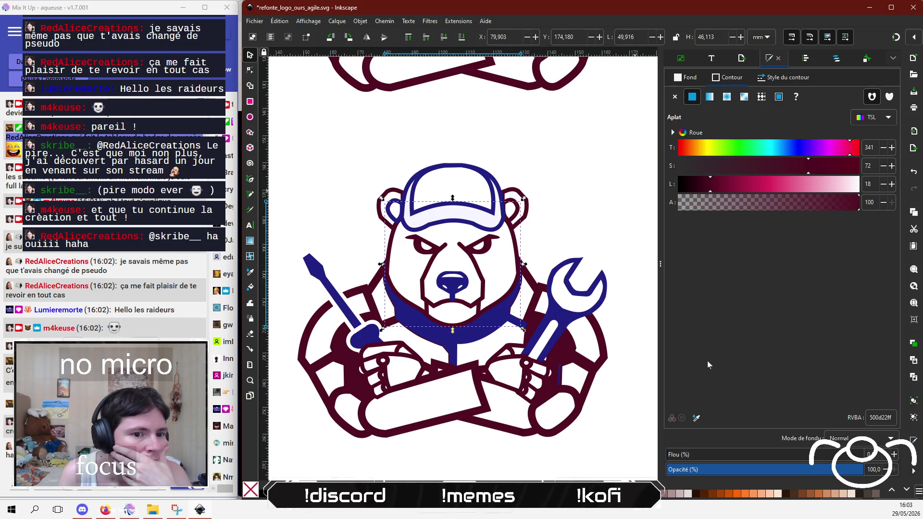
click(696, 418)
click(565, 325)
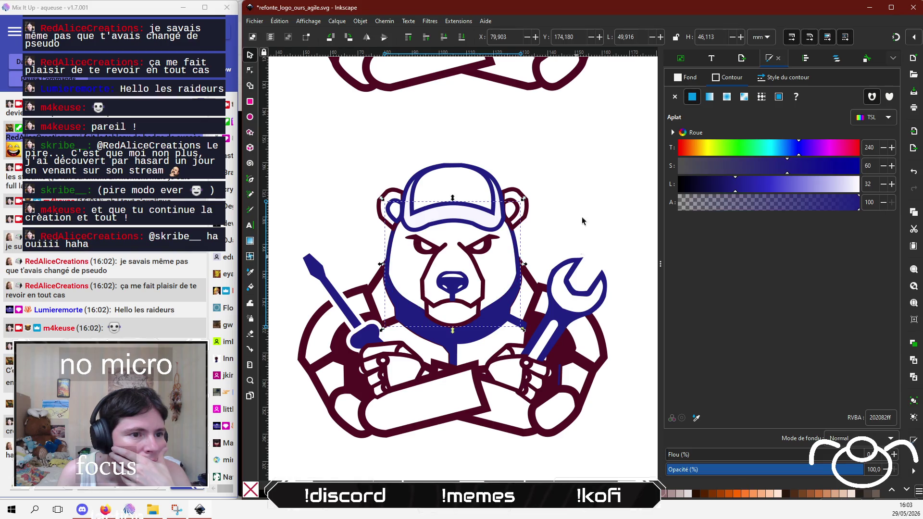
click(593, 172)
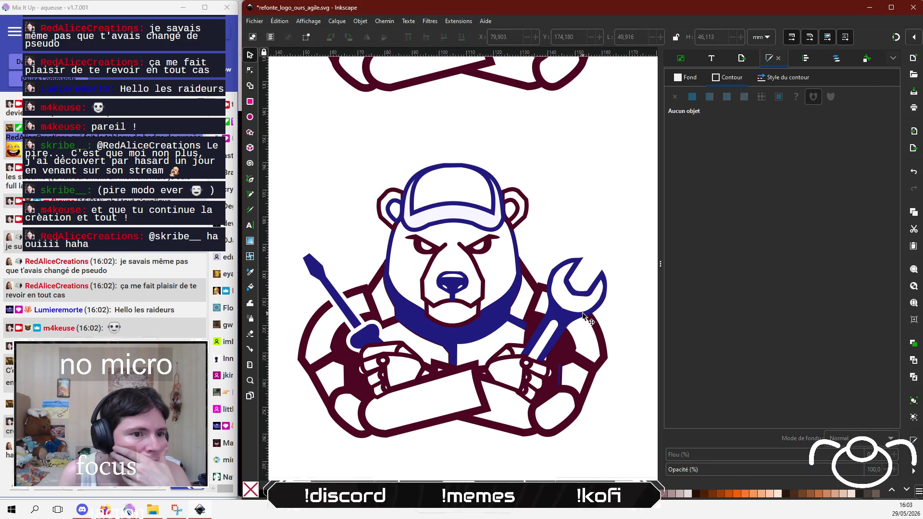
Step: Outline the right and left arm shapes in the wrench's navy 202082ff
click(542, 291)
click(696, 418)
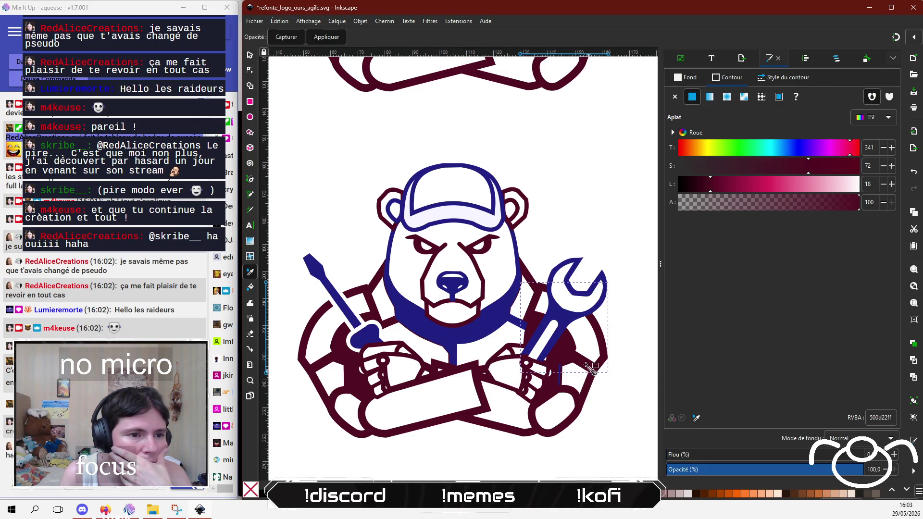
click(568, 319)
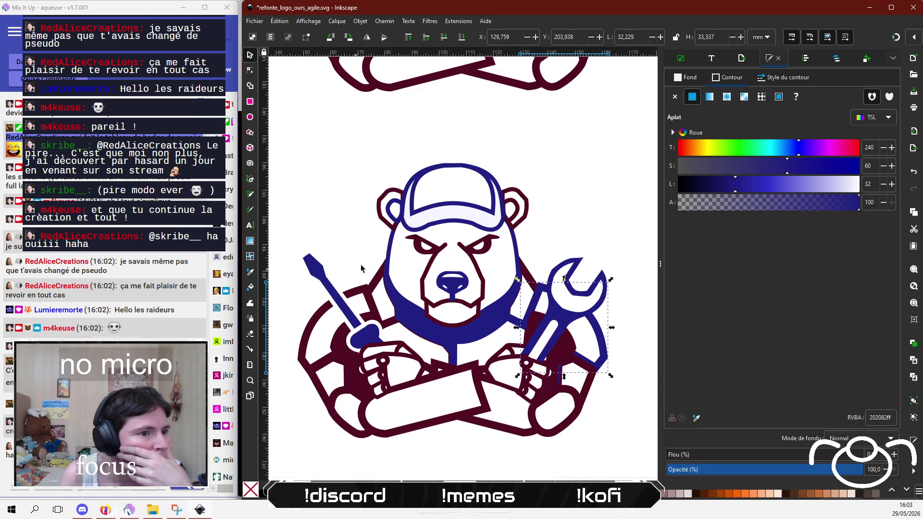
click(374, 282)
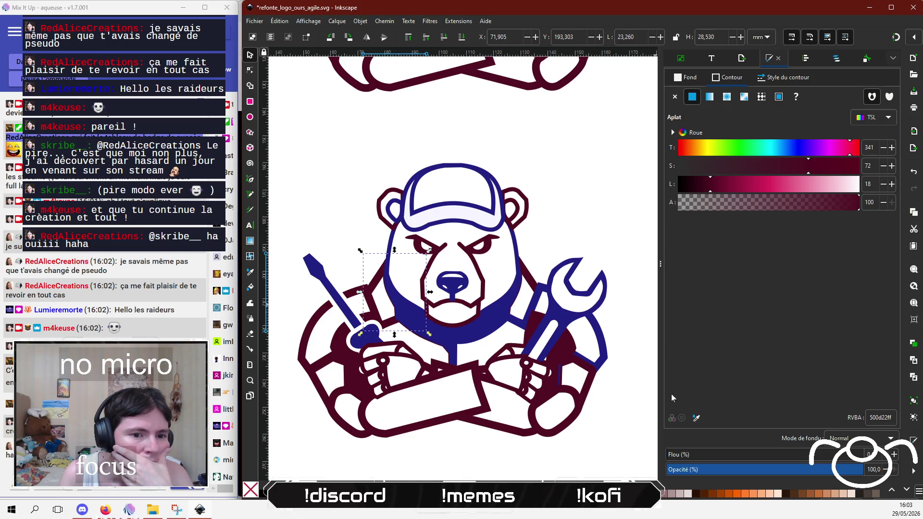
key(d)
click(507, 328)
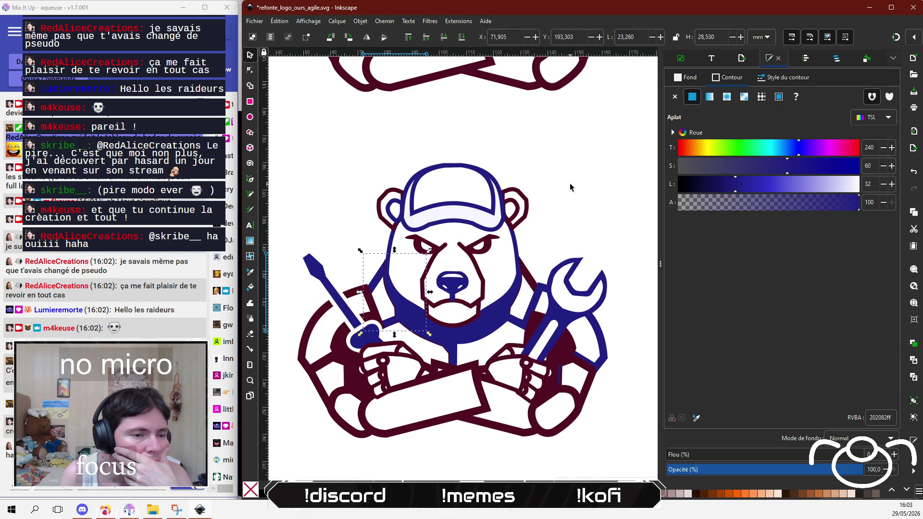
key(s)
key(Escape)
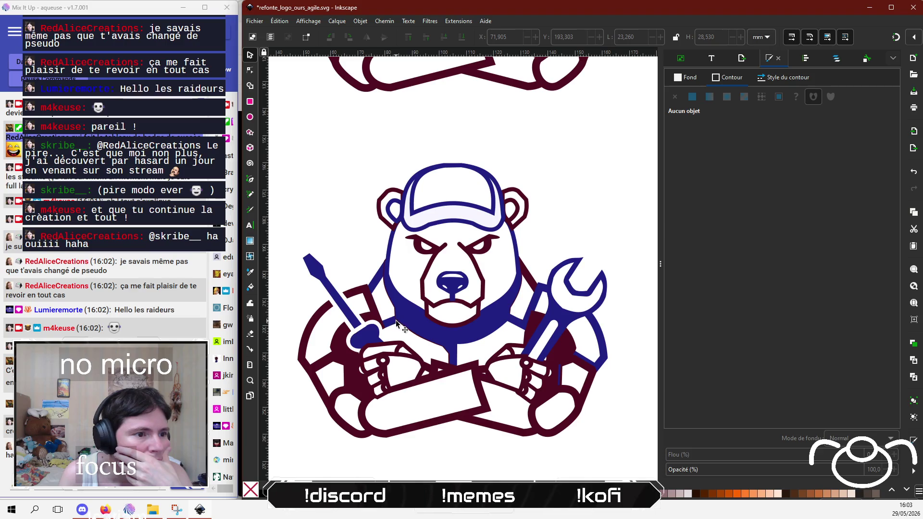
Step: Inspect the fill of the shape behind the head and the white right-side shape
click(396, 323)
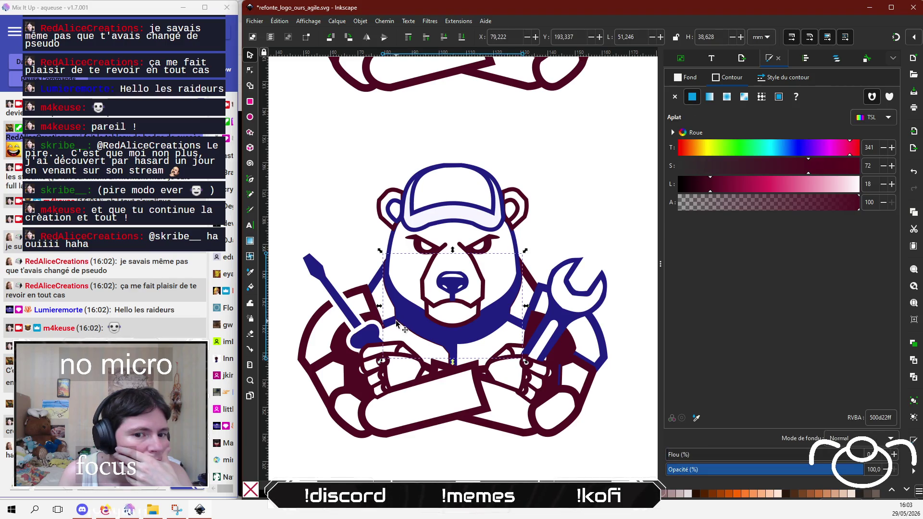
click(700, 76)
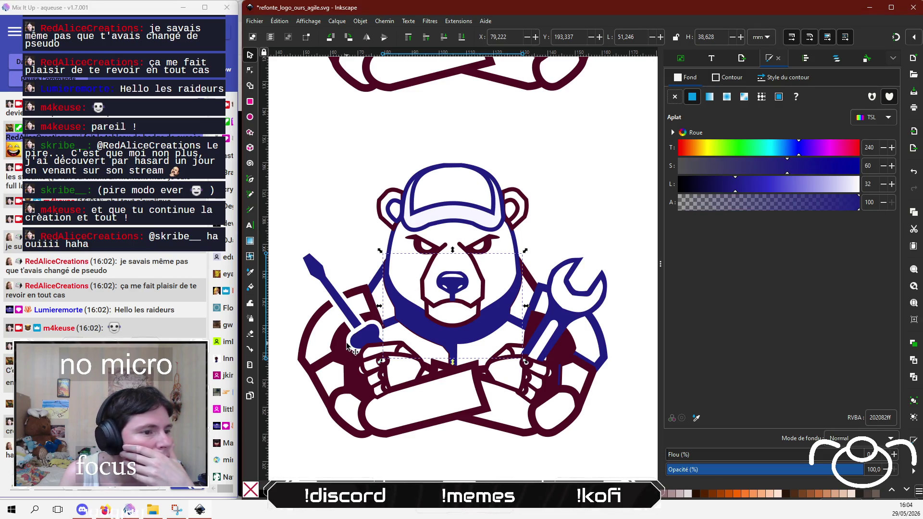
click(347, 219)
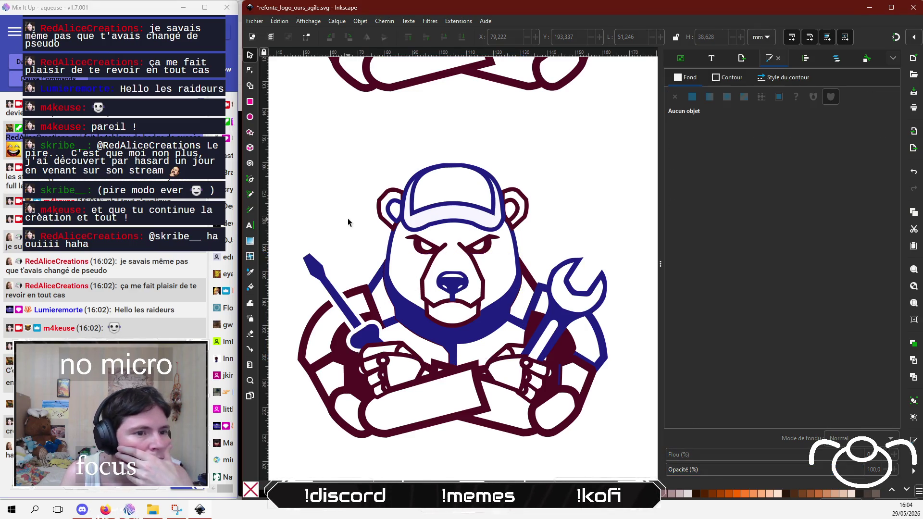
click(527, 274)
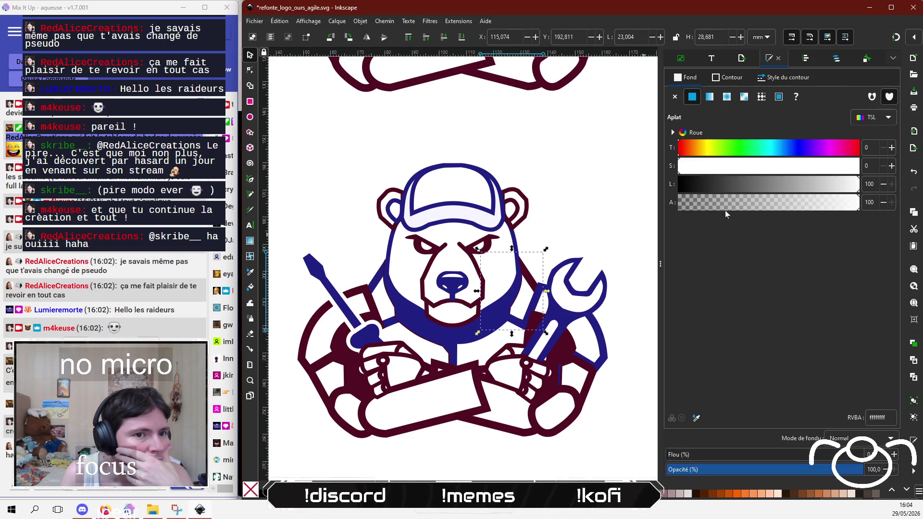
key(Escape)
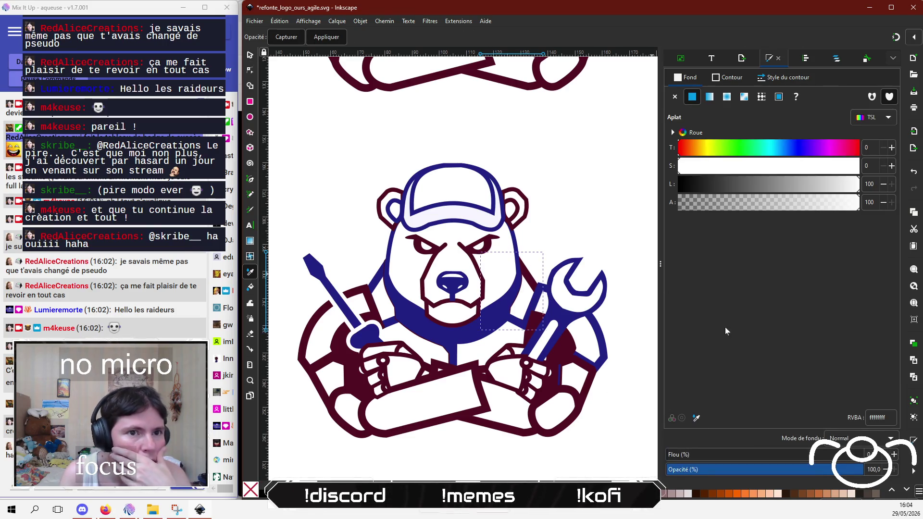
click(727, 77)
Step: Outline the upper arm shape near the wrench in navy 202082ff
click(539, 293)
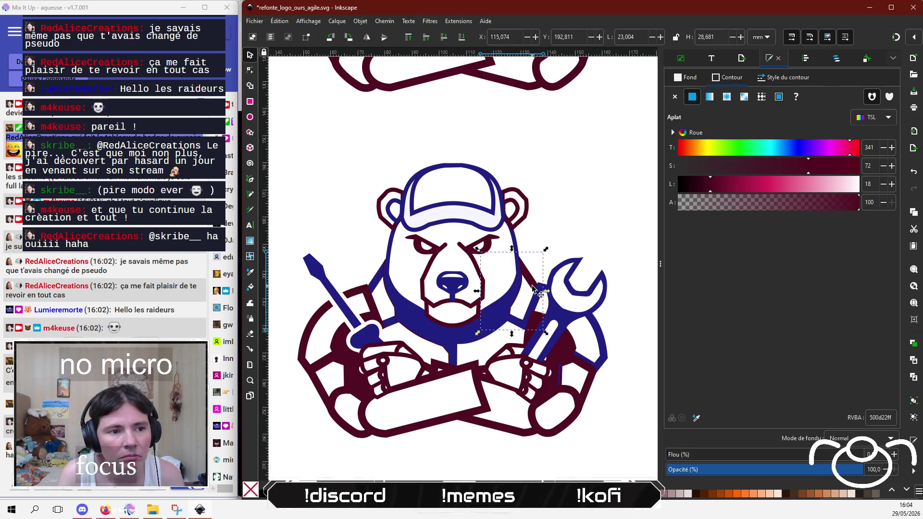
click(696, 418)
click(503, 319)
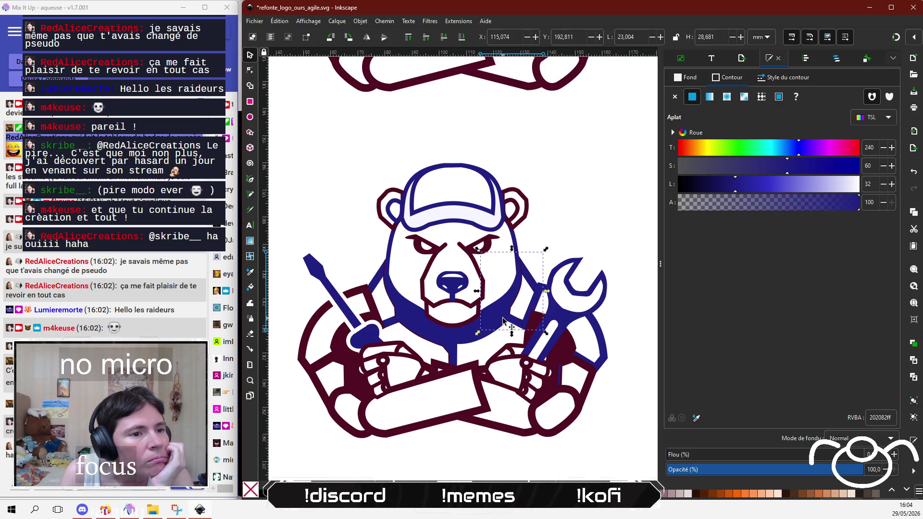
key(s)
click(598, 222)
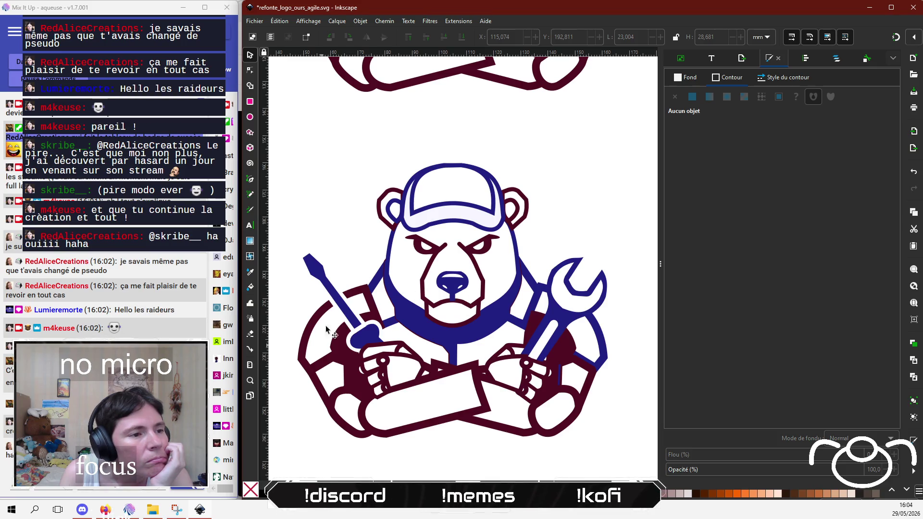
Step: Dropper the wrench's navy 202082ff onto both ear outlines, retrying the right ear
click(399, 194)
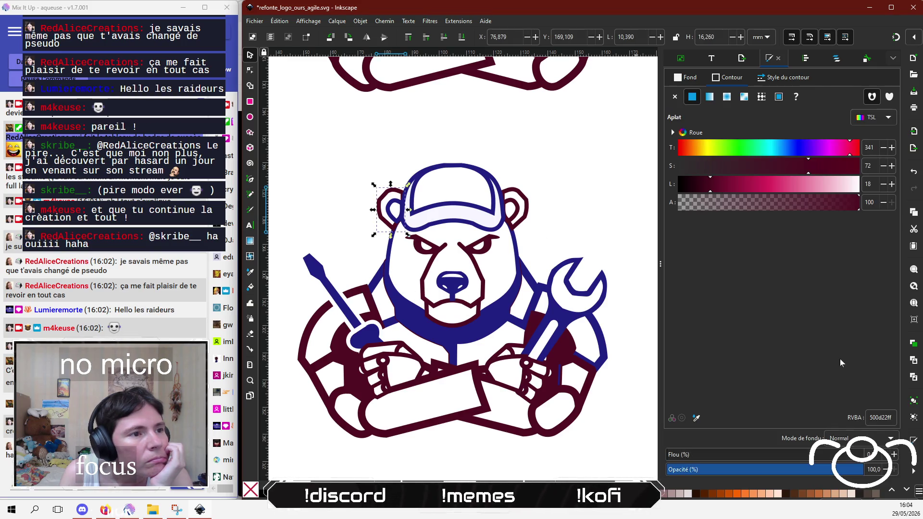
click(696, 418)
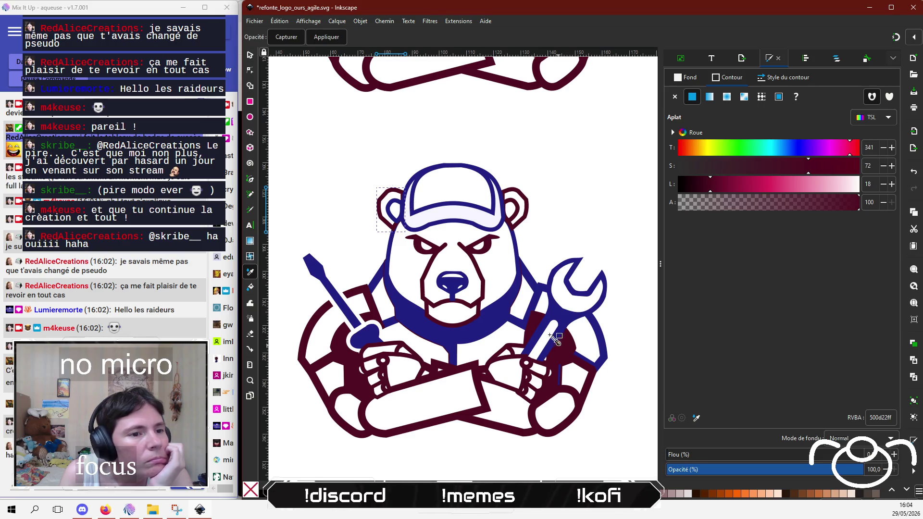
click(557, 308)
click(528, 205)
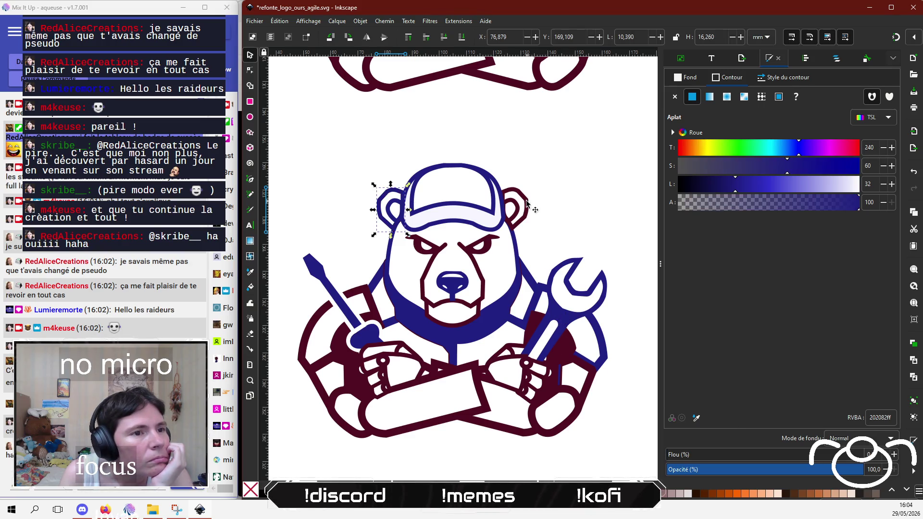
click(696, 417)
click(572, 323)
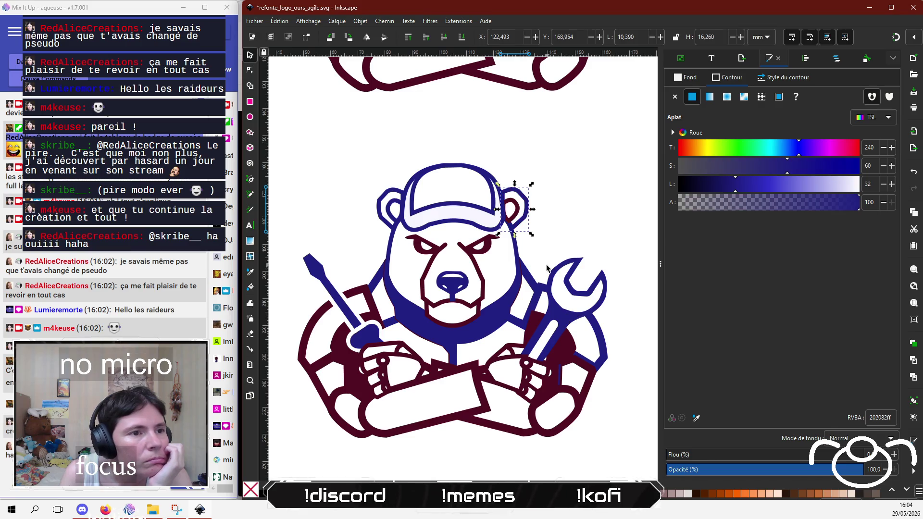
click(518, 213)
click(696, 418)
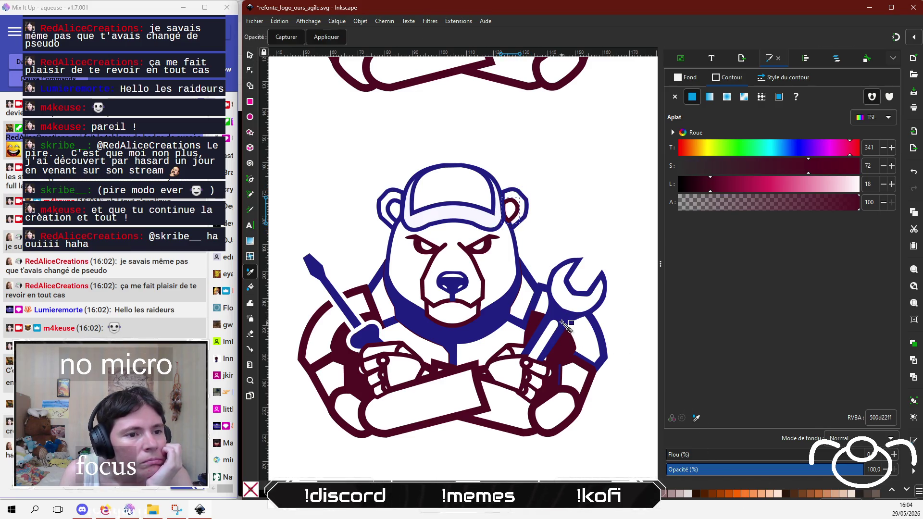
click(563, 318)
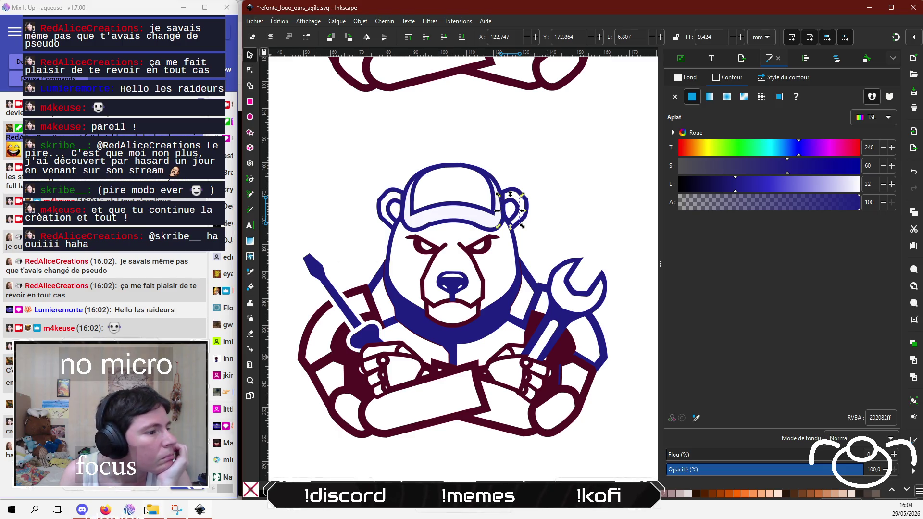
click(129, 509)
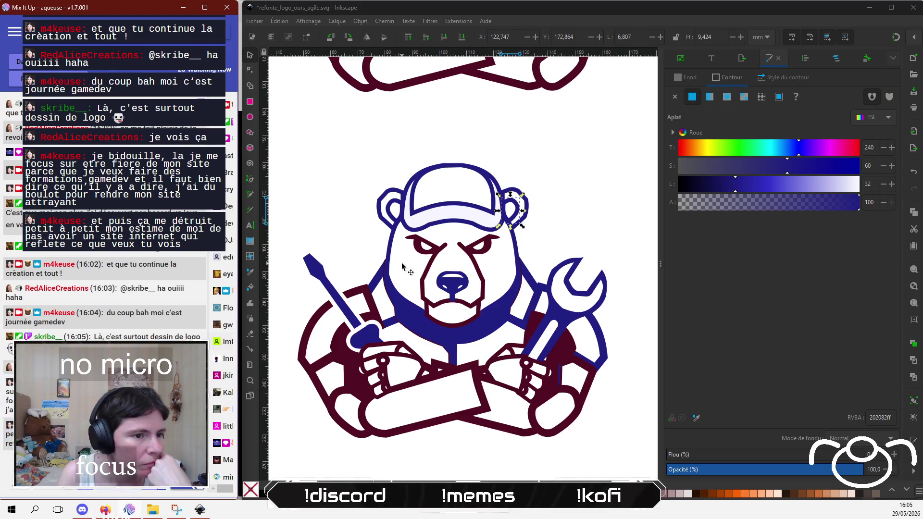
Step: Outline the left and right arm shapes in the wrench's navy 202082ff
click(369, 295)
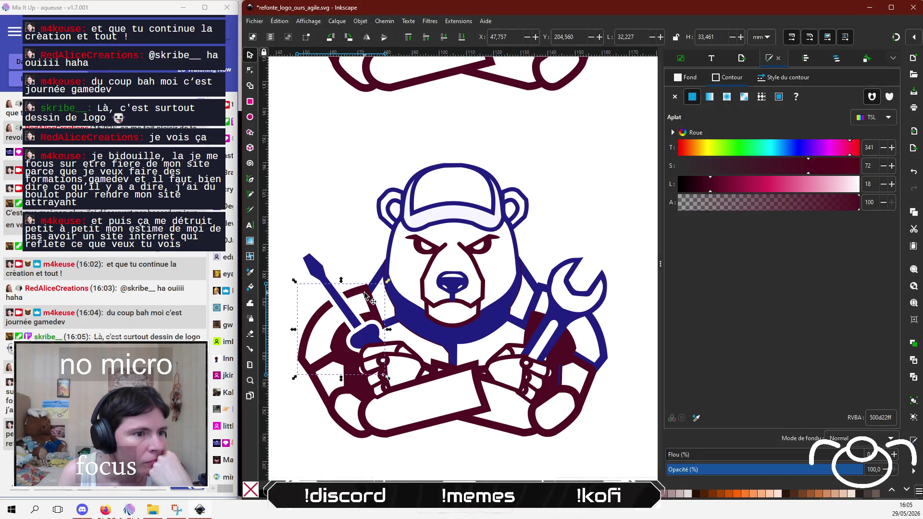
click(696, 417)
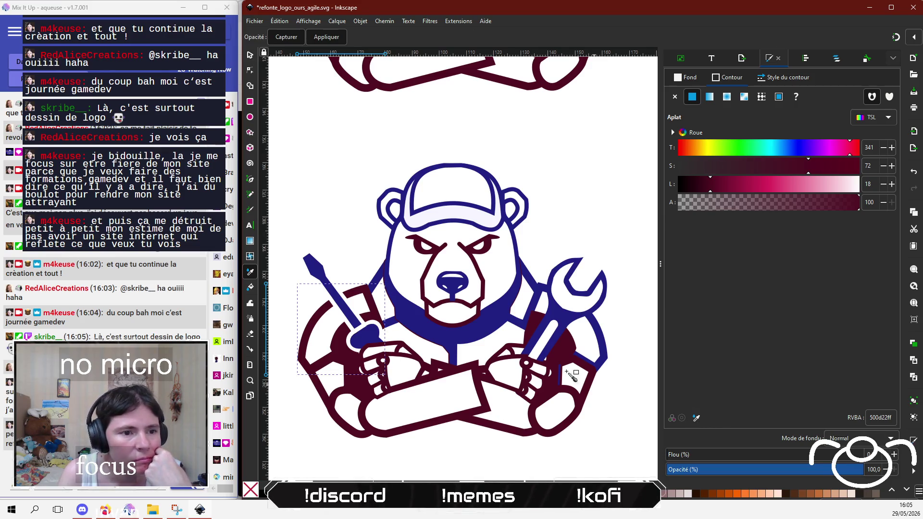
click(551, 308)
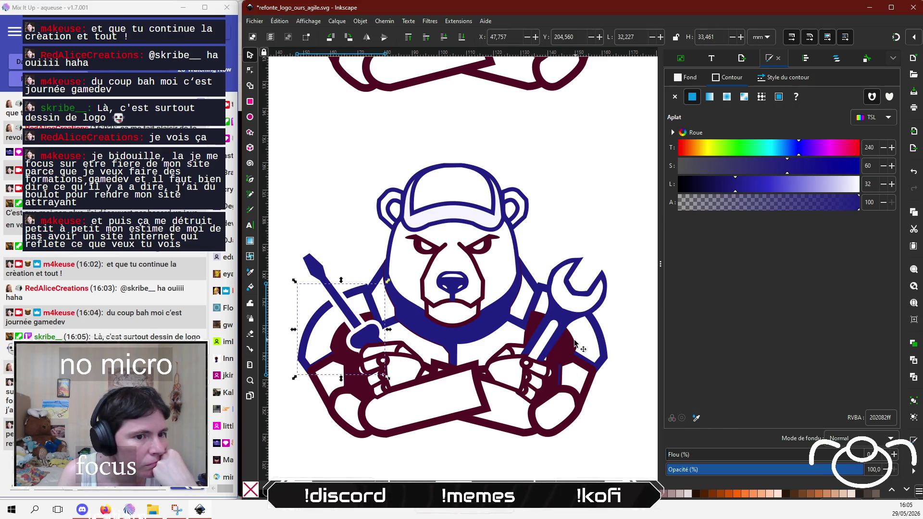
click(584, 372)
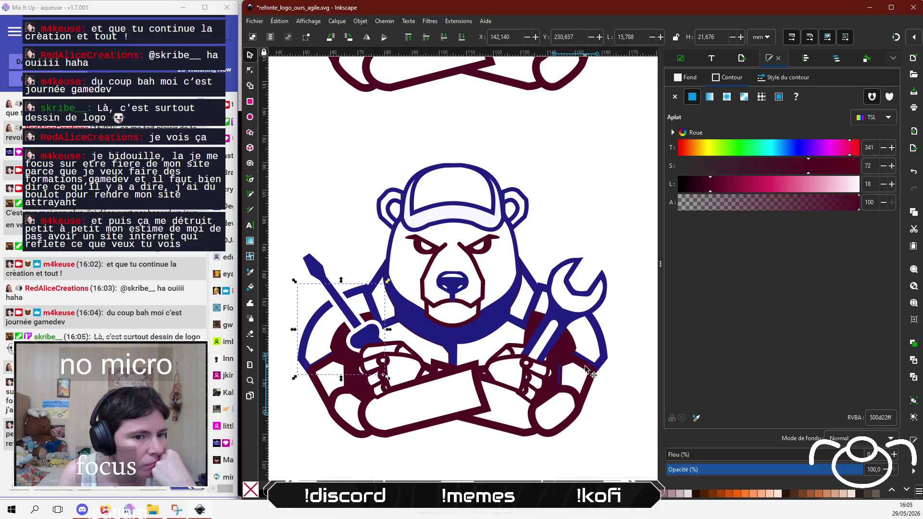
click(696, 417)
click(563, 339)
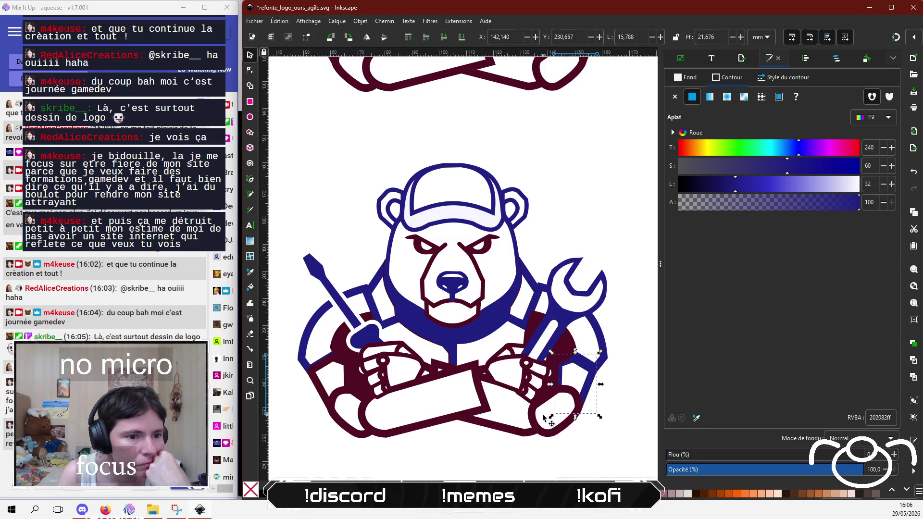
click(486, 451)
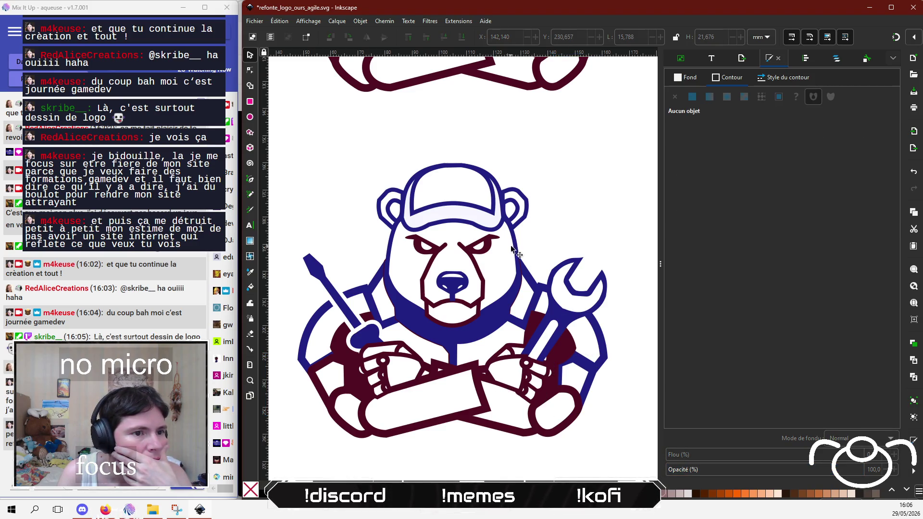
Step: Check the fill colour of the navy head and neck shape
click(524, 272)
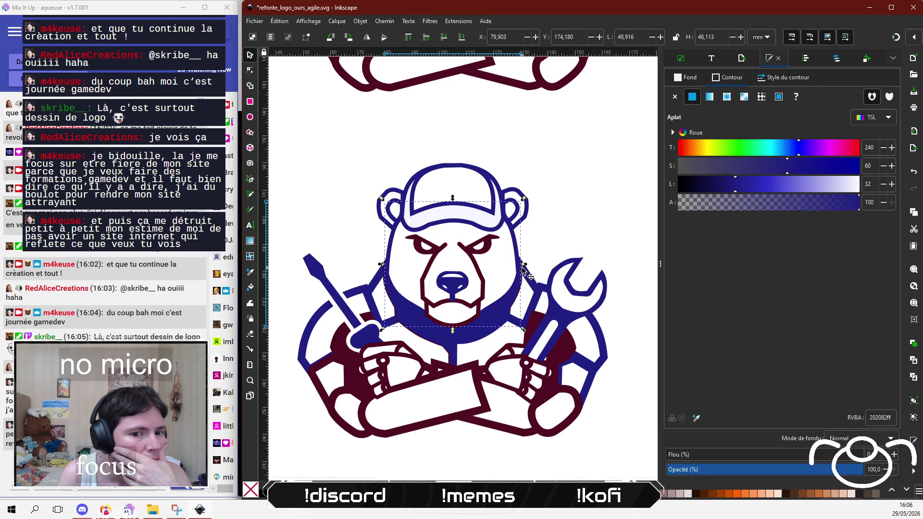
click(688, 75)
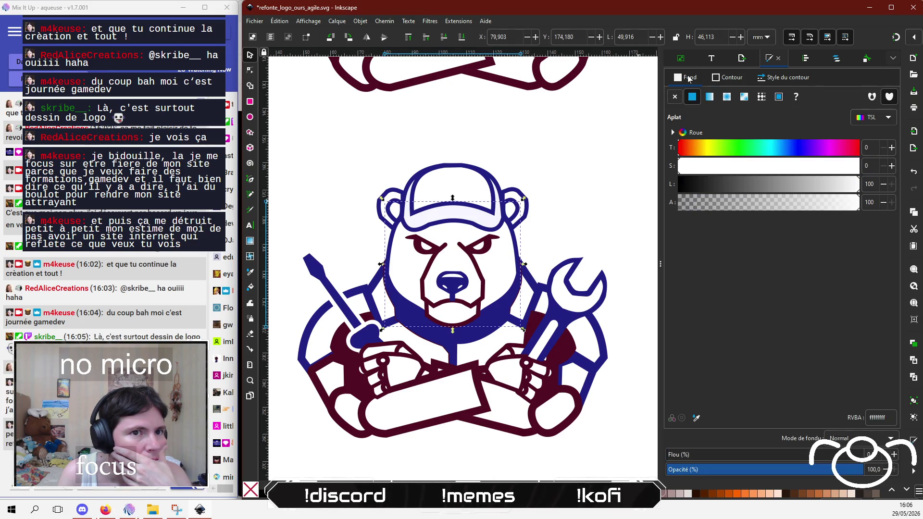
click(558, 206)
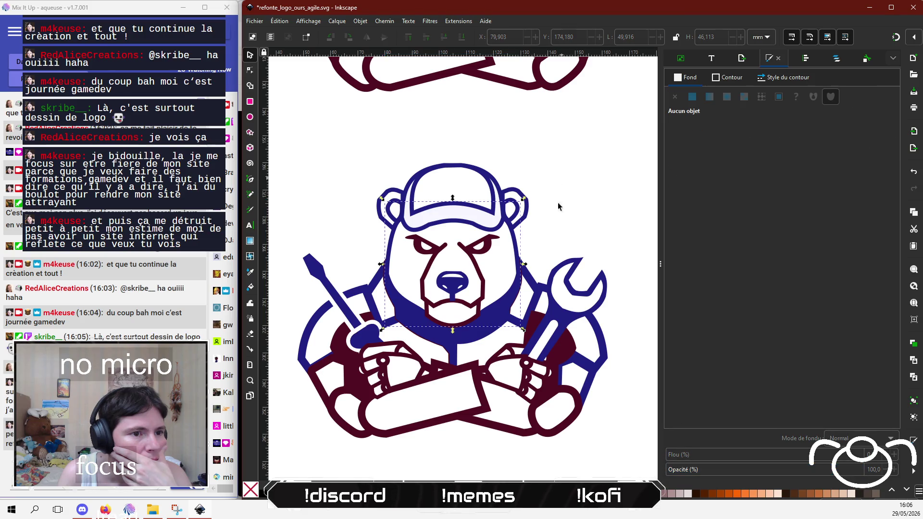
click(524, 272)
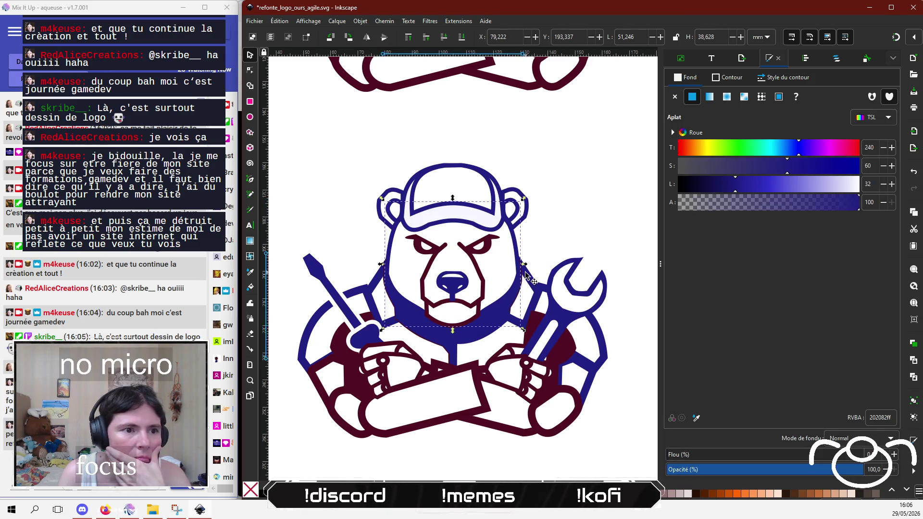
click(558, 236)
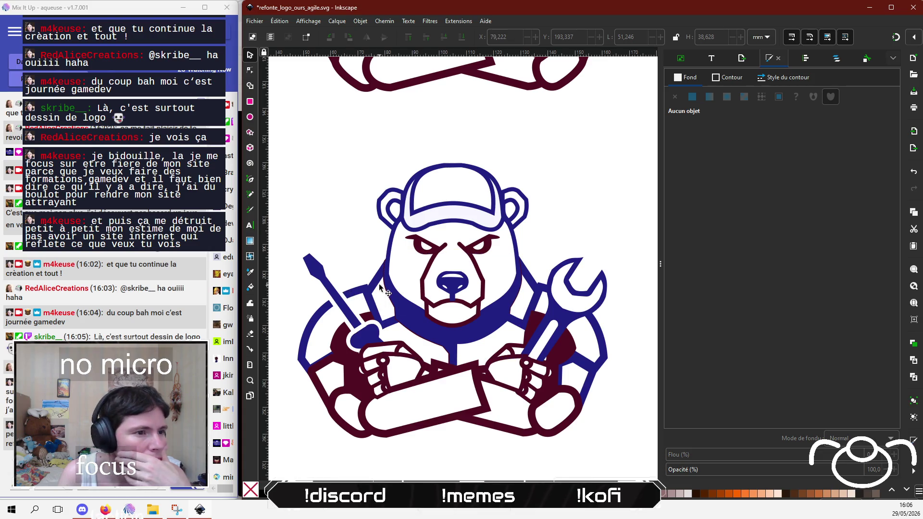
Step: Zoom in and inspect the lower bear's navy head and neck shapes
scroll(395, 291, up, 6)
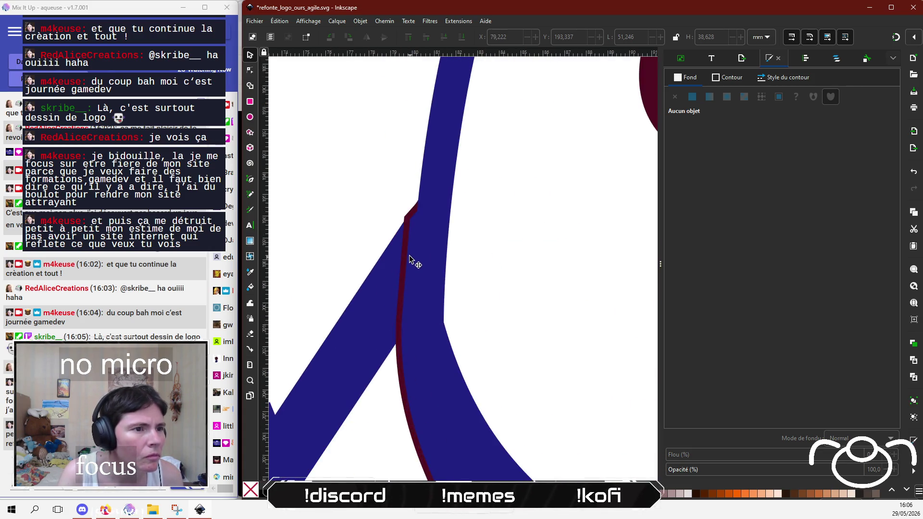
click(408, 252)
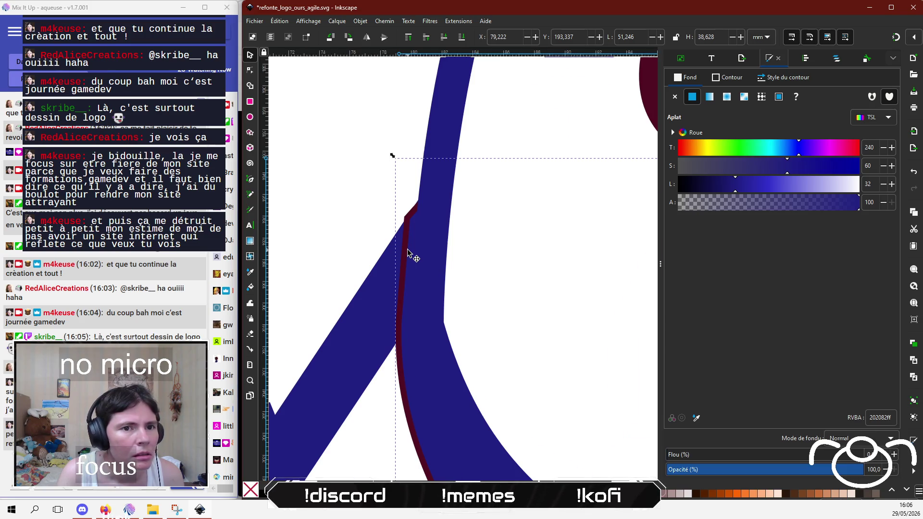
scroll(411, 253, down, 5)
scroll(512, 280, down, 2)
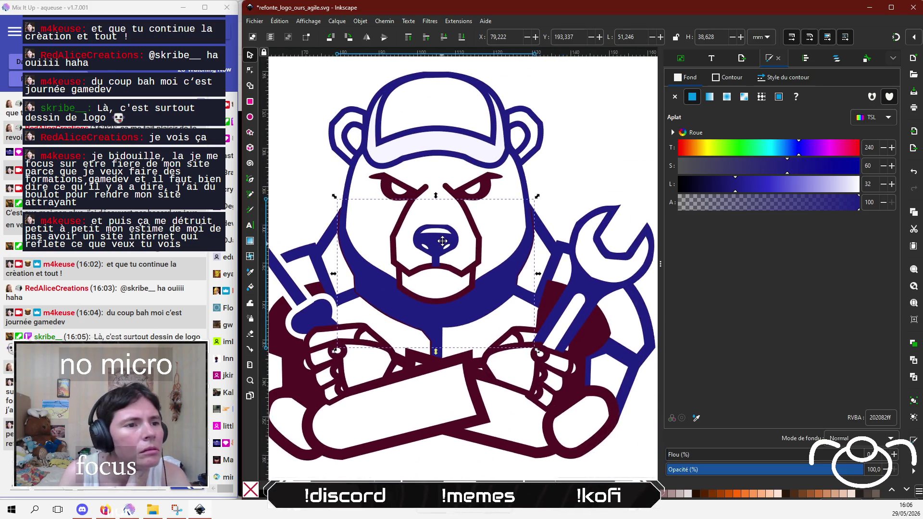
scroll(363, 230, right, 2)
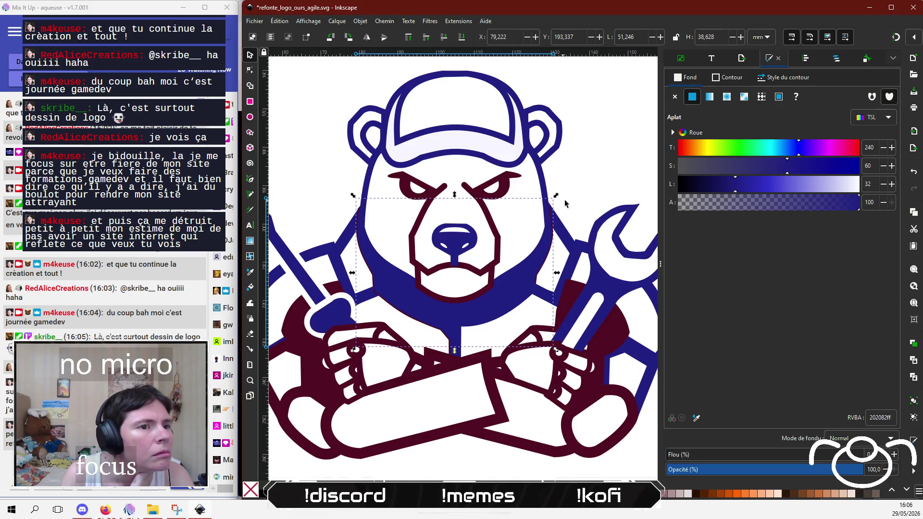
key(Escape)
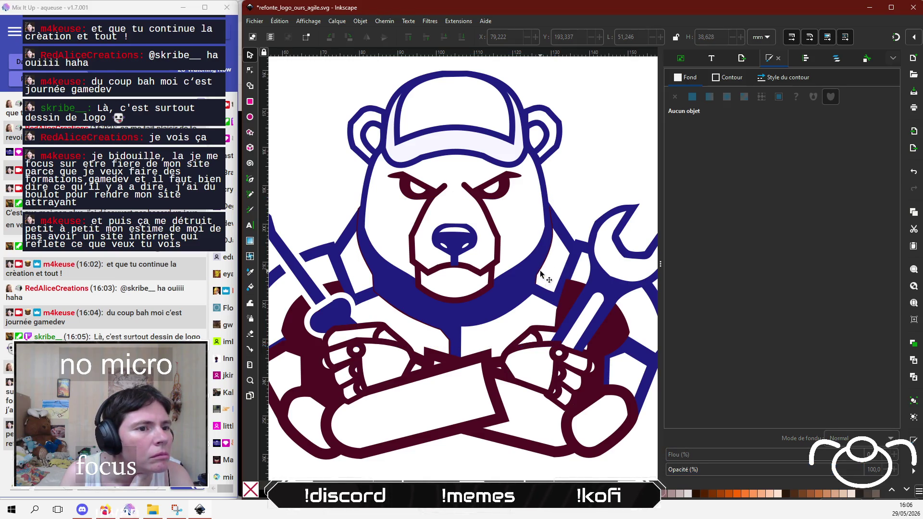
click(541, 274)
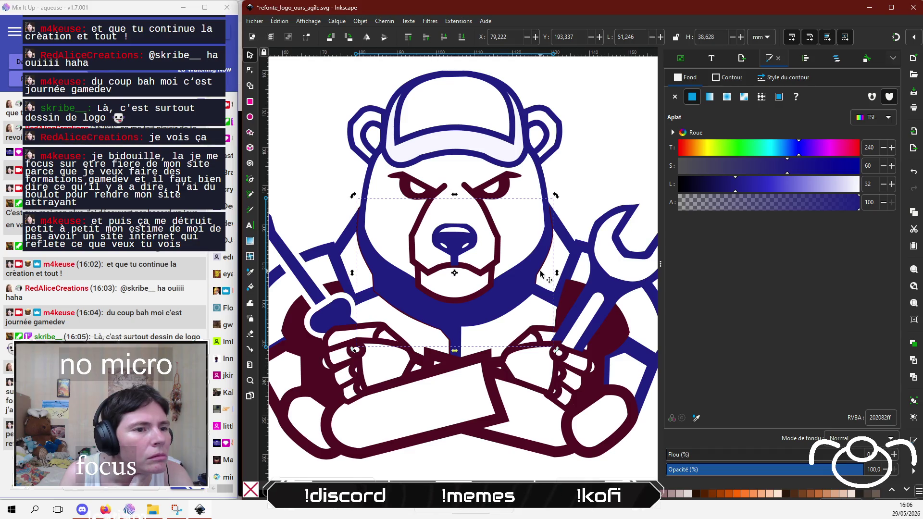
click(550, 258)
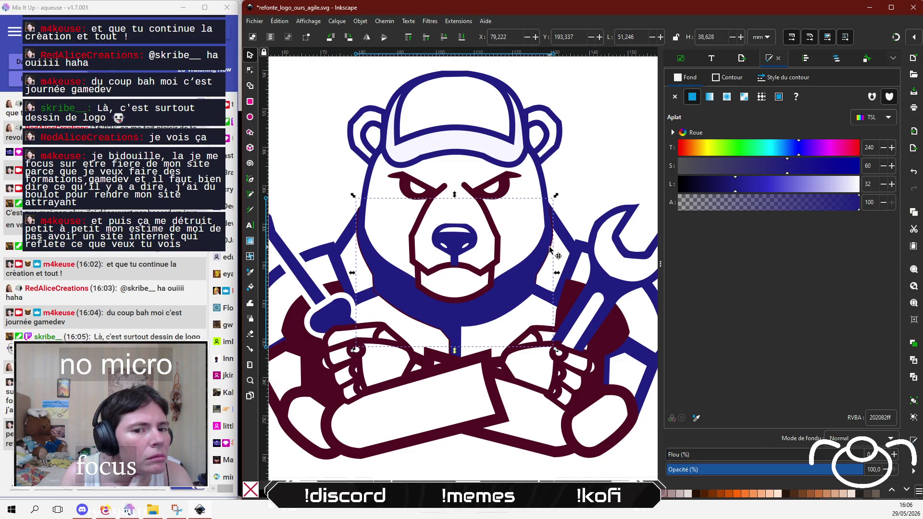
click(590, 173)
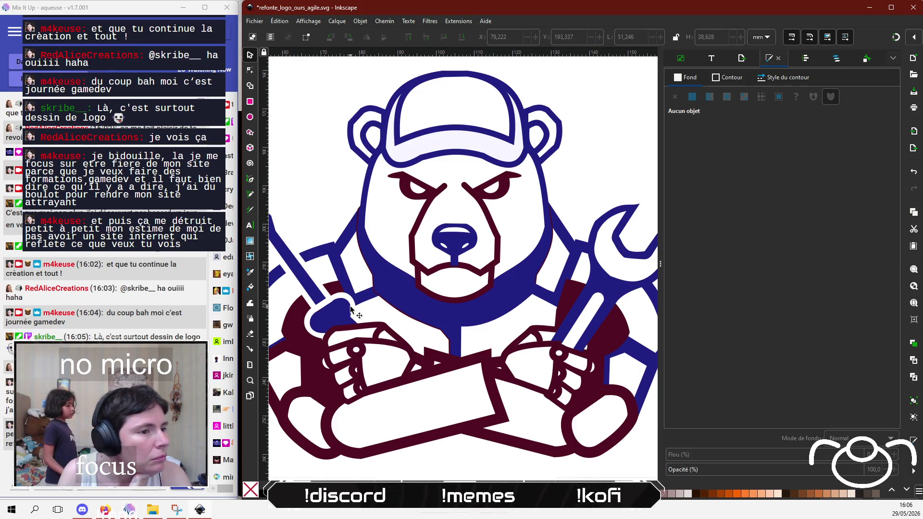
click(374, 292)
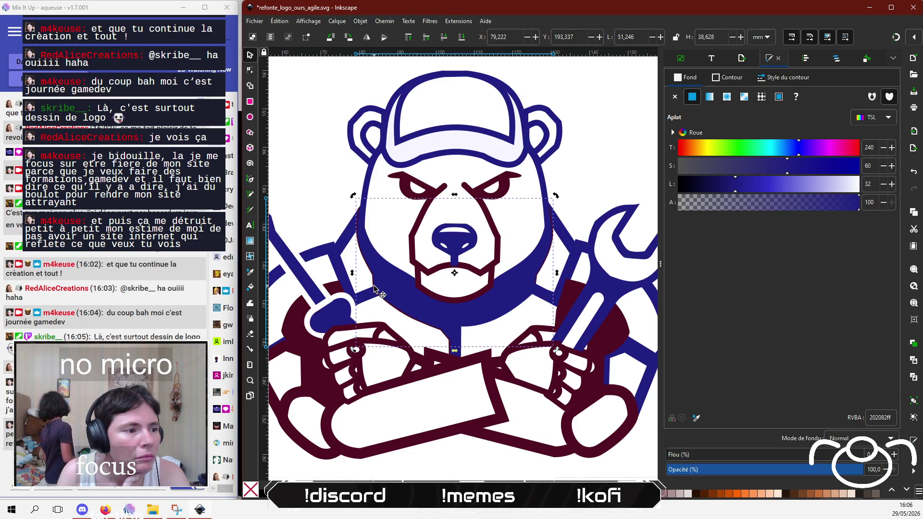
click(342, 207)
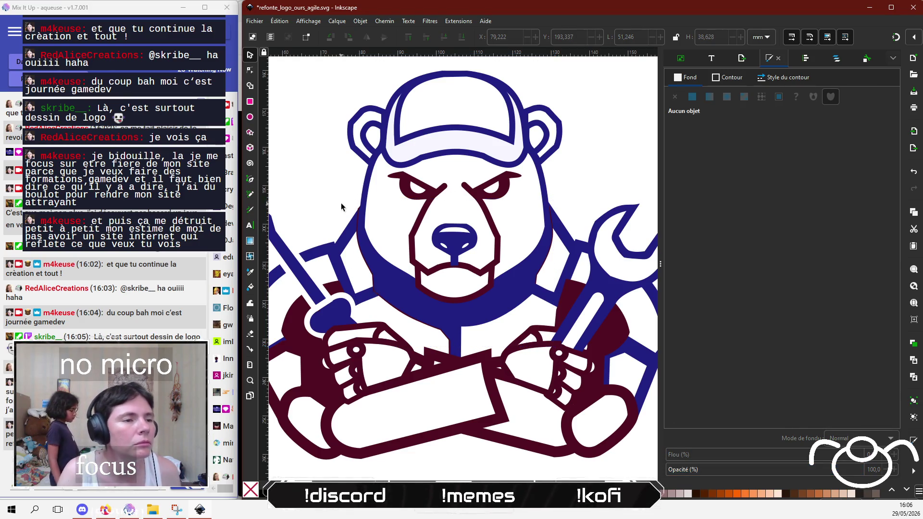
Step: Select the navy neck shape at its edge, undoing an accidental nudge
ctrl+scroll(361, 206, up, 9)
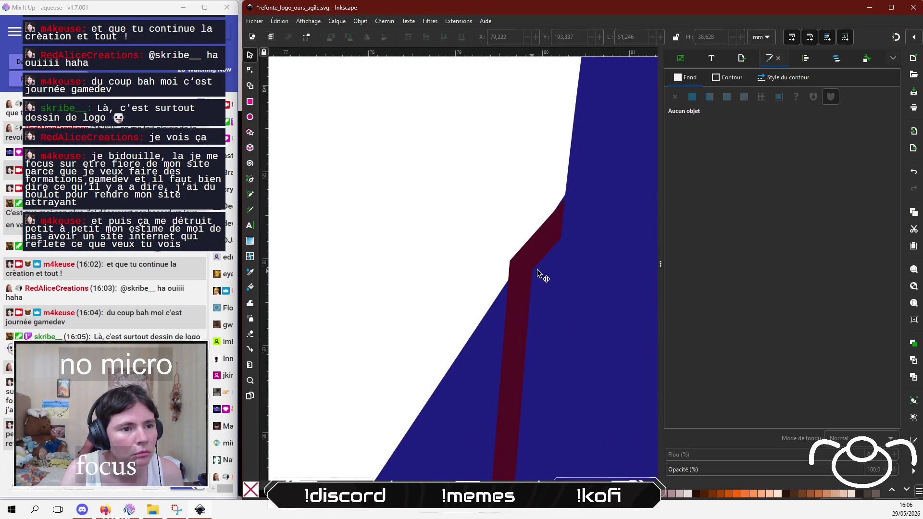
click(533, 257)
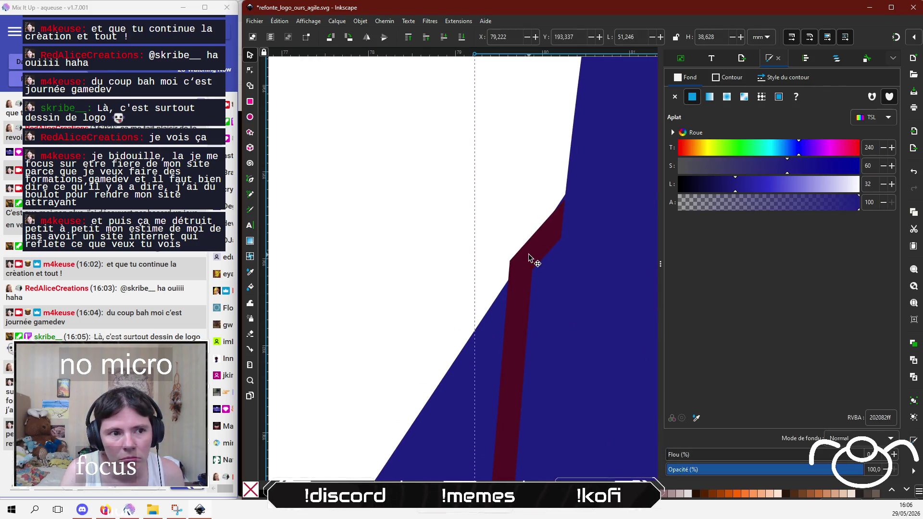
drag(526, 270, 497, 258)
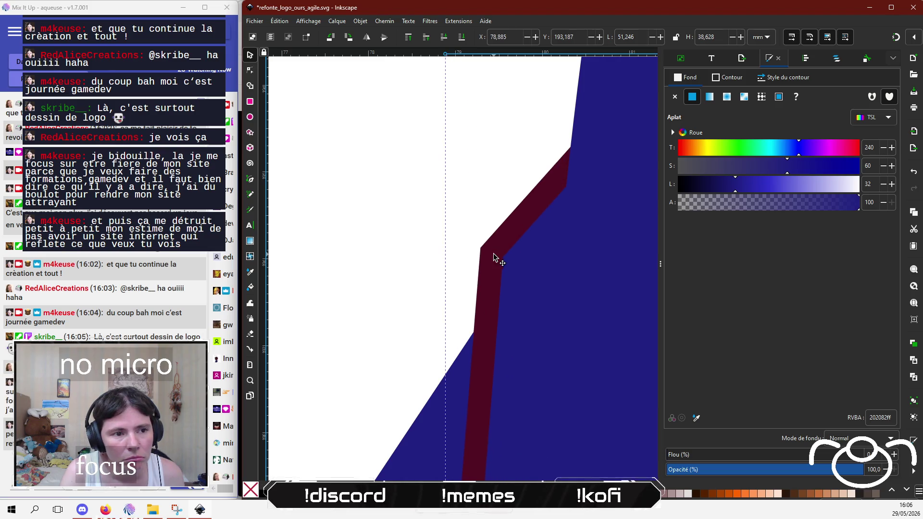
ctrl+scroll(495, 258, down, 4)
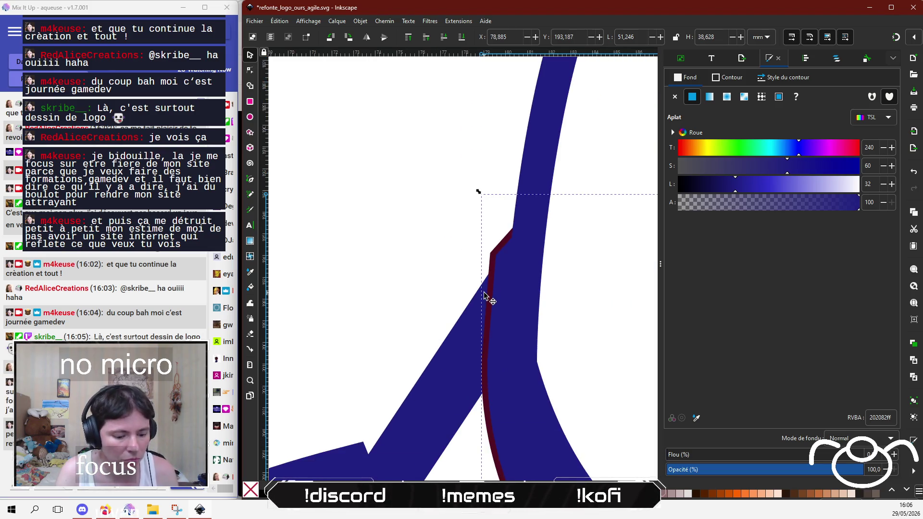
key(ctrl+z)
Step: Set the neck shape's stroke paint to none, removing the thin burgundy outline
click(729, 84)
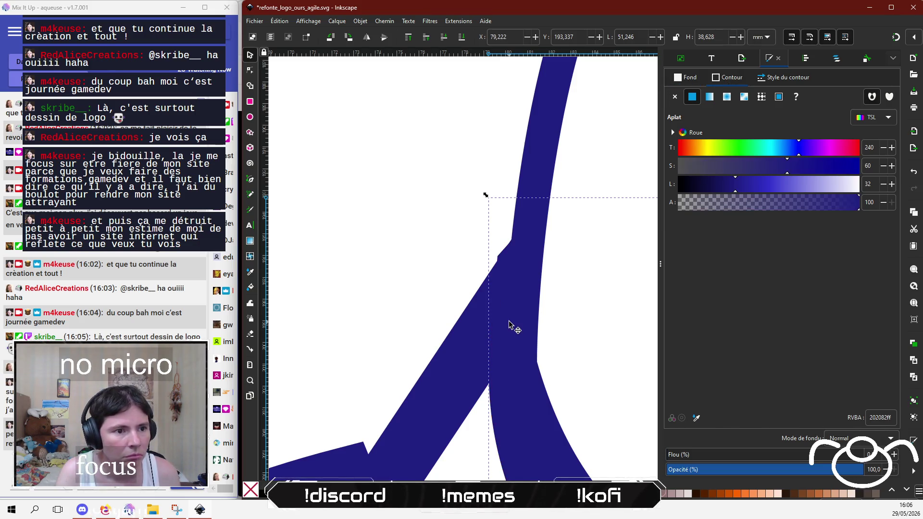
click(449, 263)
ctrl+scroll(450, 264, down, 5)
ctrl+scroll(450, 265, down, 4)
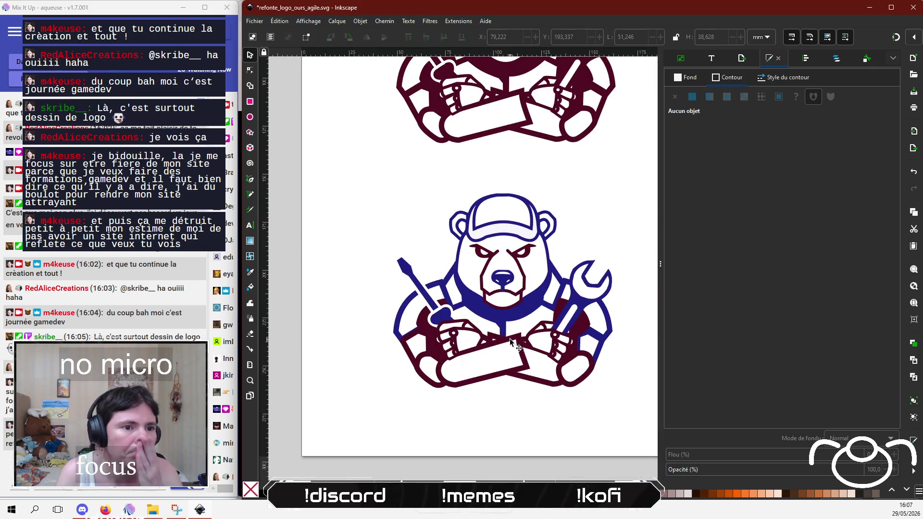
Step: Eyedrop the bear's blue onto the outline of the small shape by the lower-left paw
ctrl+scroll(514, 344, up, 1)
drag(528, 337, 562, 365)
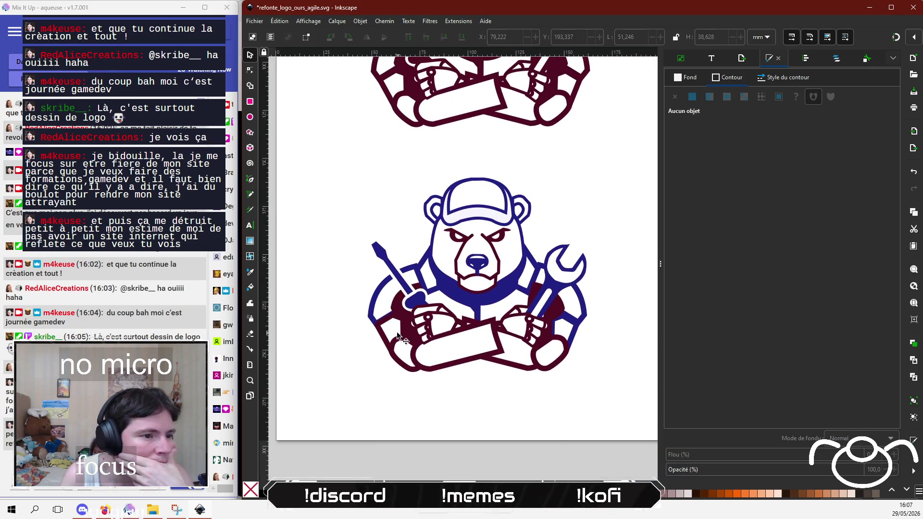
click(381, 325)
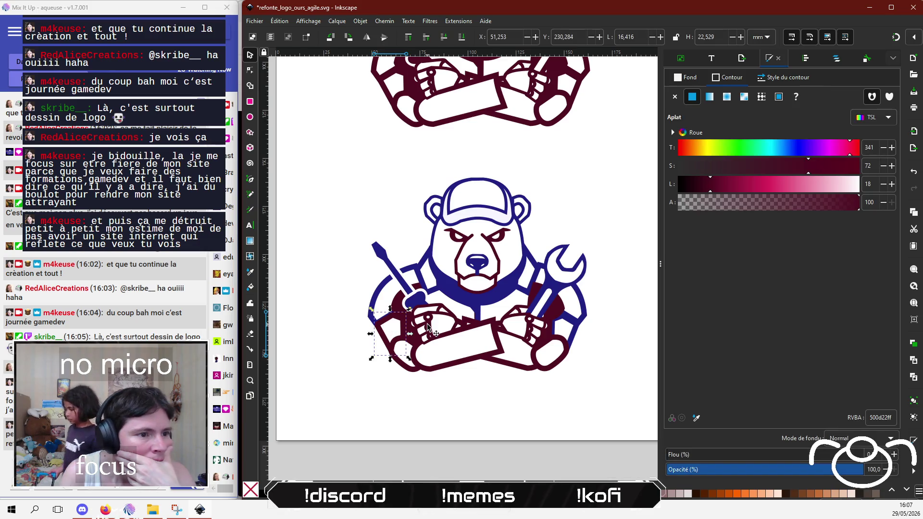
click(696, 417)
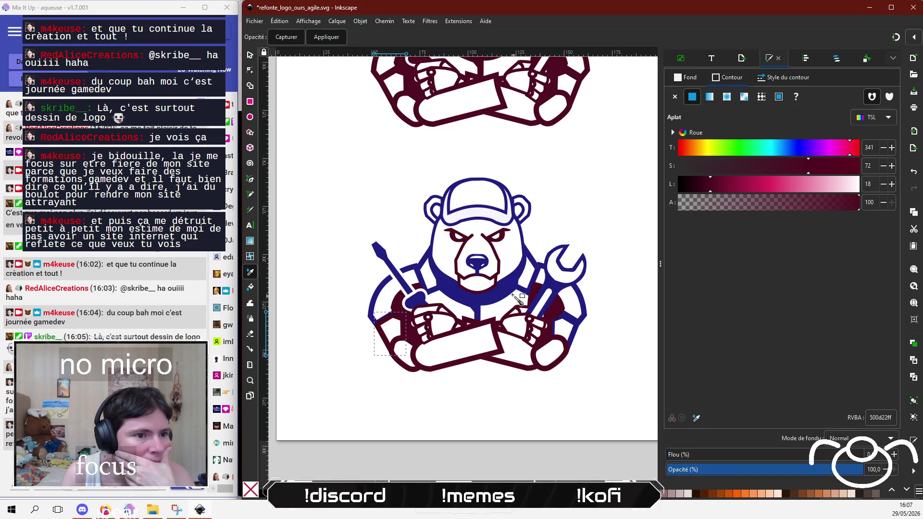
click(510, 289)
click(382, 401)
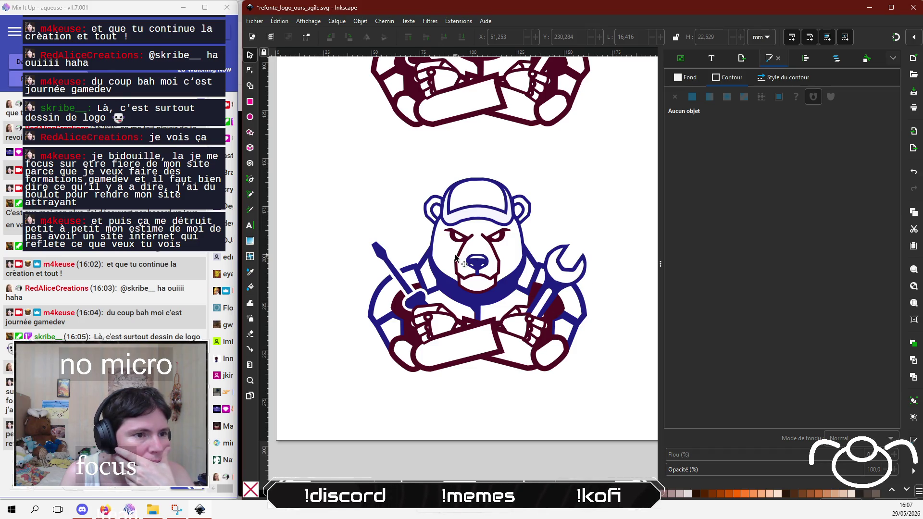
Step: Bring both bears into view, then switch to the Coolors palette in Firefox
mouse_move(421, 172)
mouse_down()
mouse_move(377, 344)
mouse_move(372, 265)
mouse_up()
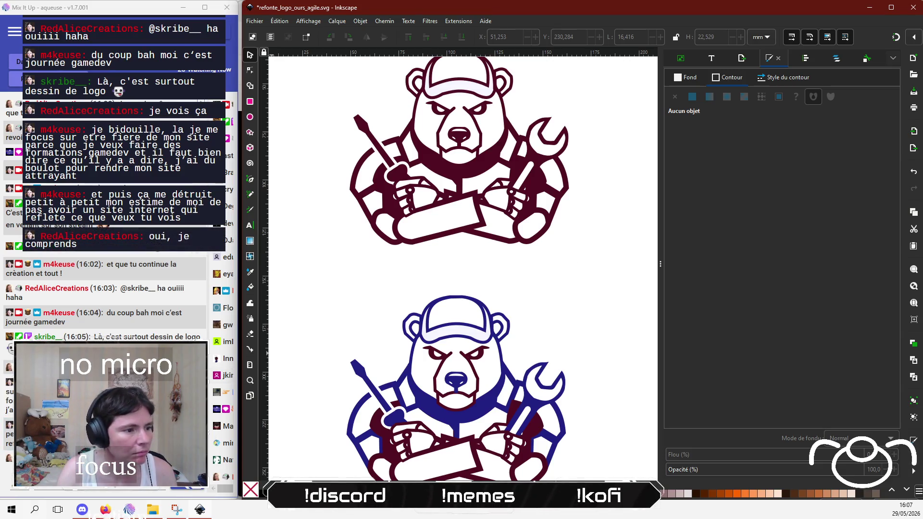
key(alt+Tab)
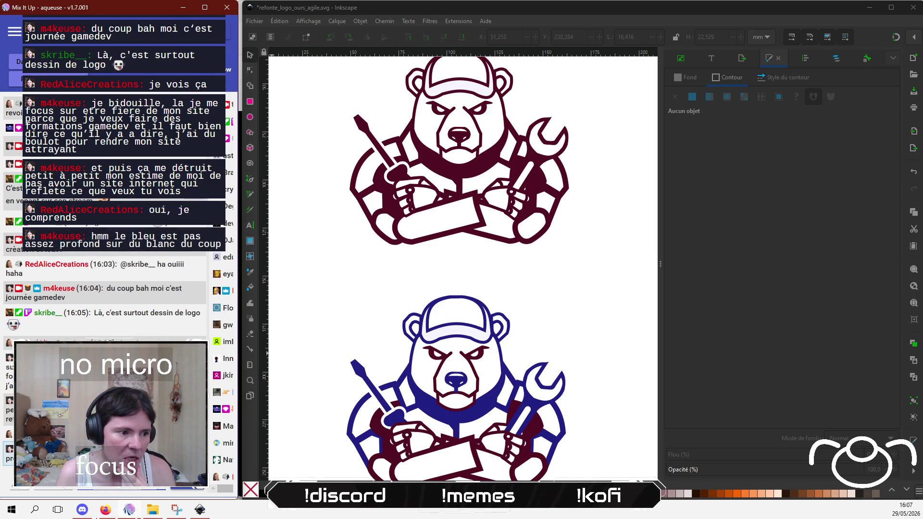
click(107, 510)
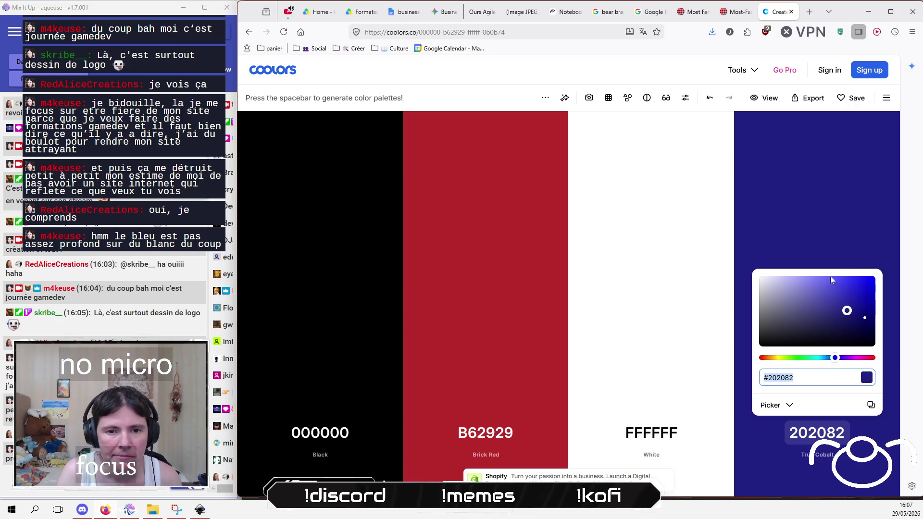
Step: Darken the blue Coolors swatch from 202082 to deep navy 080853
click(853, 316)
drag(854, 319, 870, 326)
click(793, 377)
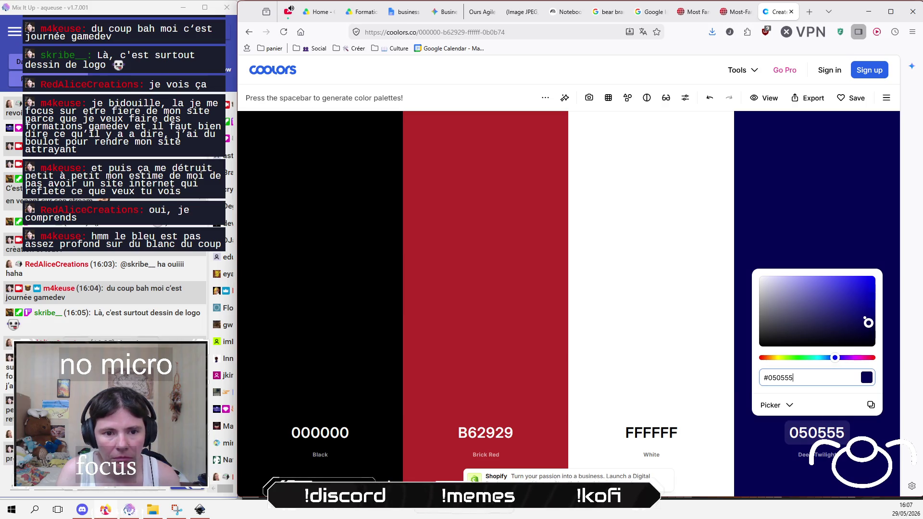
key(ctrl+a)
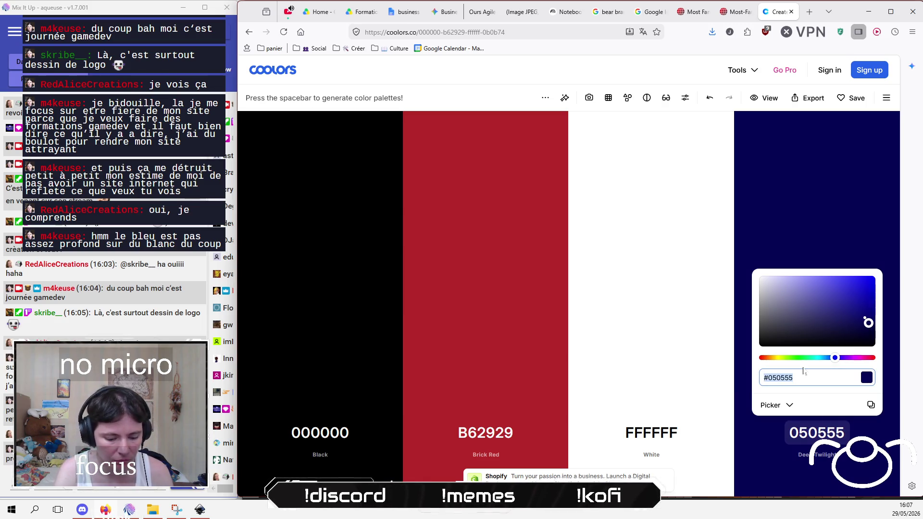
text(navy)
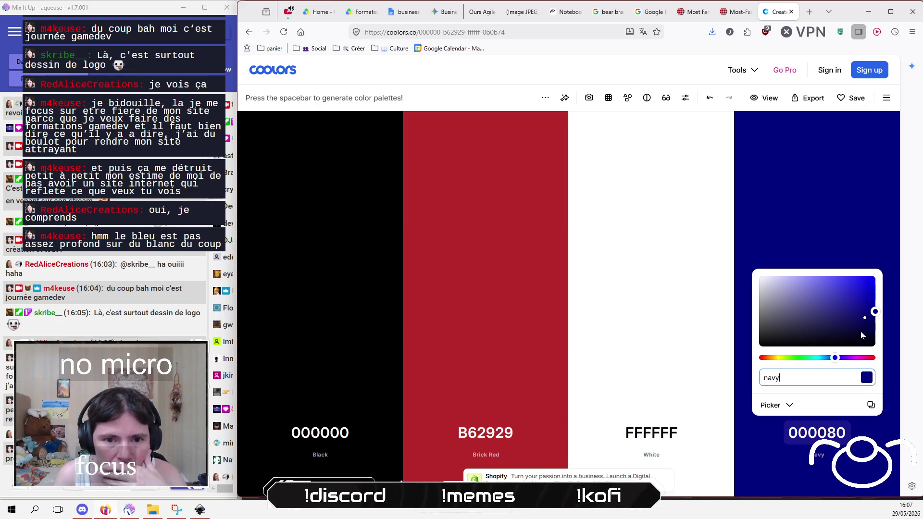
click(864, 321)
drag(865, 321, 864, 323)
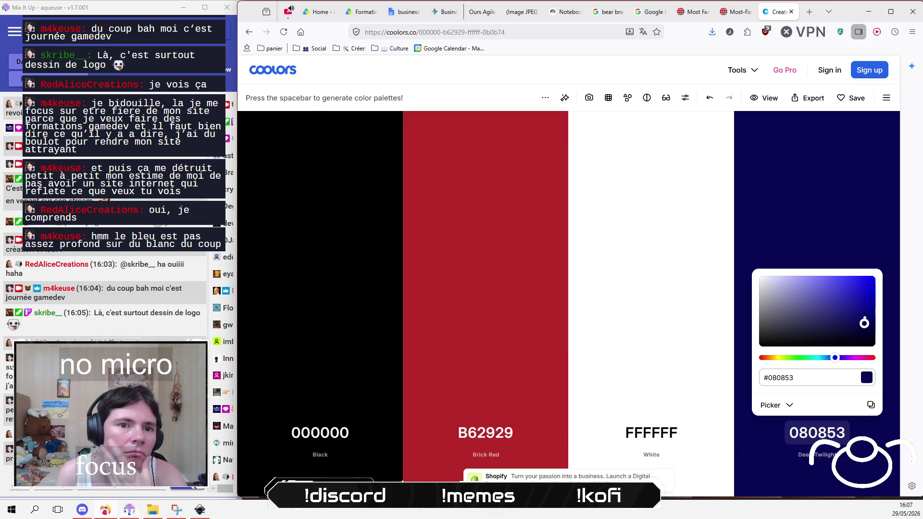
Step: Copy the hex code 080853 and return to the logo in Inkscape
click(817, 377)
drag(795, 377, 764, 378)
key(ctrl+c)
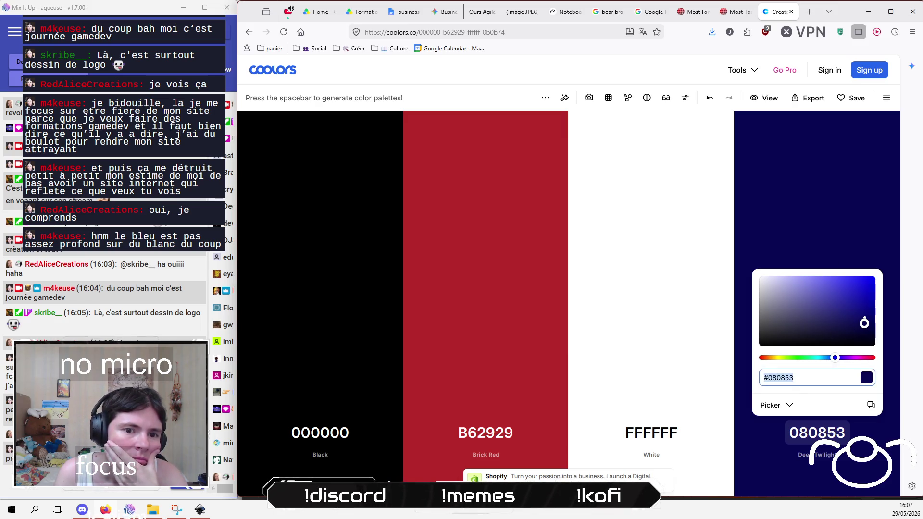
right_click(767, 377)
click(817, 177)
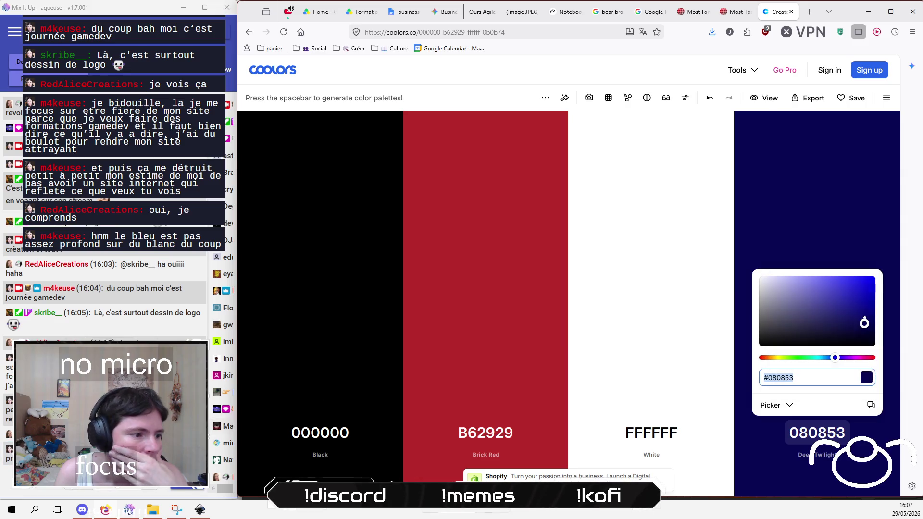
click(197, 515)
click(490, 413)
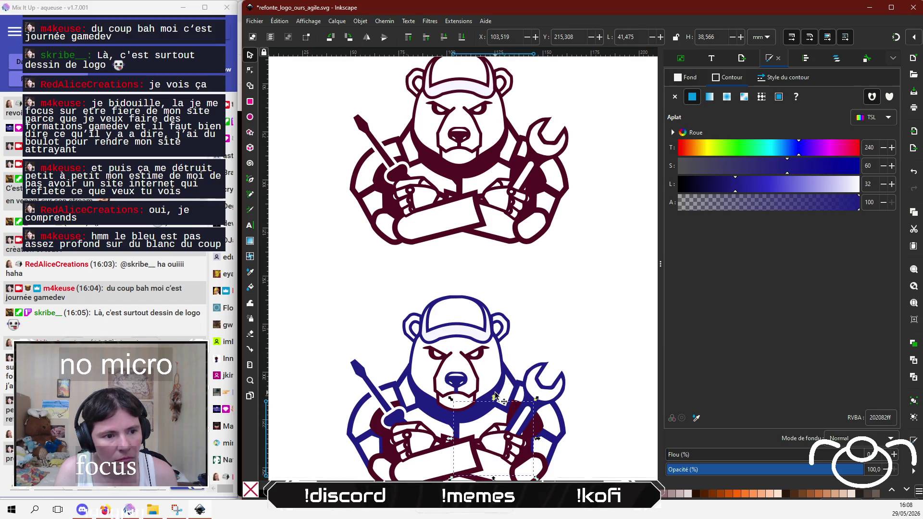
Step: Set the lower bear's head and collar stroke and fill to navy 080853
click(496, 396)
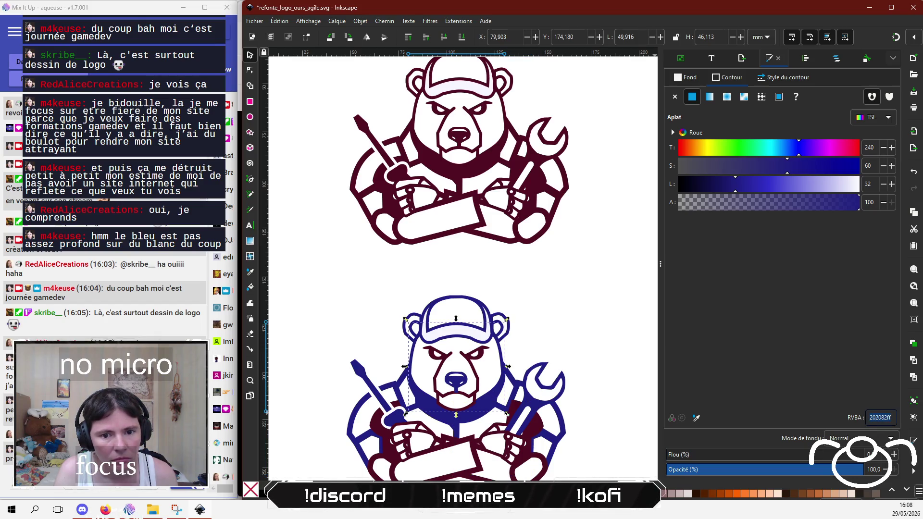
key(ctrl+v)
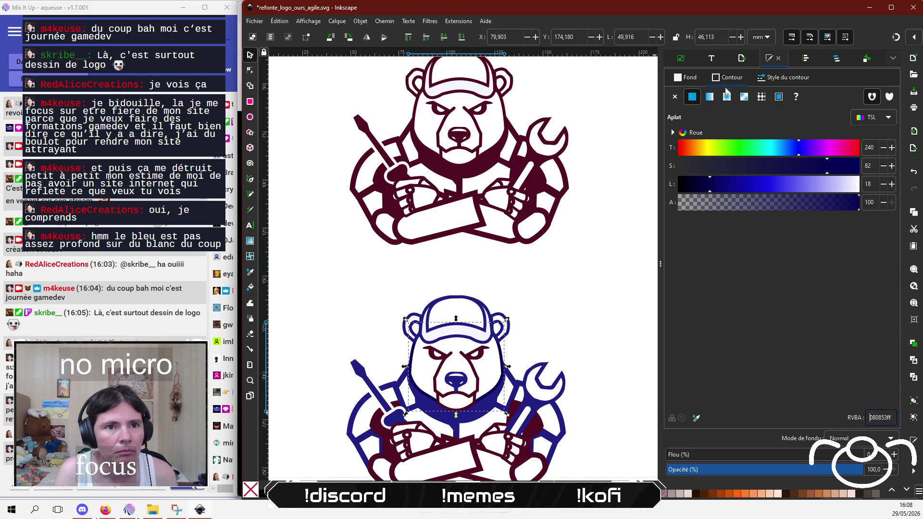
click(692, 78)
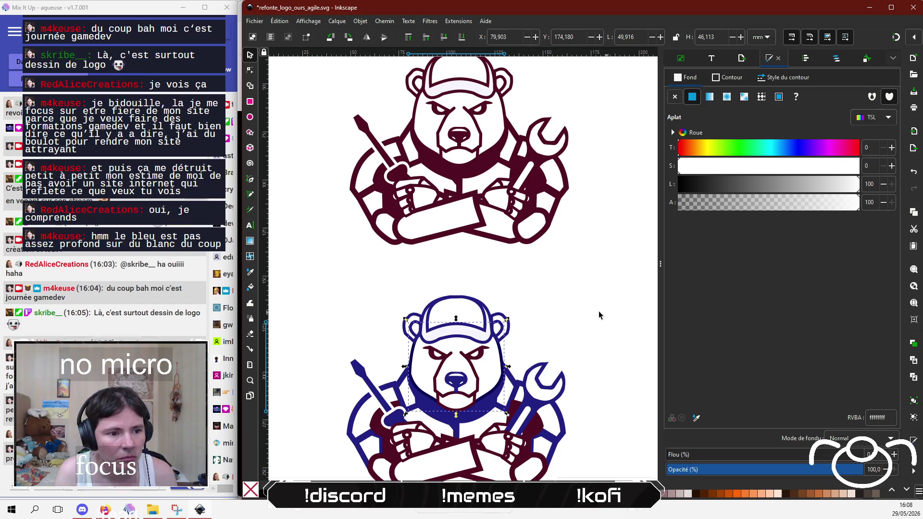
click(443, 419)
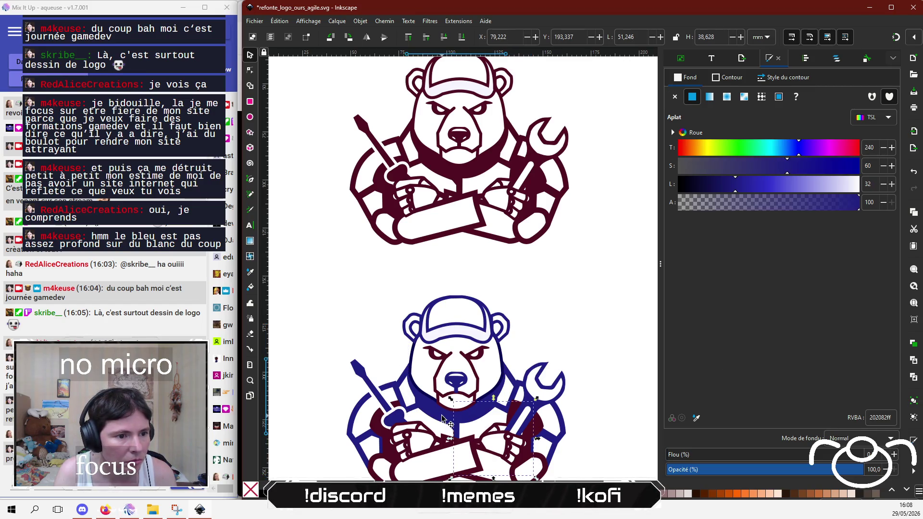
click(443, 418)
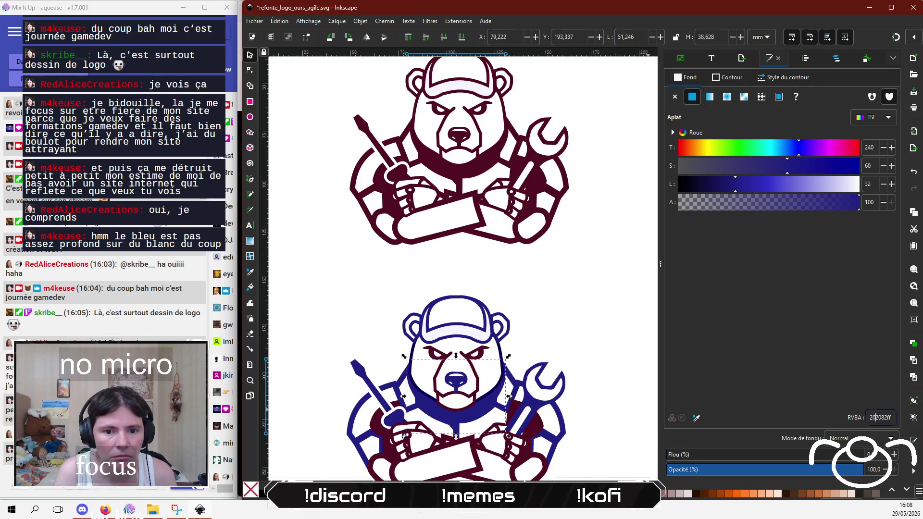
text(080853)
key(Return)
drag(559, 245, 557, 238)
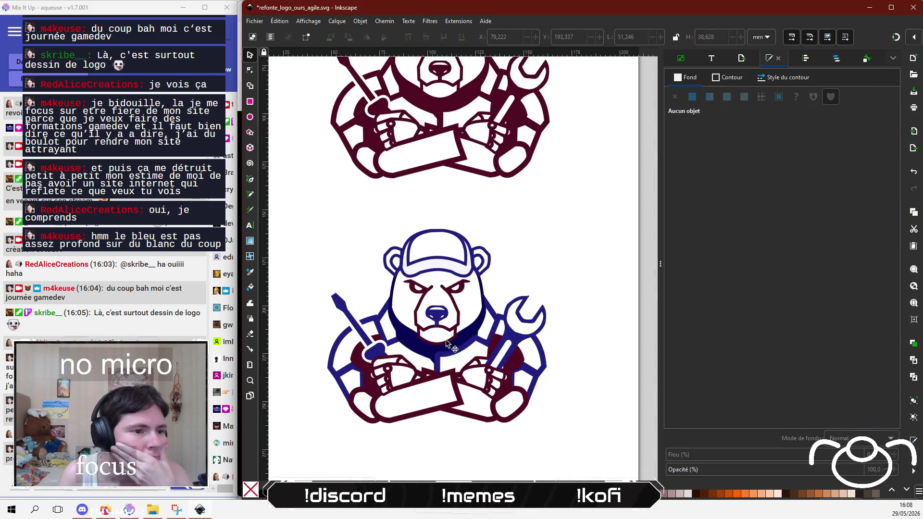
Step: Eyedrop navy 080853 onto the bear cap's outline, leaving its fill unchanged
click(402, 255)
click(696, 417)
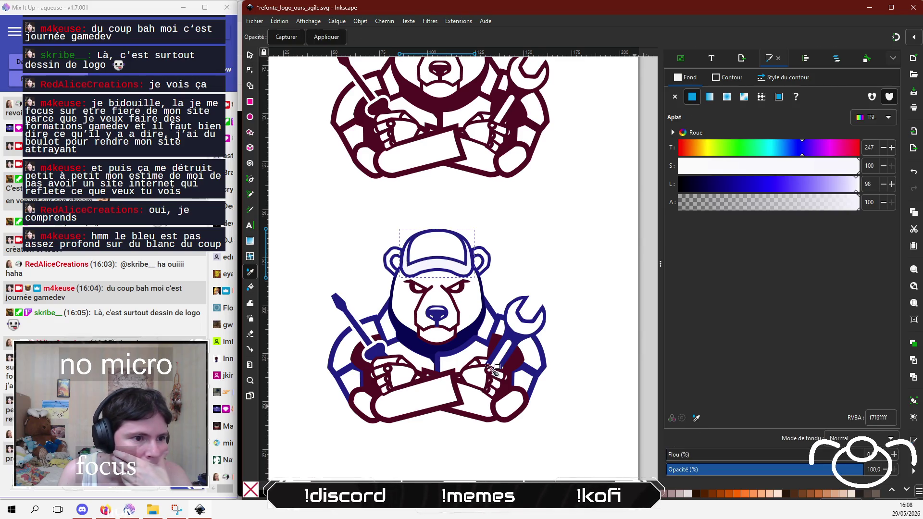
click(438, 355)
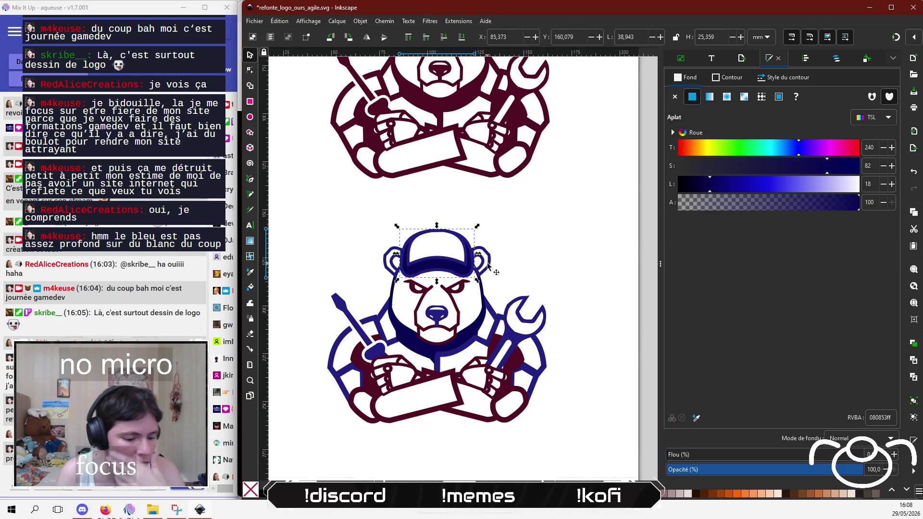
key(ctrl+z)
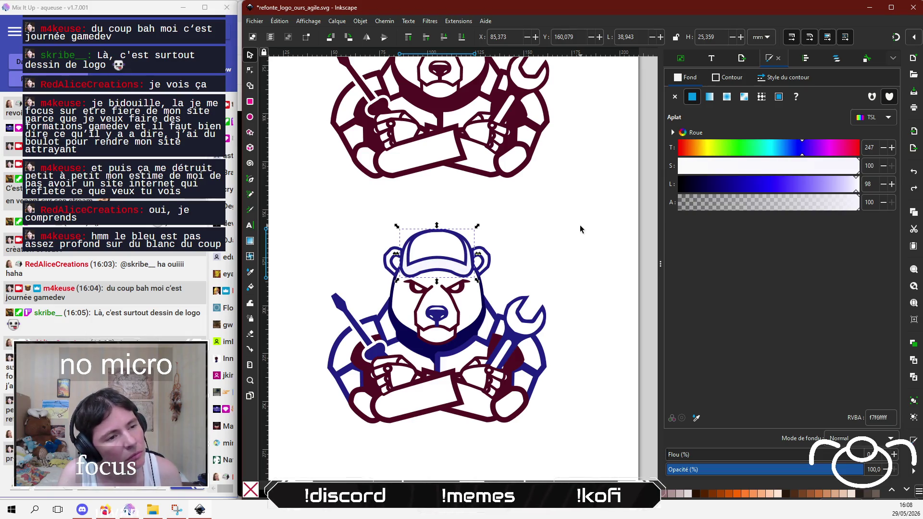
click(727, 77)
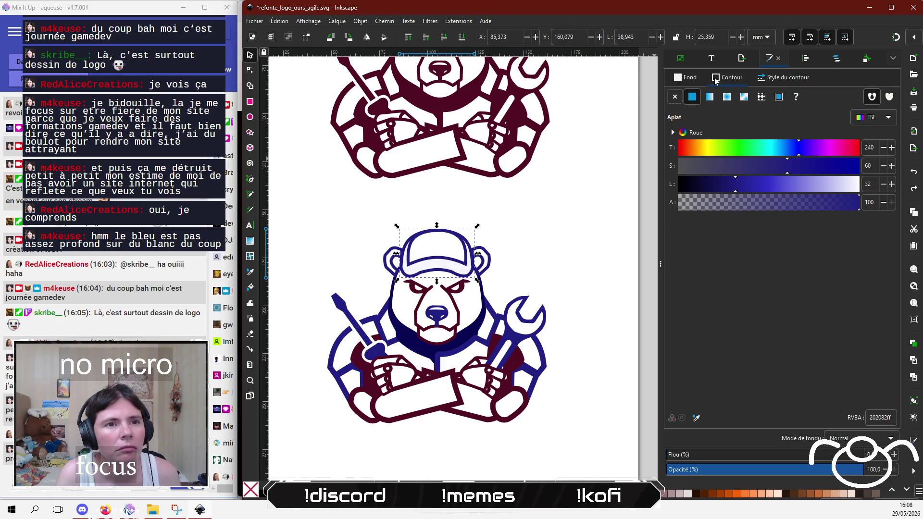
click(695, 418)
click(416, 343)
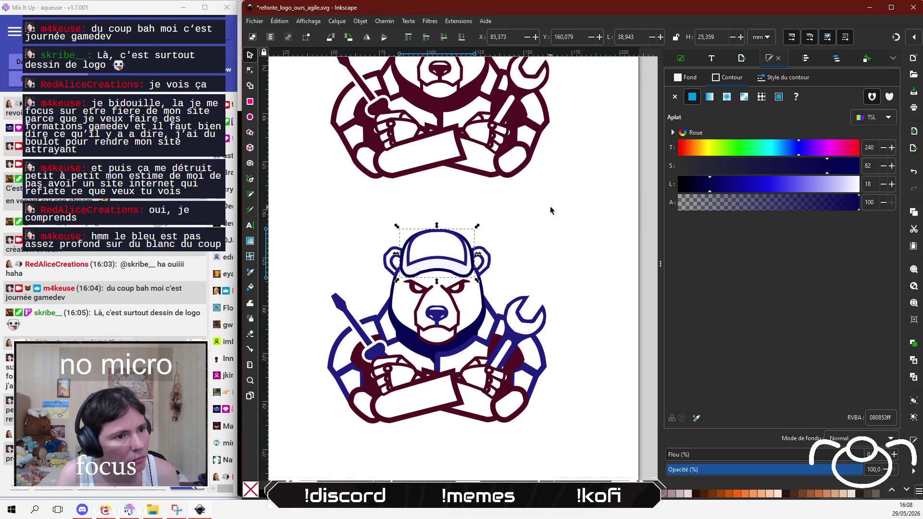
key(ctrl+z)
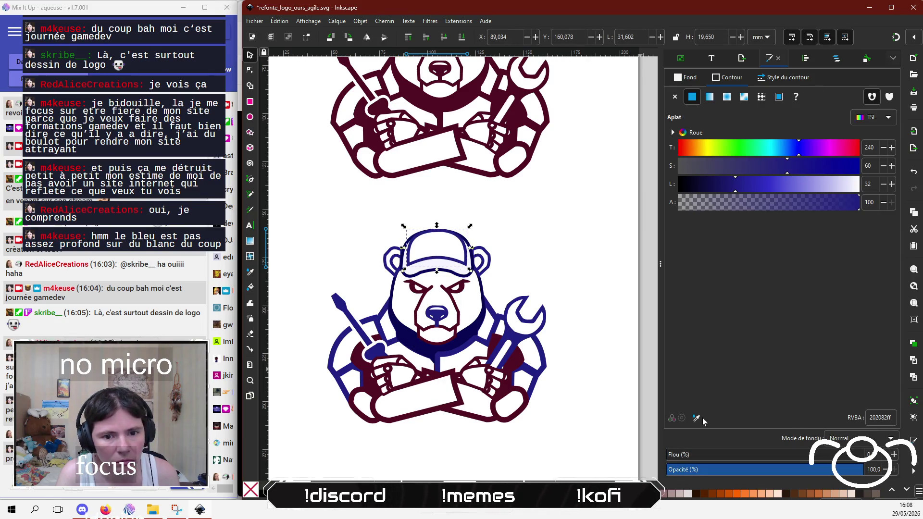
click(697, 417)
click(423, 347)
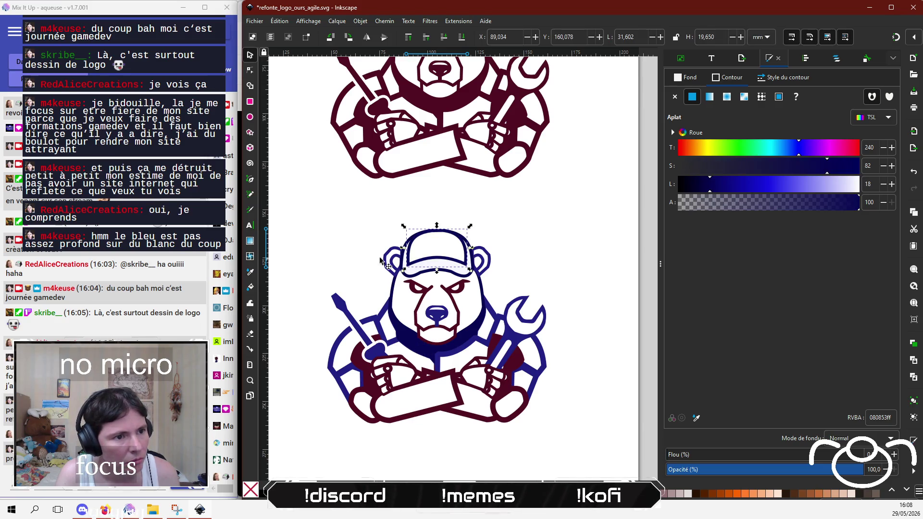
key(Escape)
key(alt+Tab)
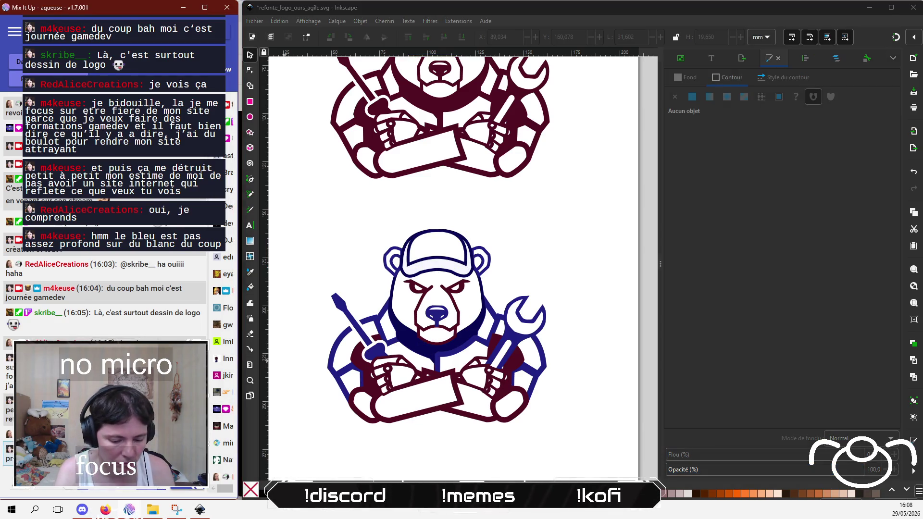
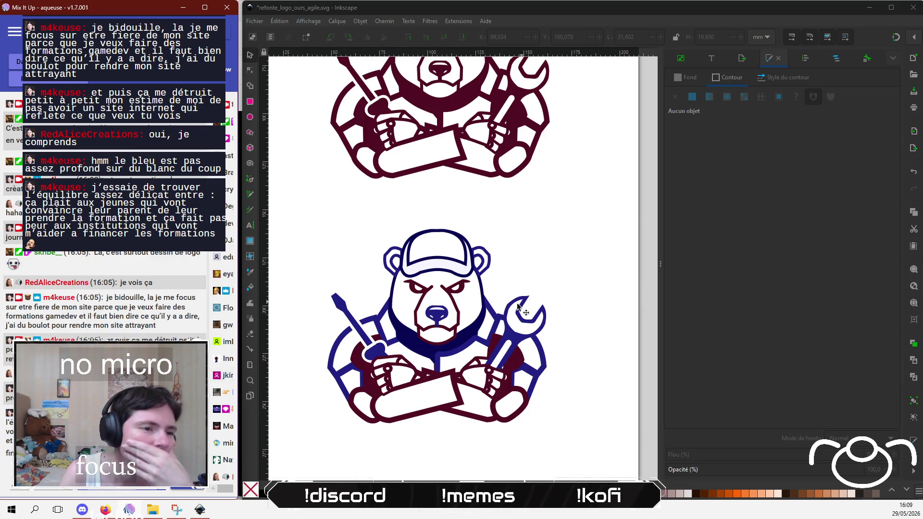
Step: Recolour the lower bear's small cheek piece to navy 080853 using the eyedropper
click(495, 310)
key(Tab)
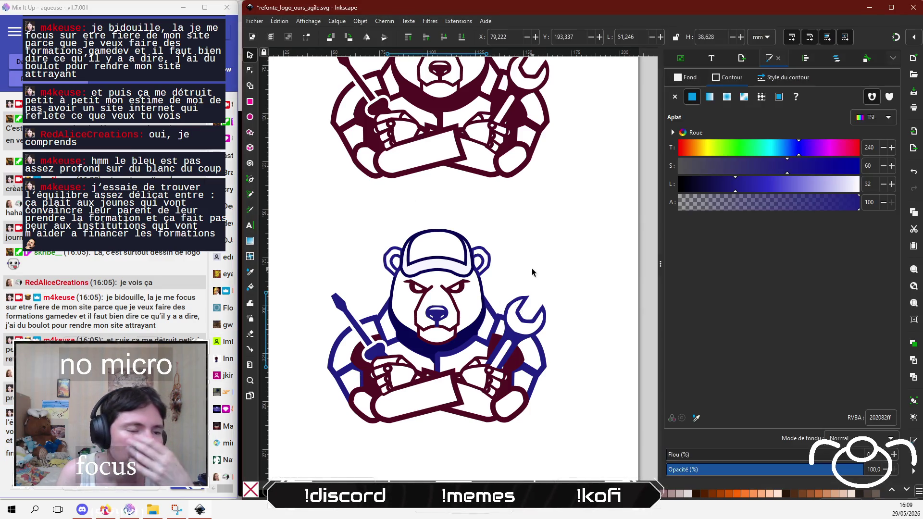
click(499, 315)
click(696, 419)
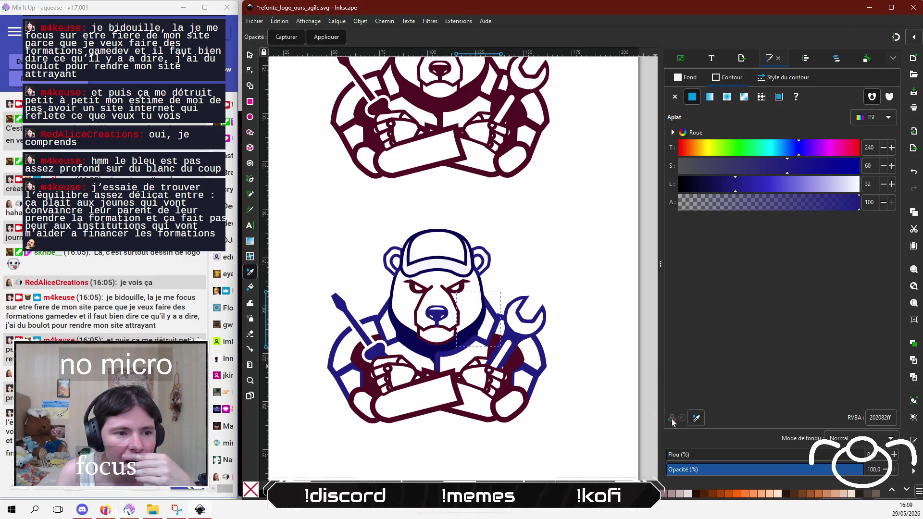
click(419, 352)
click(544, 248)
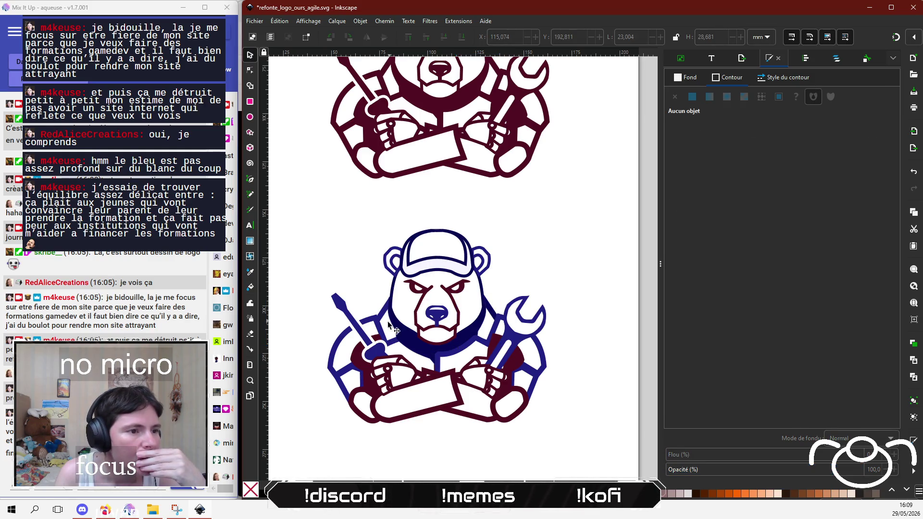
Step: Give the lower bear's screwdriver a flat navy 080853 fill sampled from the drawing
click(379, 347)
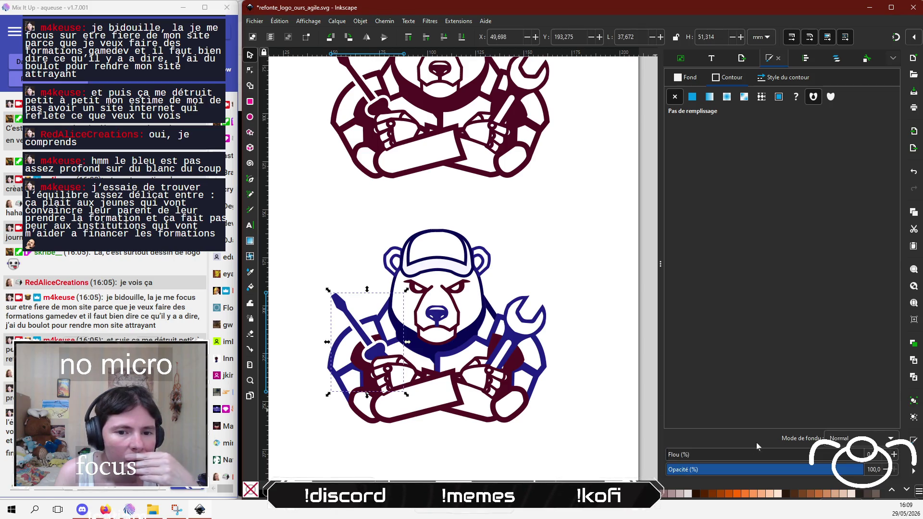
click(692, 97)
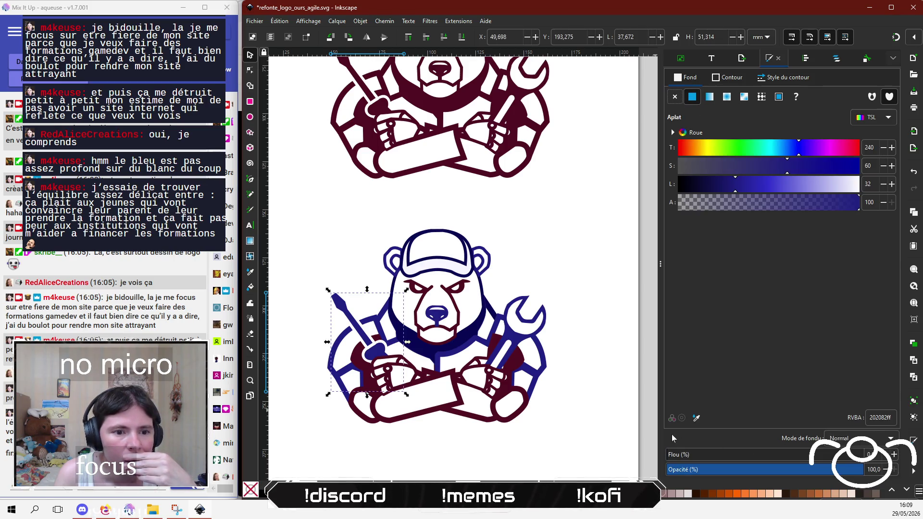
click(696, 419)
click(461, 342)
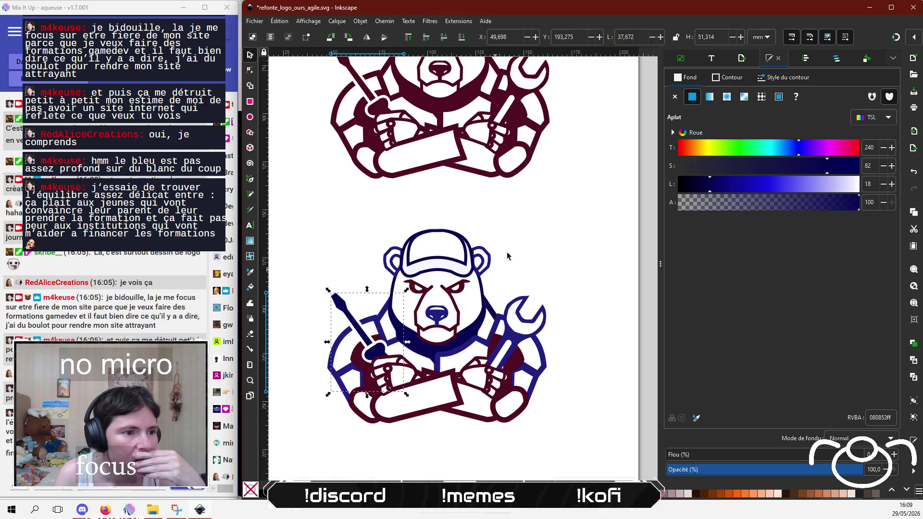
key(s)
click(522, 232)
Step: Darken the outlines of the left neck shape and left shoulder-screwdriver shape to navy 080853
click(388, 315)
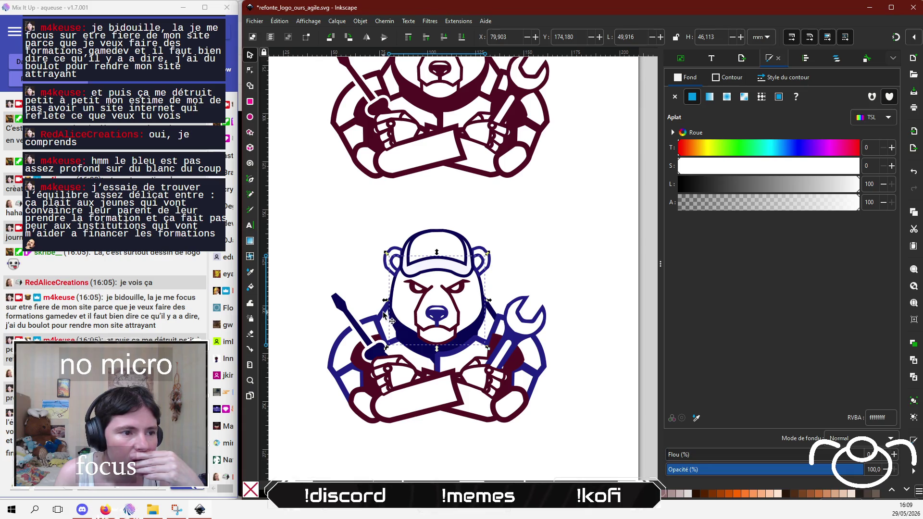
click(389, 318)
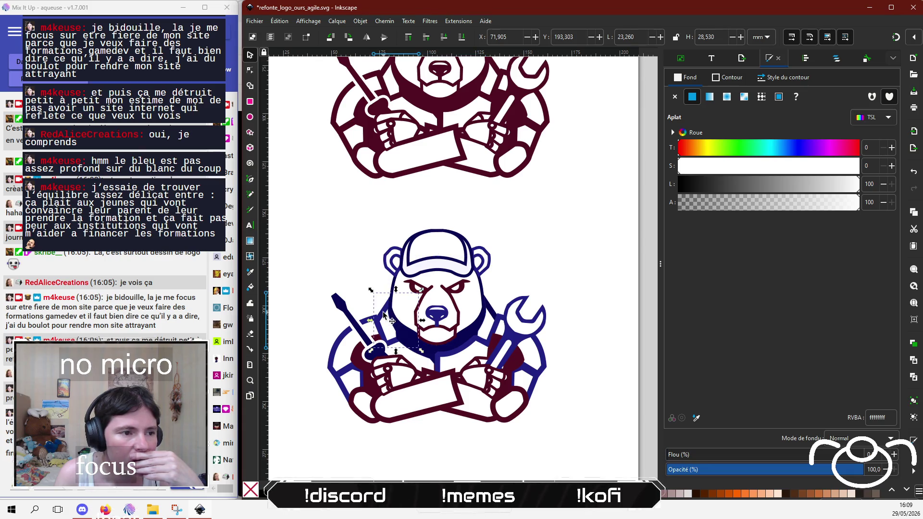
click(727, 77)
click(697, 418)
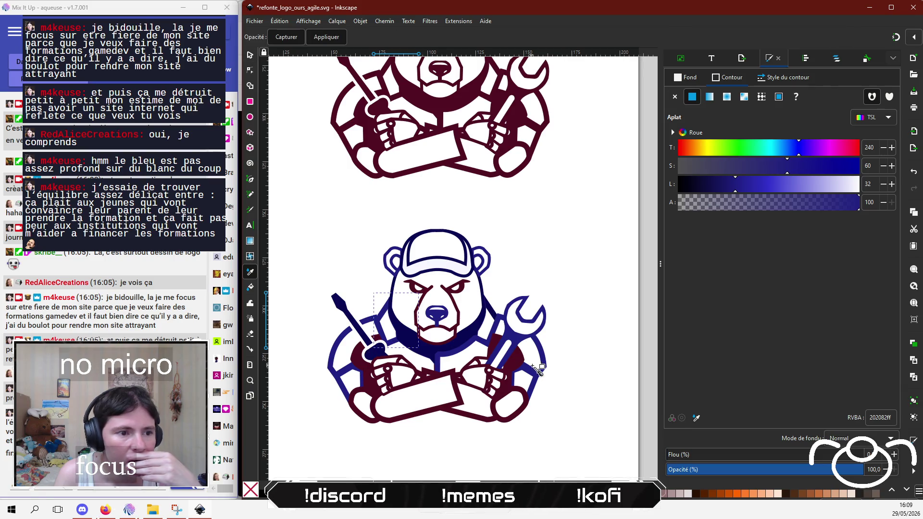
click(454, 353)
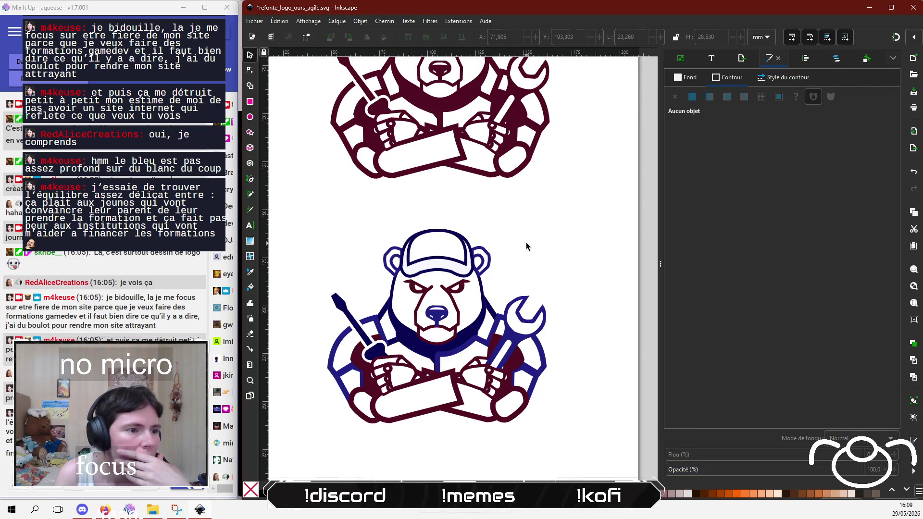
click(366, 324)
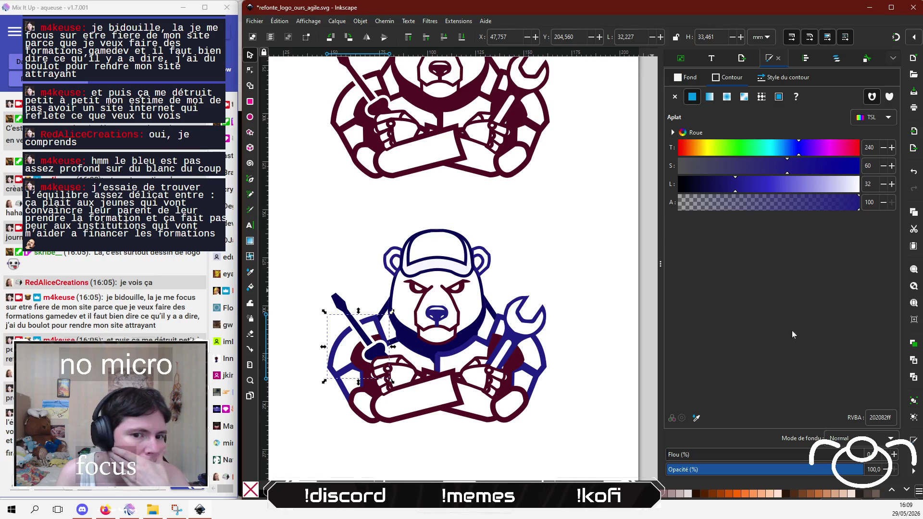
click(697, 418)
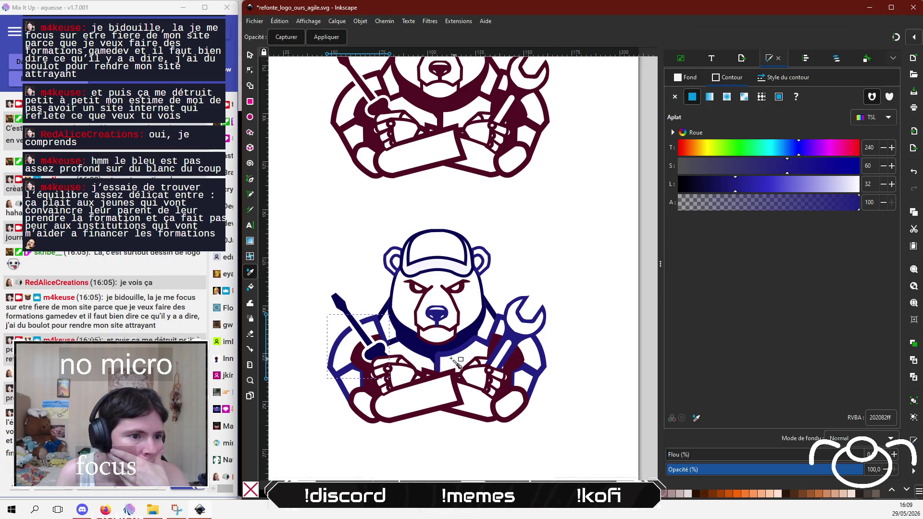
click(410, 349)
click(504, 240)
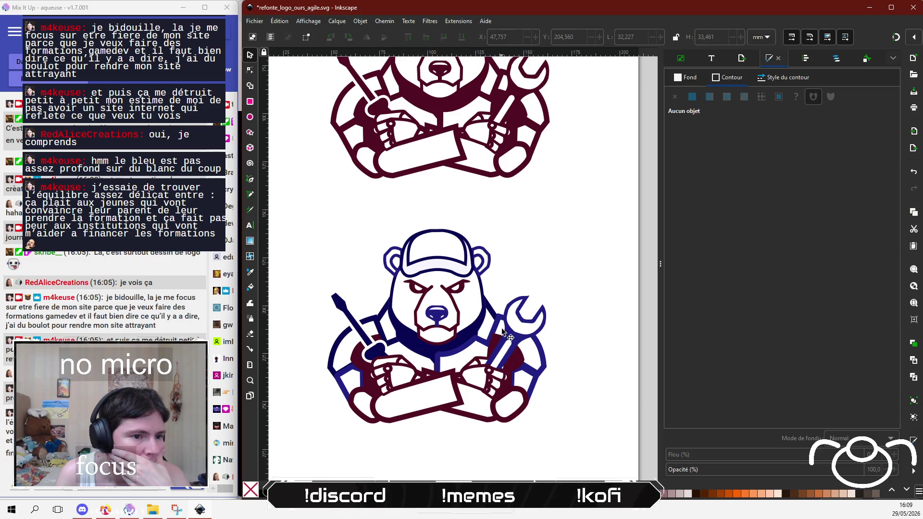
Step: Set both the wrench's outline and fill to navy 080853
click(522, 340)
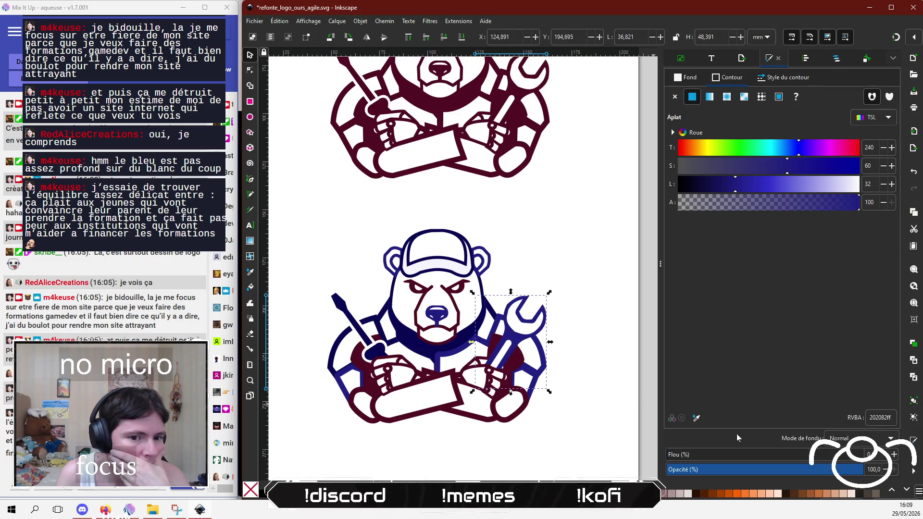
click(696, 418)
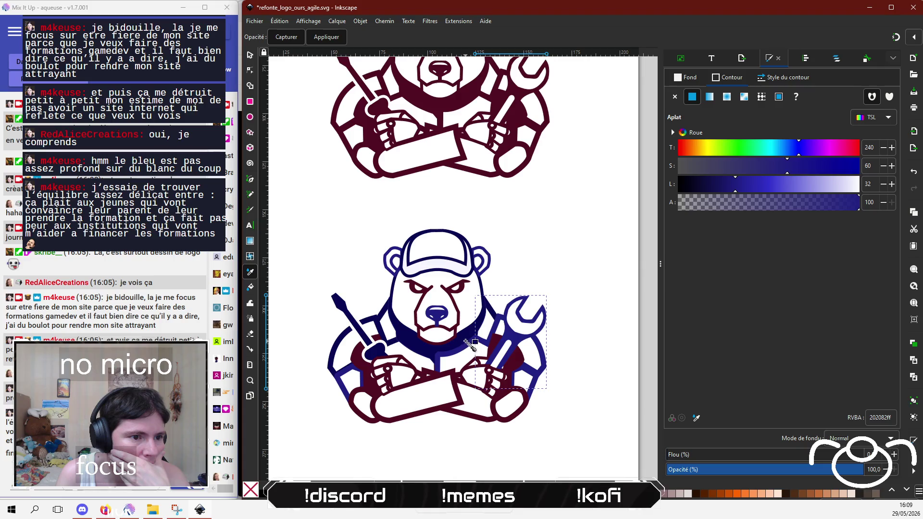
click(465, 339)
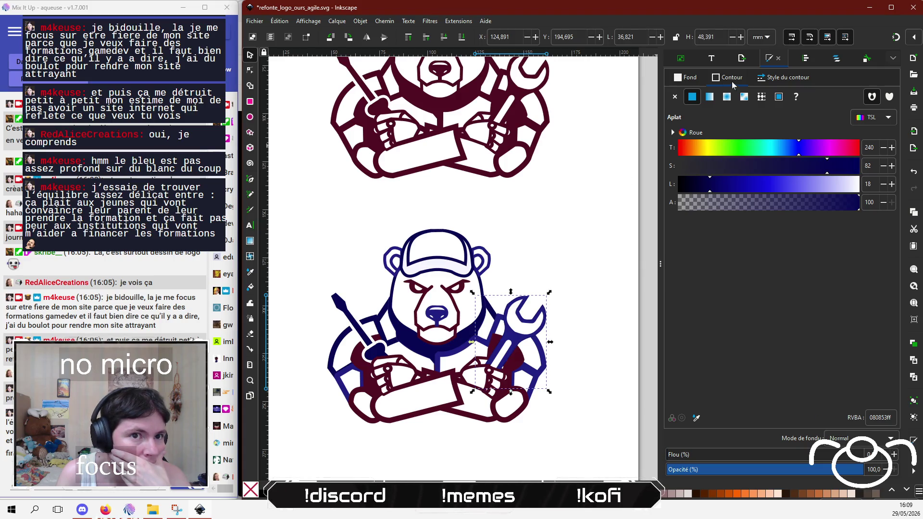
click(690, 83)
click(697, 419)
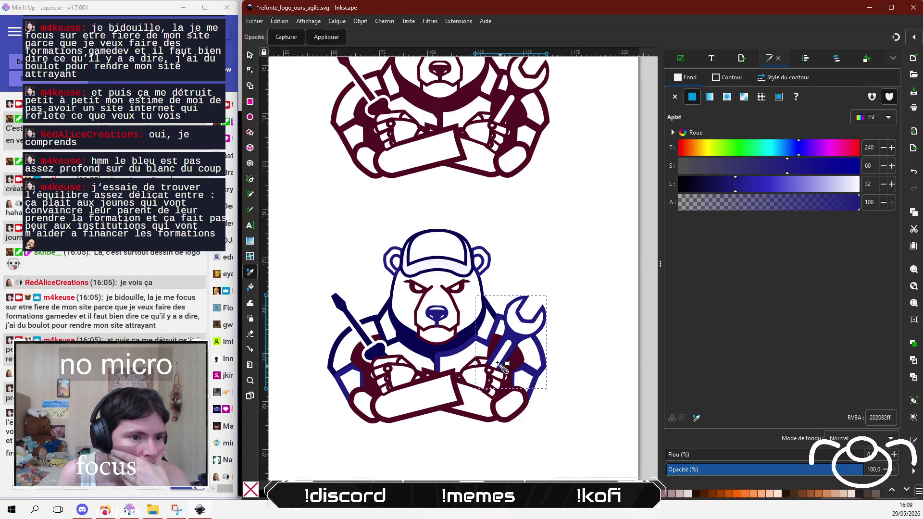
click(463, 345)
click(529, 243)
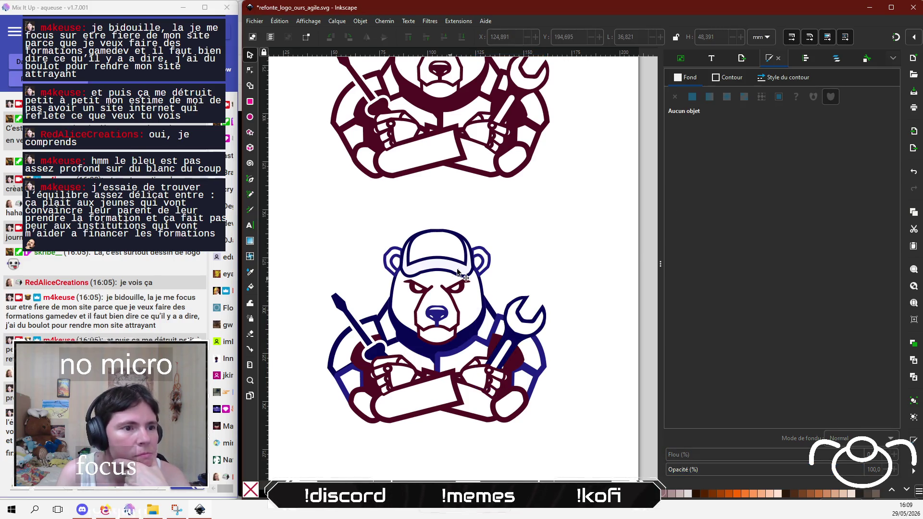
Step: Darken the lower bear's chest piece outline to navy 080853
click(461, 350)
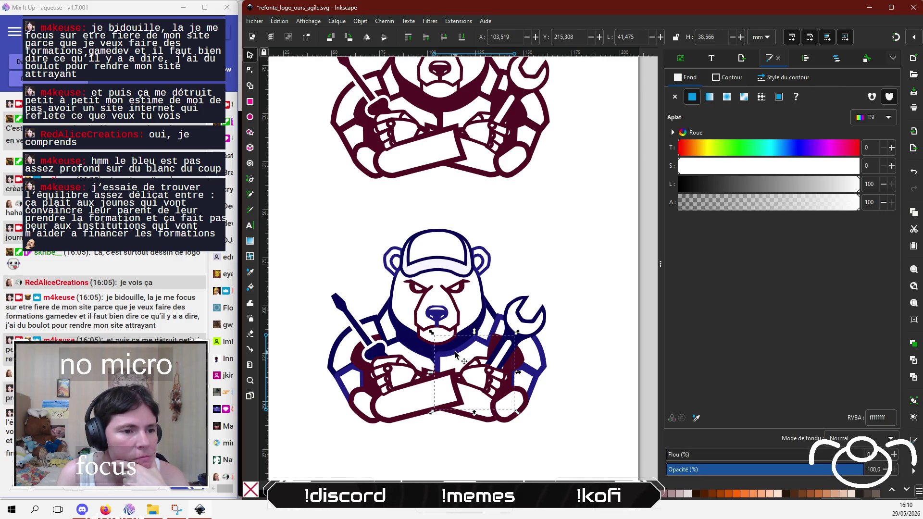
click(731, 79)
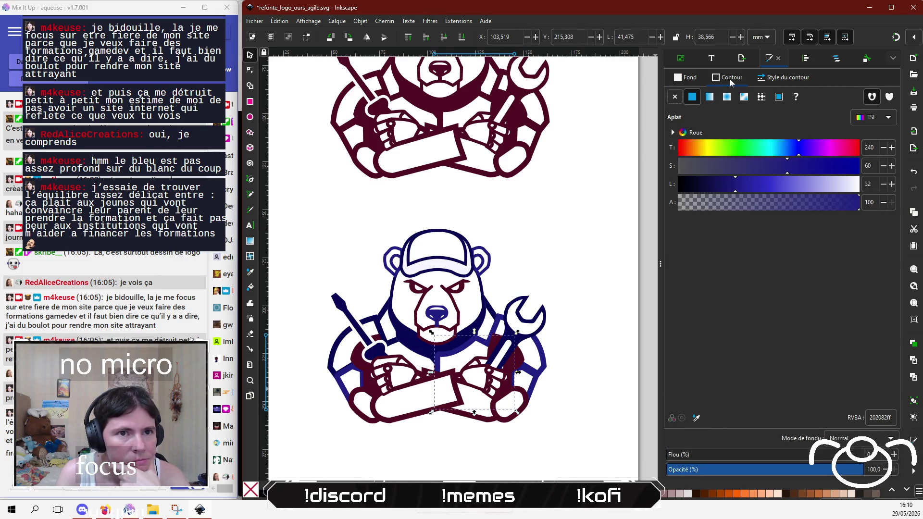
click(696, 419)
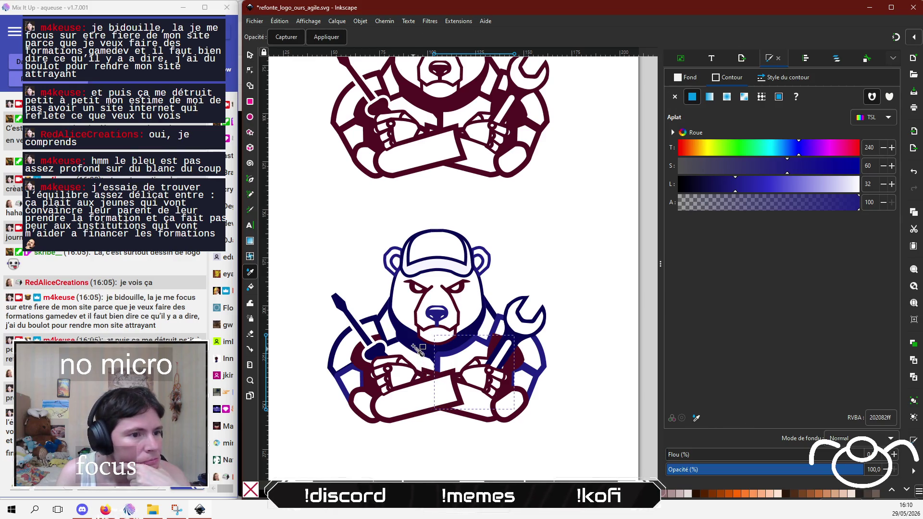
click(413, 346)
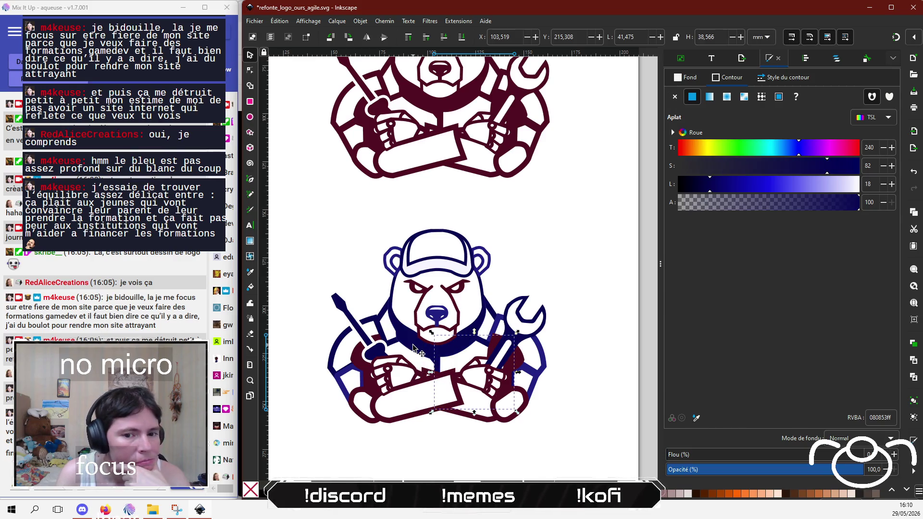
click(353, 226)
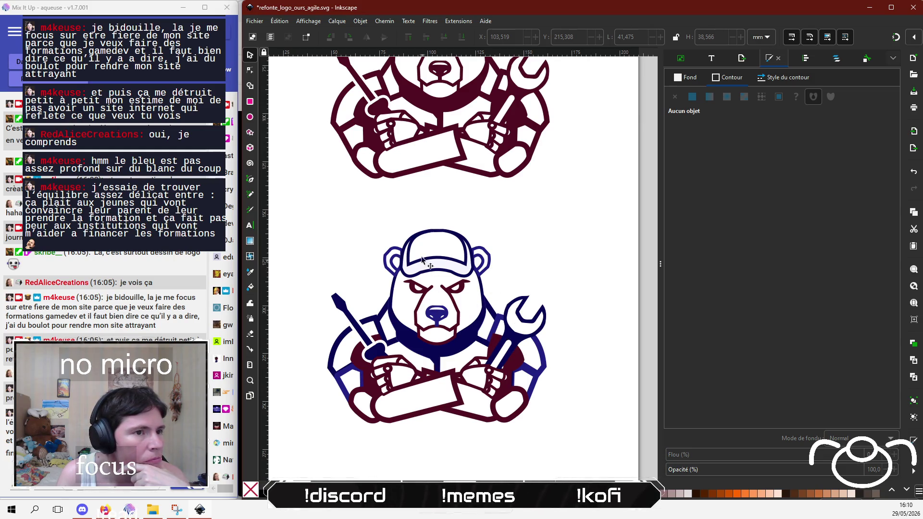
scroll(421, 386, up, 6)
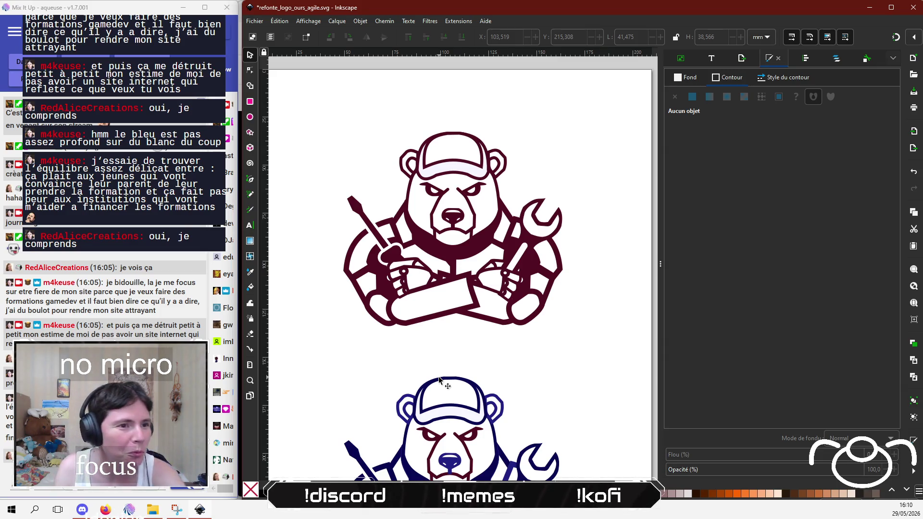
scroll(448, 336, down, 5)
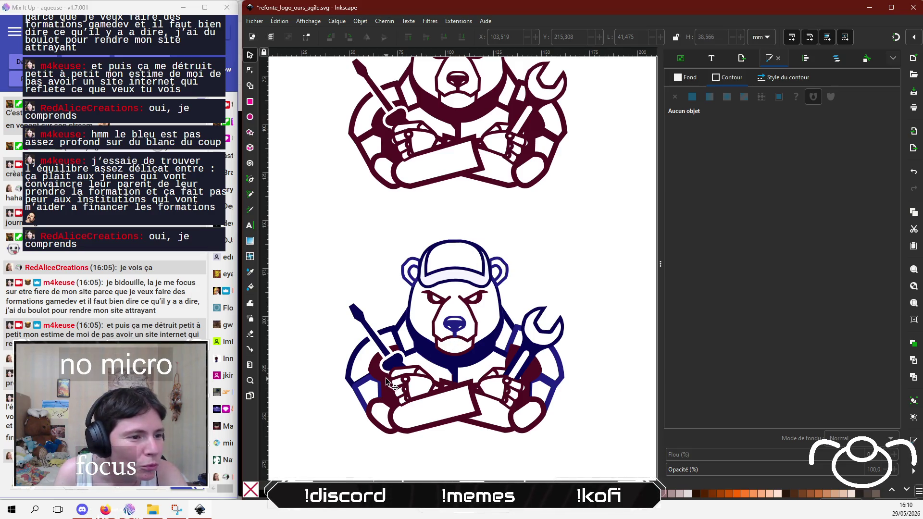
Step: Darken the lower bear's blue shoulder piece to deep navy 080853
click(357, 392)
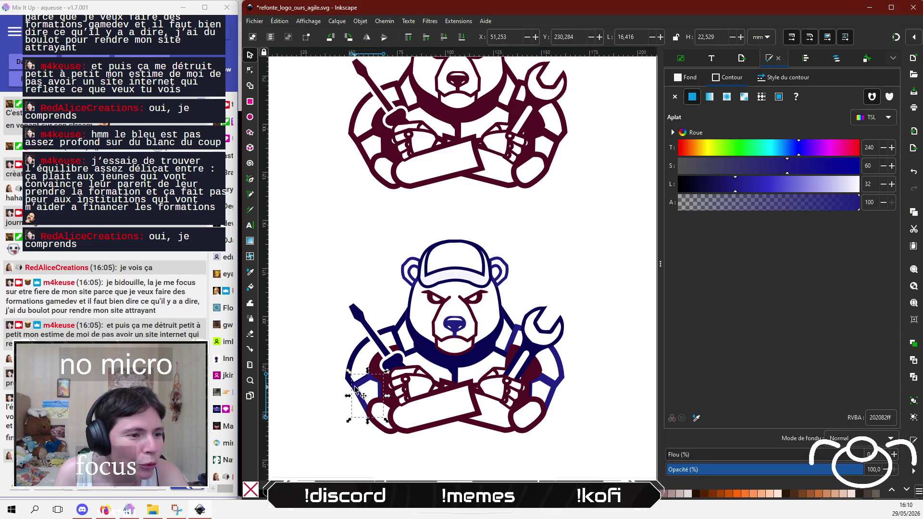
click(696, 418)
click(453, 366)
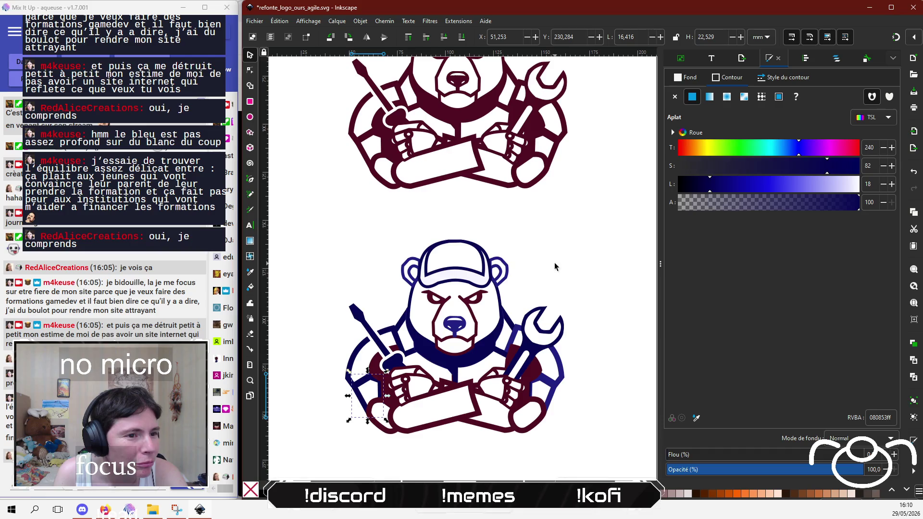
key(Escape)
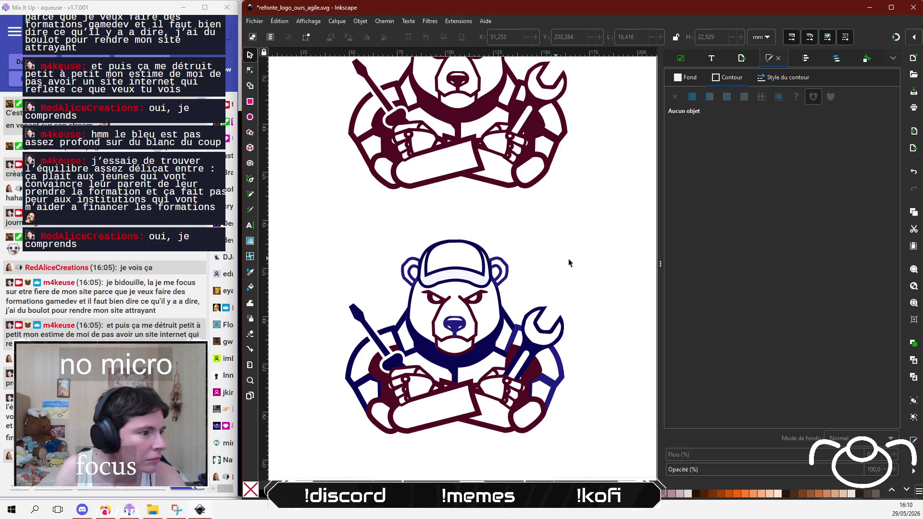
Step: Set the wrench outline's stroke paint to the darker navy sampled from the bear
click(523, 327)
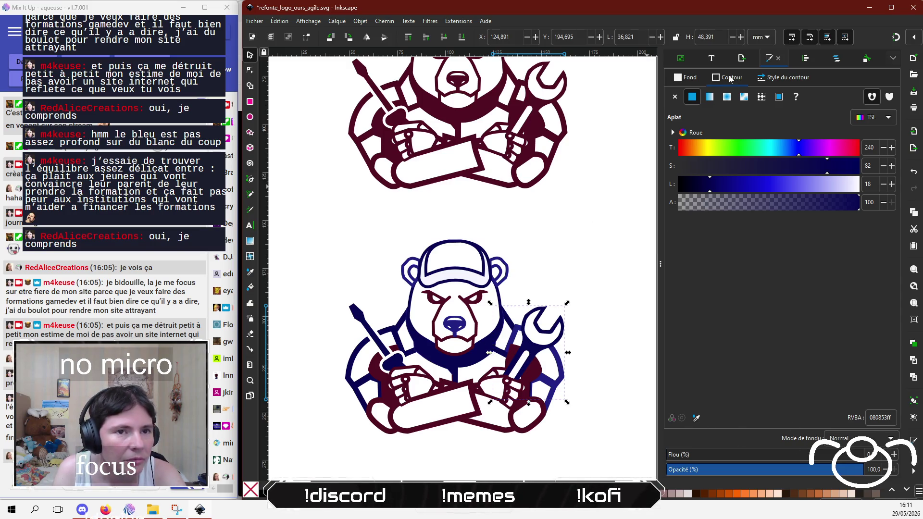
click(694, 79)
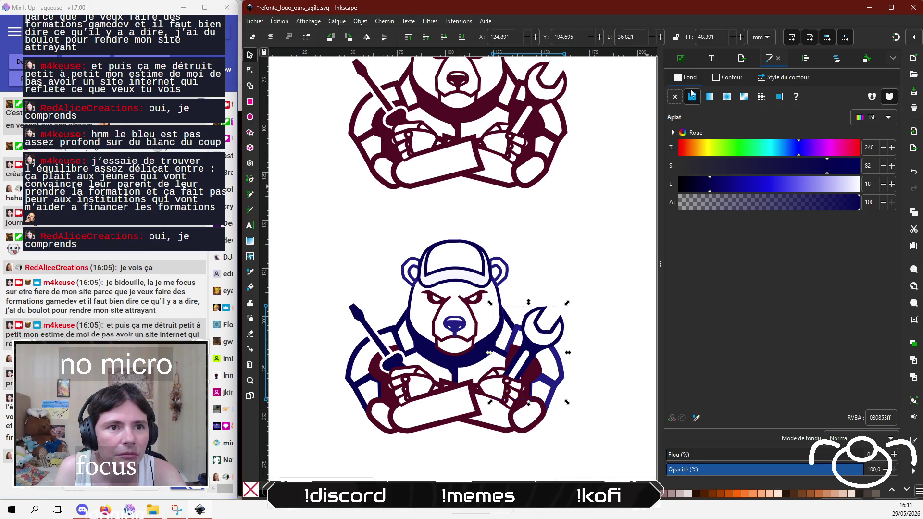
click(561, 378)
click(723, 79)
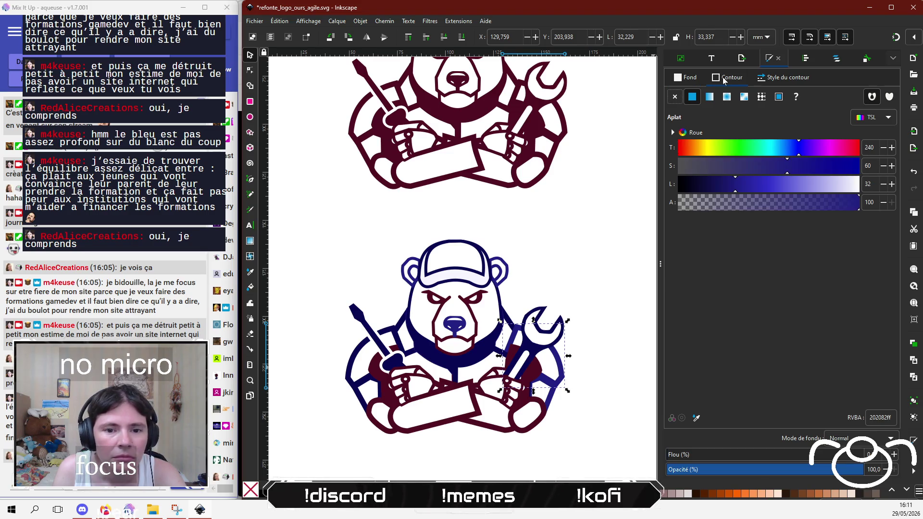
click(697, 418)
click(485, 366)
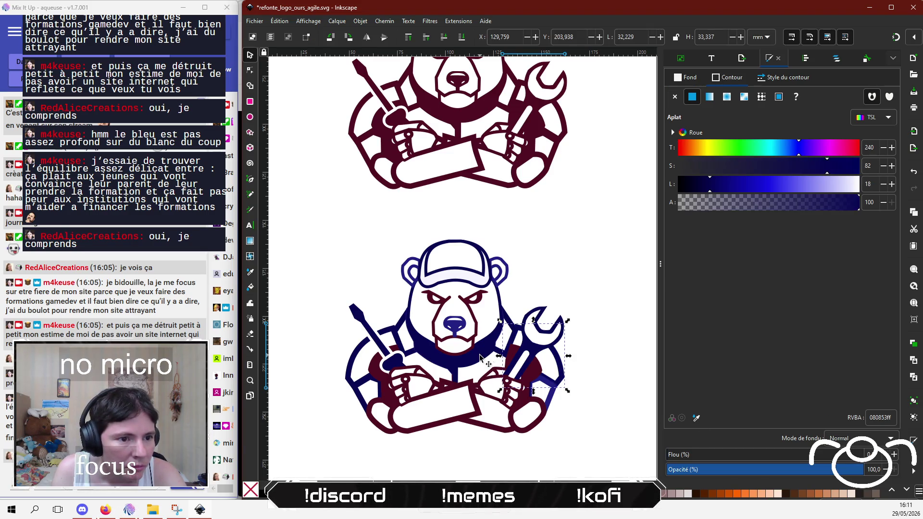
Step: Give the small lower-right forearm piece's outline the collar's navy
click(543, 271)
click(554, 387)
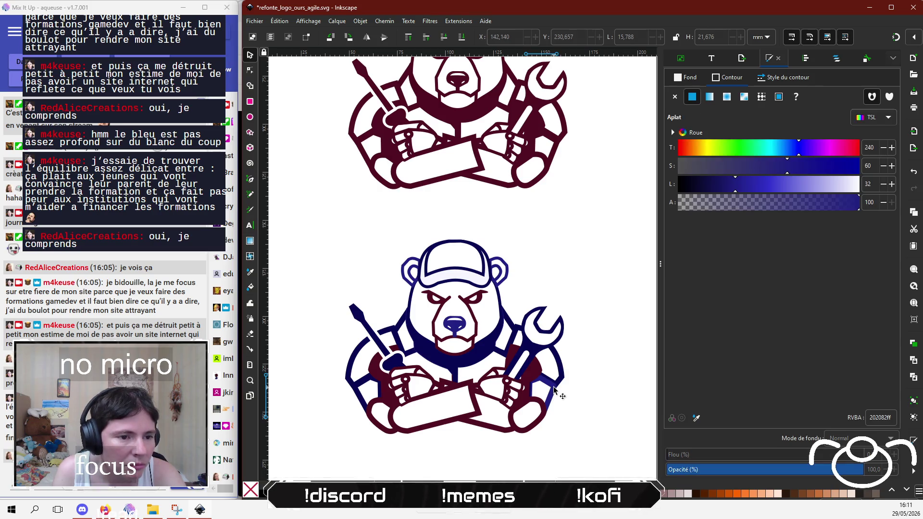
click(697, 418)
click(493, 347)
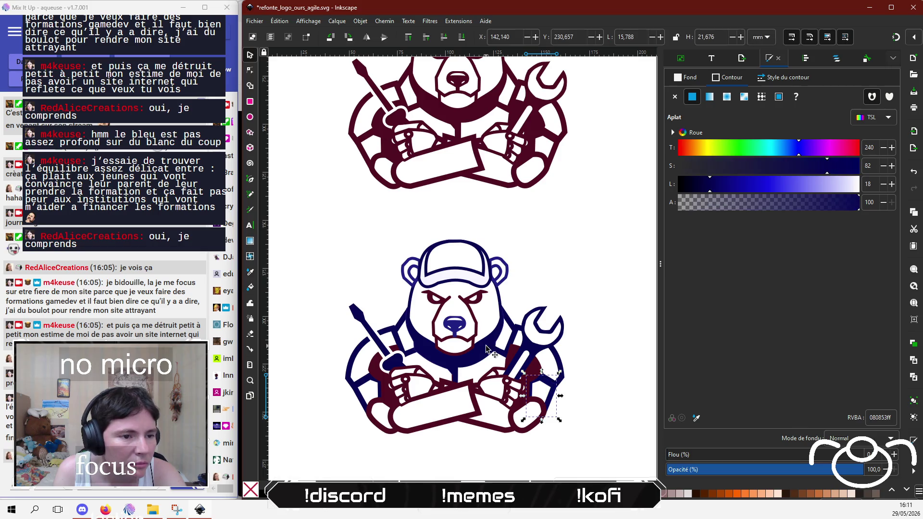
click(570, 246)
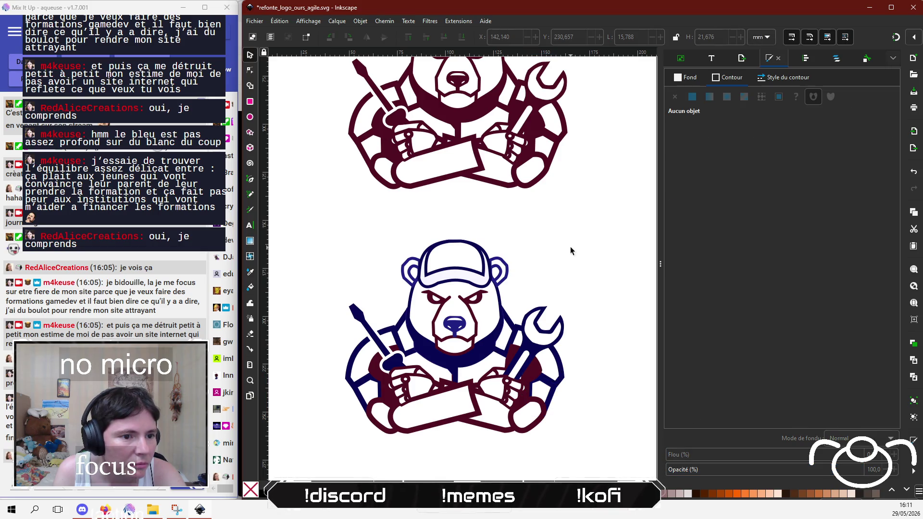
Step: Fill the right ear and its inner ear shape with the collar's navy 080853
click(500, 262)
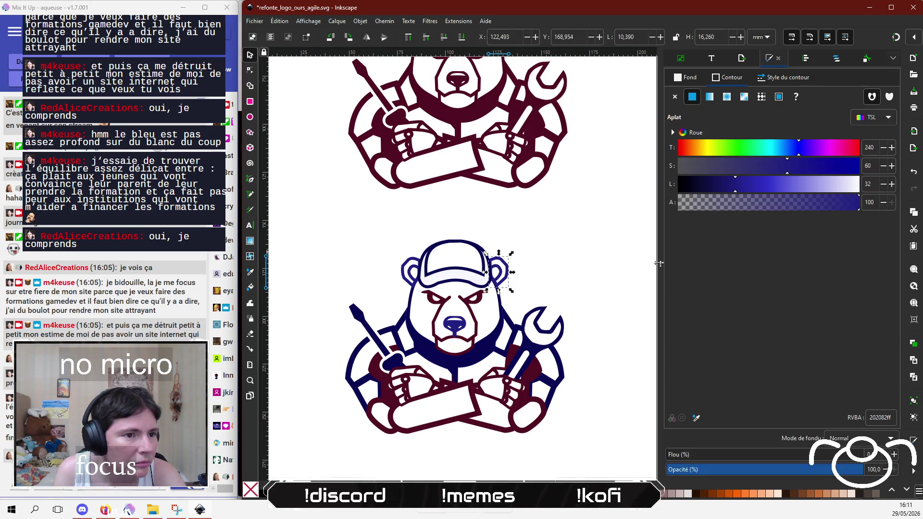
click(696, 417)
click(494, 356)
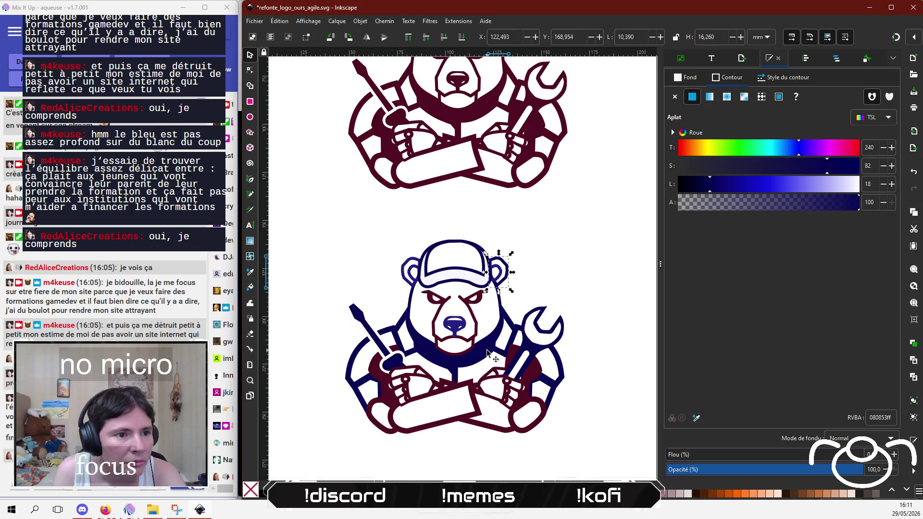
click(527, 270)
click(497, 272)
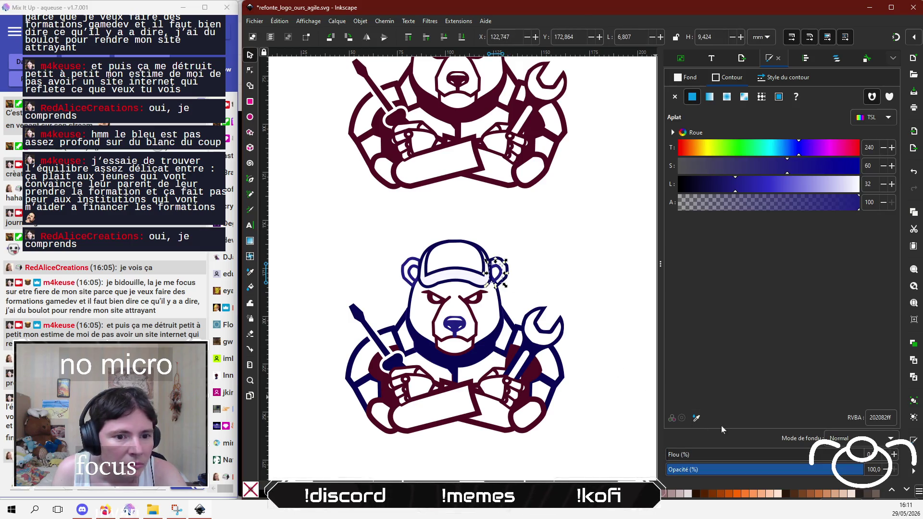
click(696, 418)
click(494, 351)
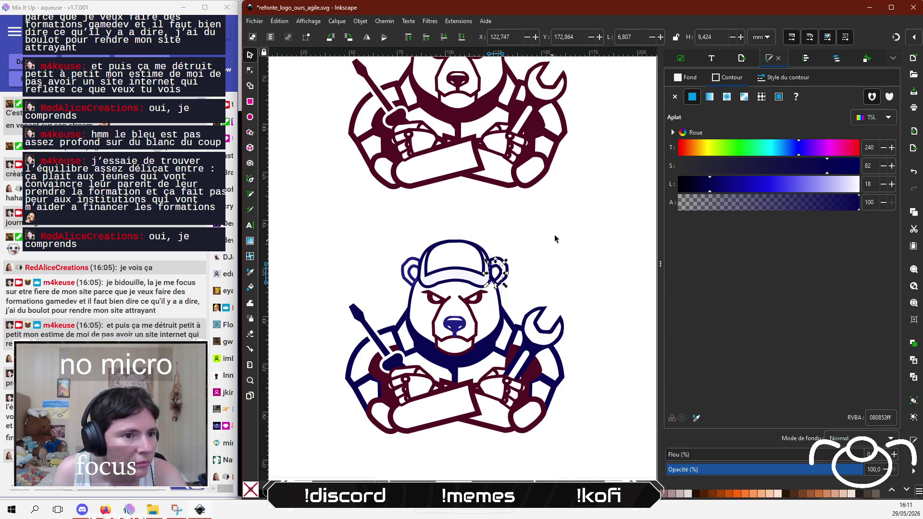
click(537, 244)
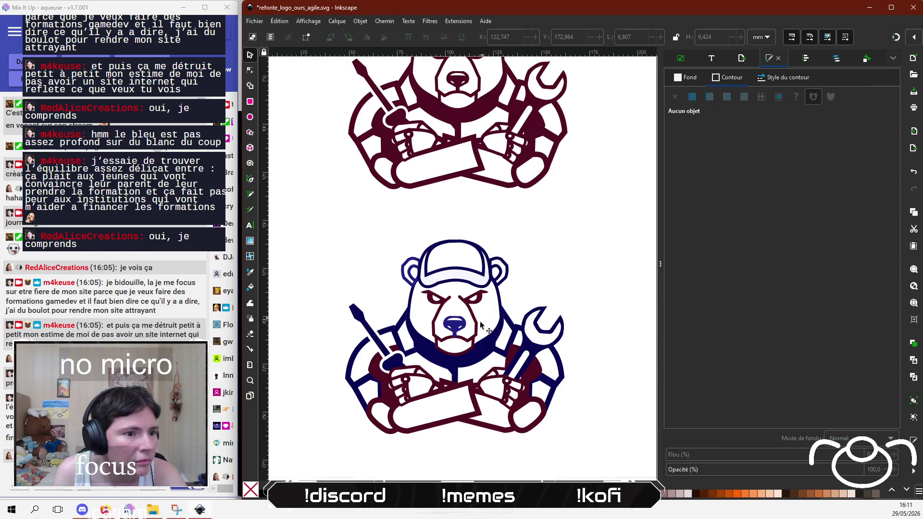
Step: Give the left ear and its inner-ear outline the collar's navy 080853
click(412, 263)
click(696, 418)
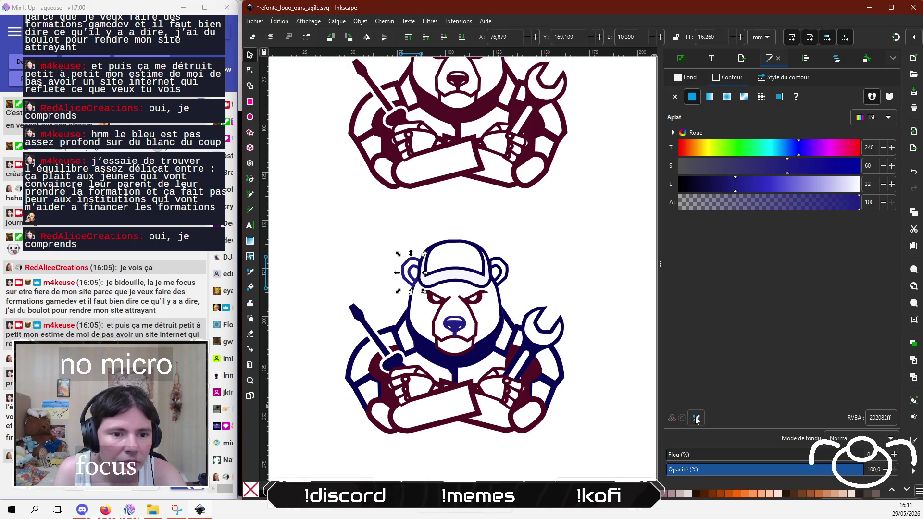
click(423, 345)
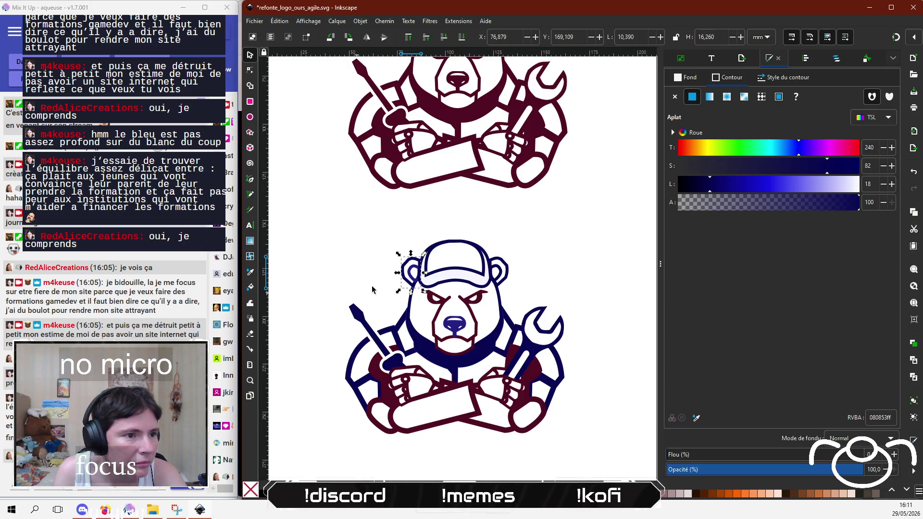
click(412, 266)
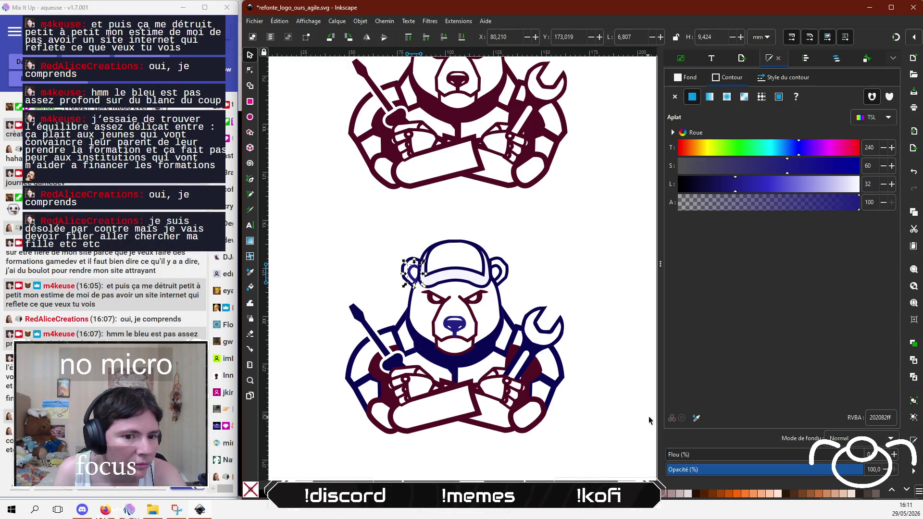
click(696, 419)
shift+click(446, 360)
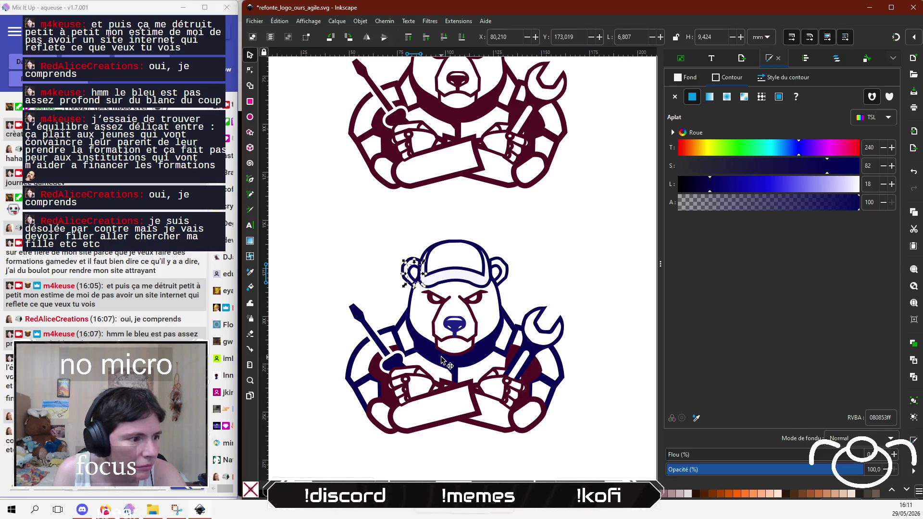
click(375, 275)
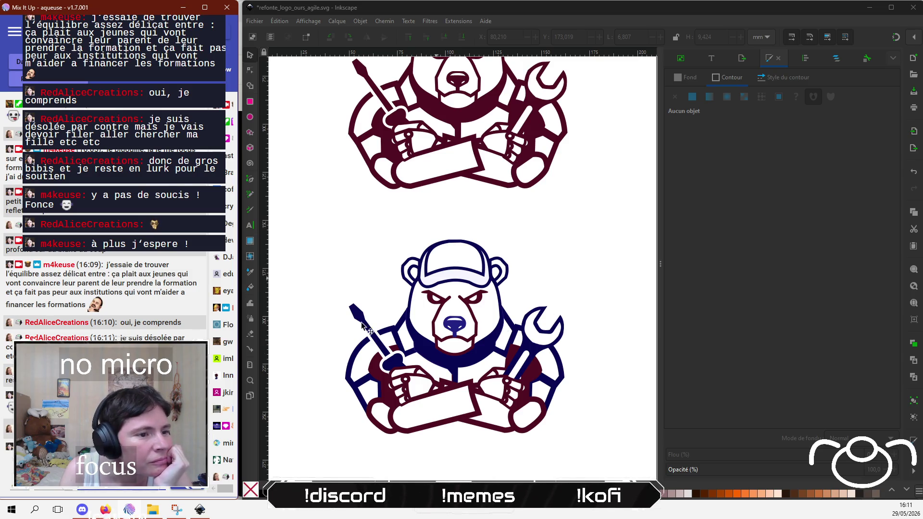
click(587, 352)
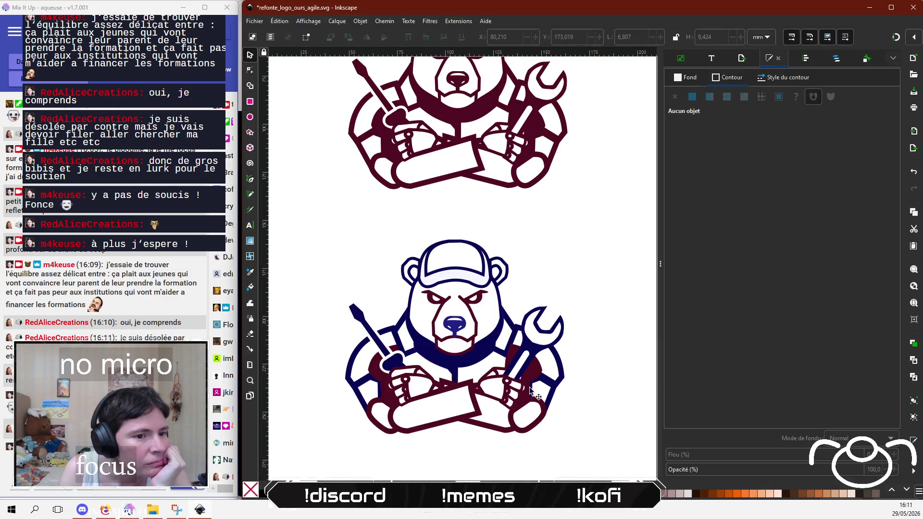
click(514, 431)
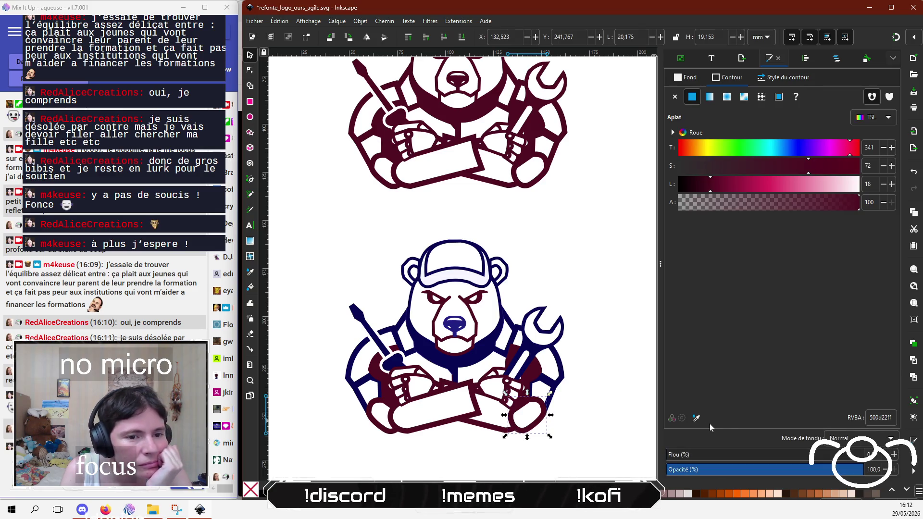
click(696, 418)
click(487, 353)
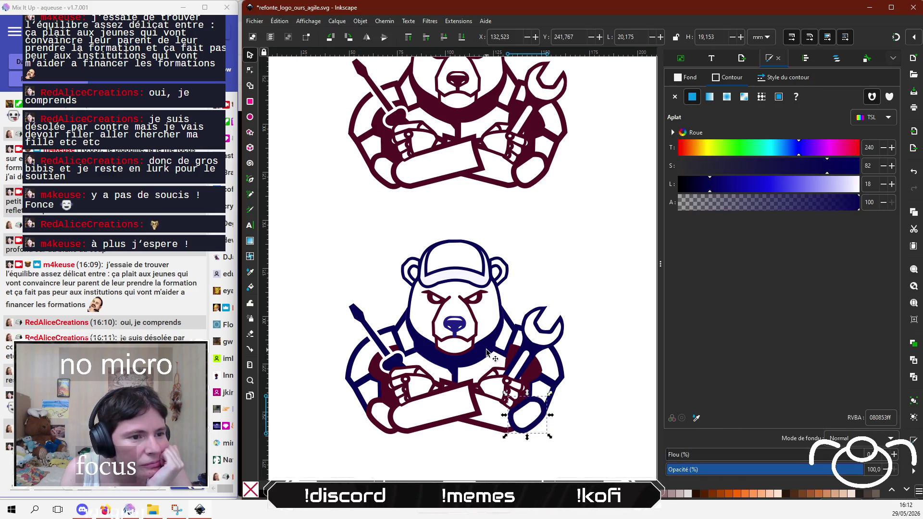
click(435, 443)
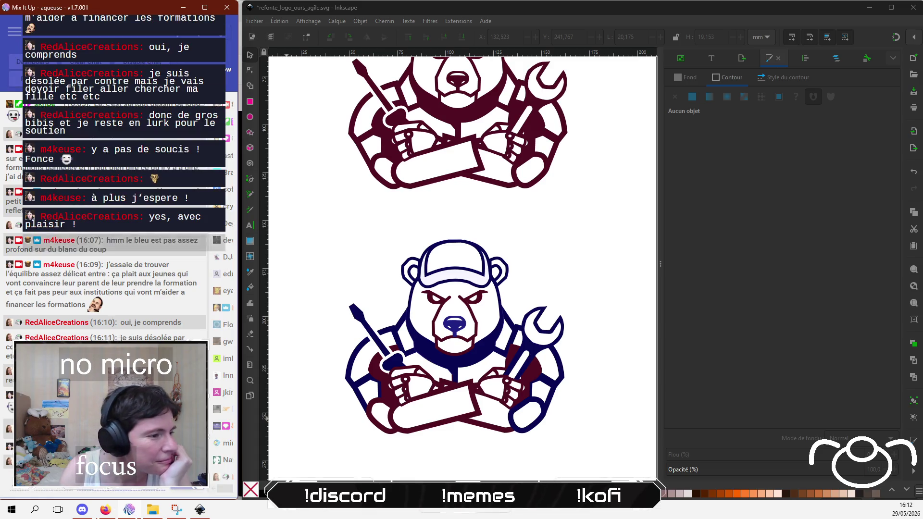
click(379, 413)
click(407, 416)
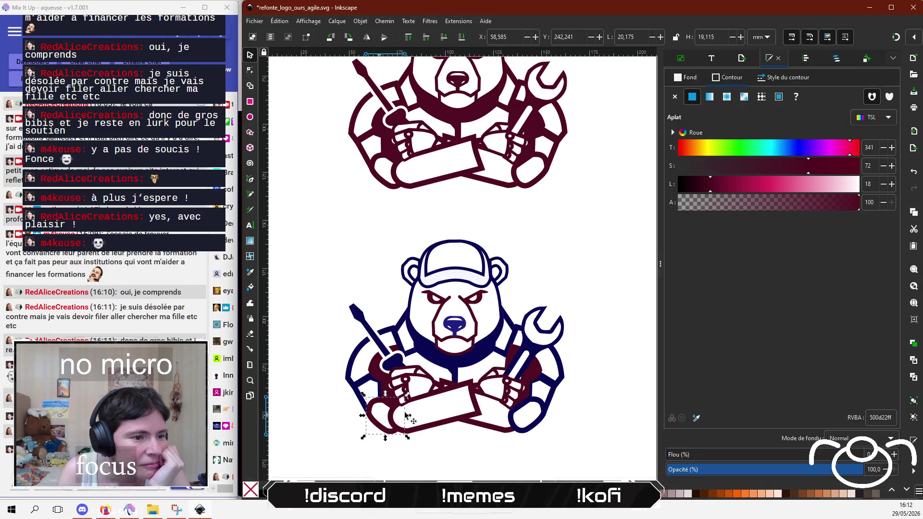
click(698, 420)
click(394, 366)
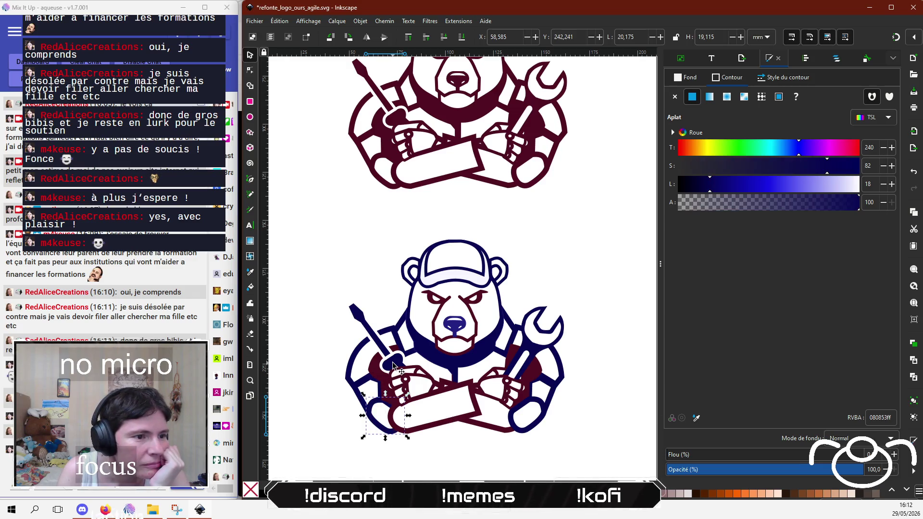
click(334, 407)
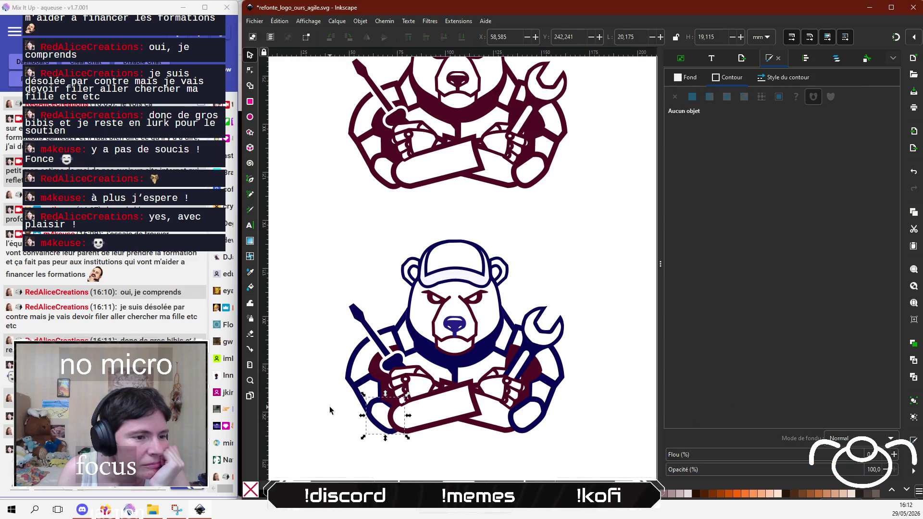
click(475, 416)
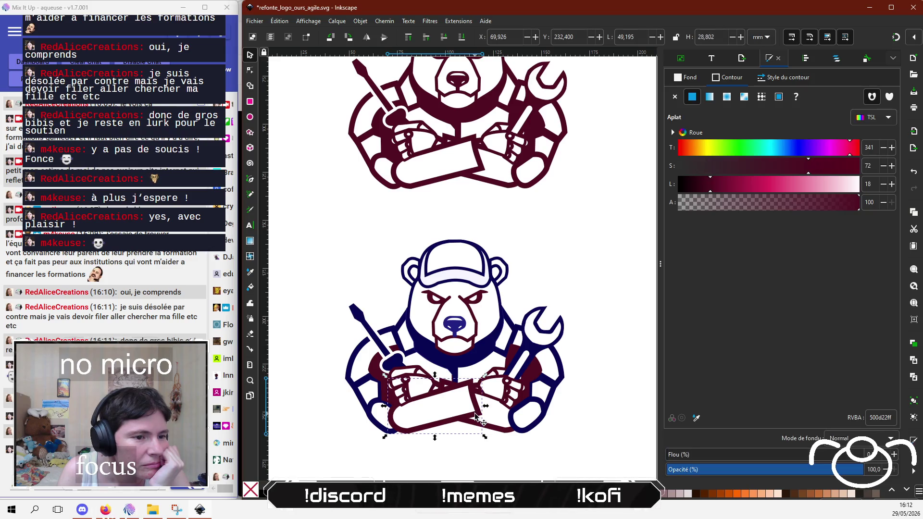
click(700, 419)
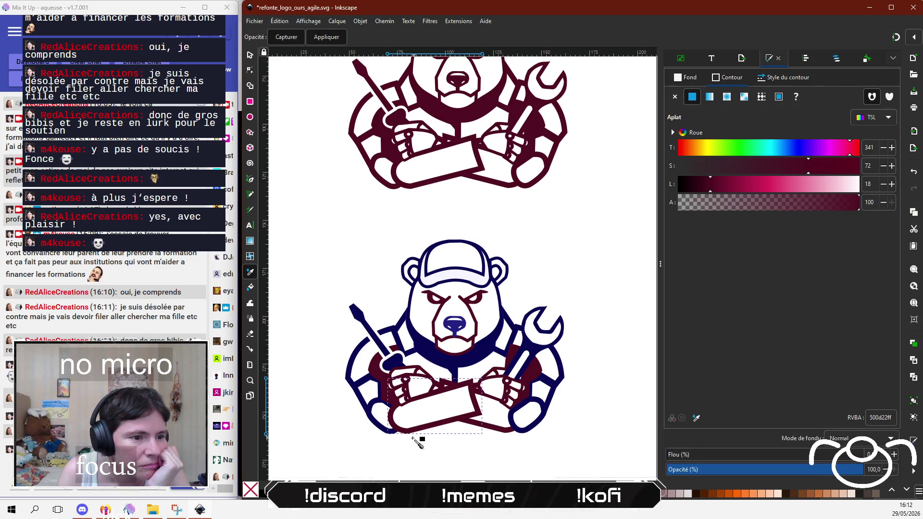
click(370, 404)
click(619, 313)
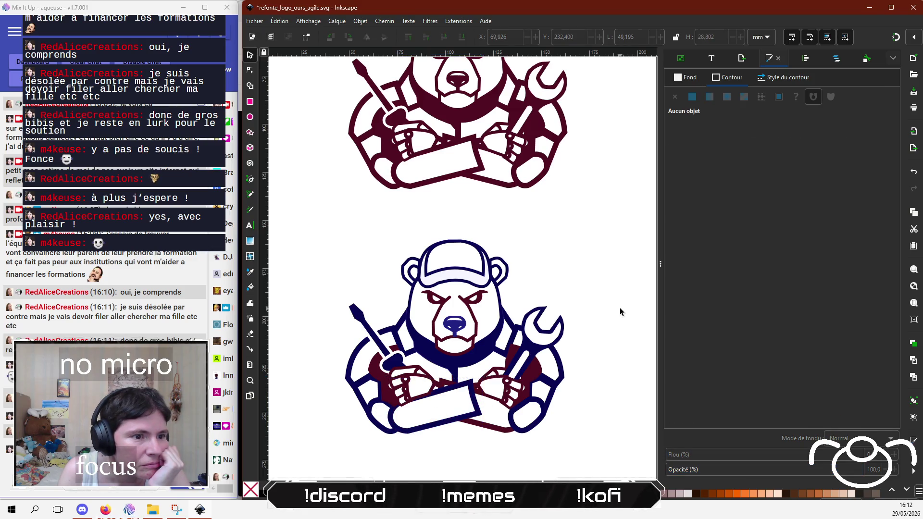
click(477, 388)
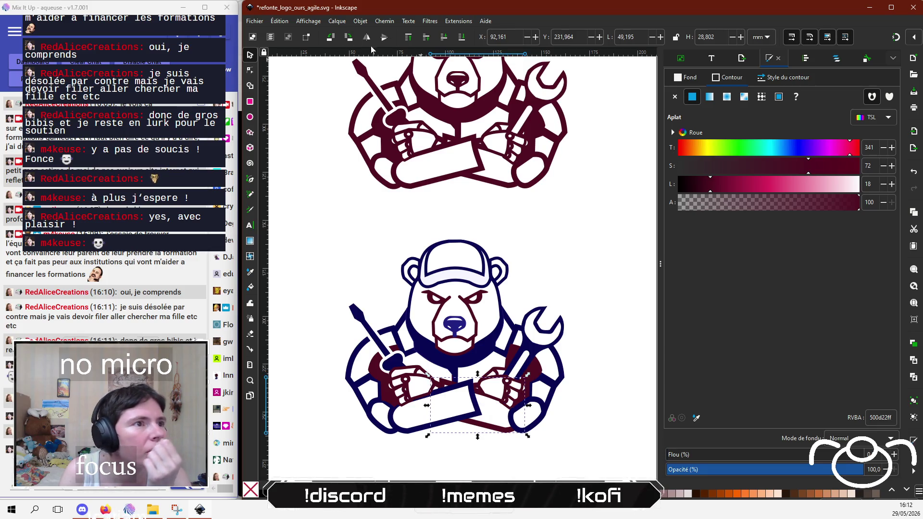
click(410, 39)
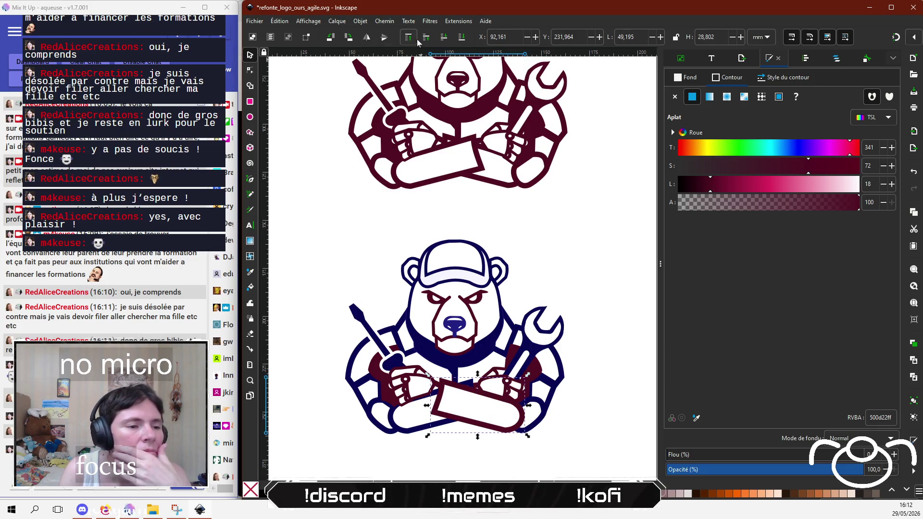
click(425, 437)
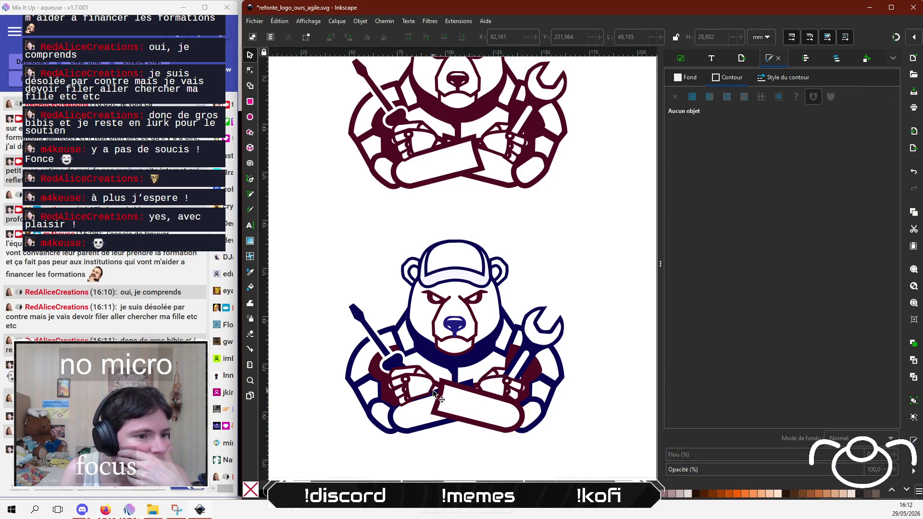
click(438, 394)
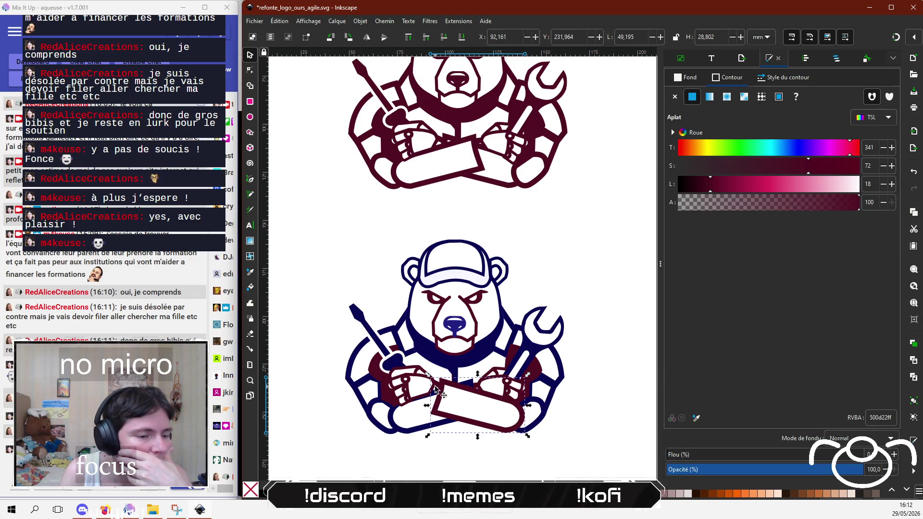
click(435, 392)
click(434, 395)
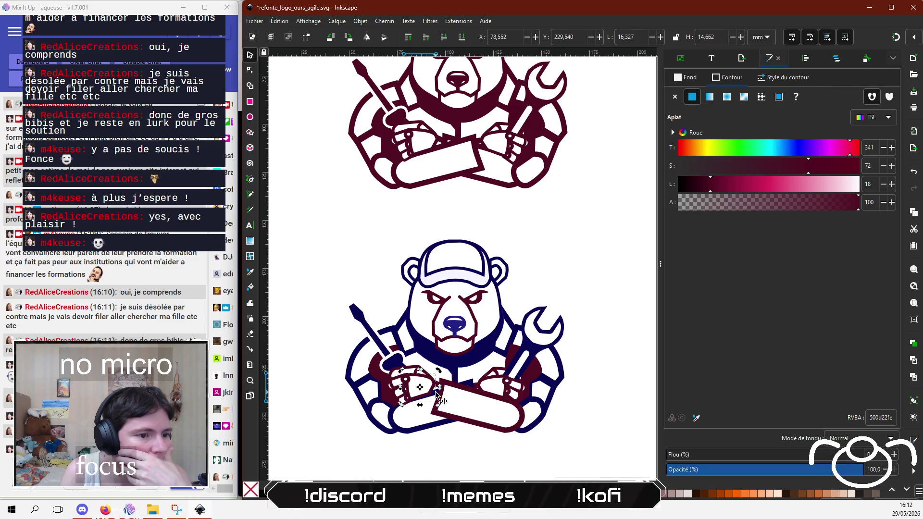
click(436, 394)
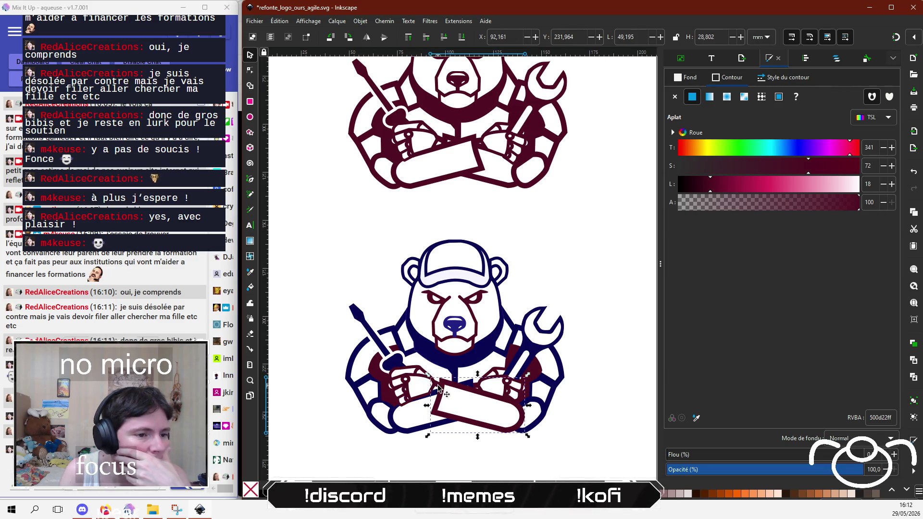
Step: Raise the lower bear's small fist piece to the top, in front of the scroll
scroll(438, 390, up, 3)
click(438, 392)
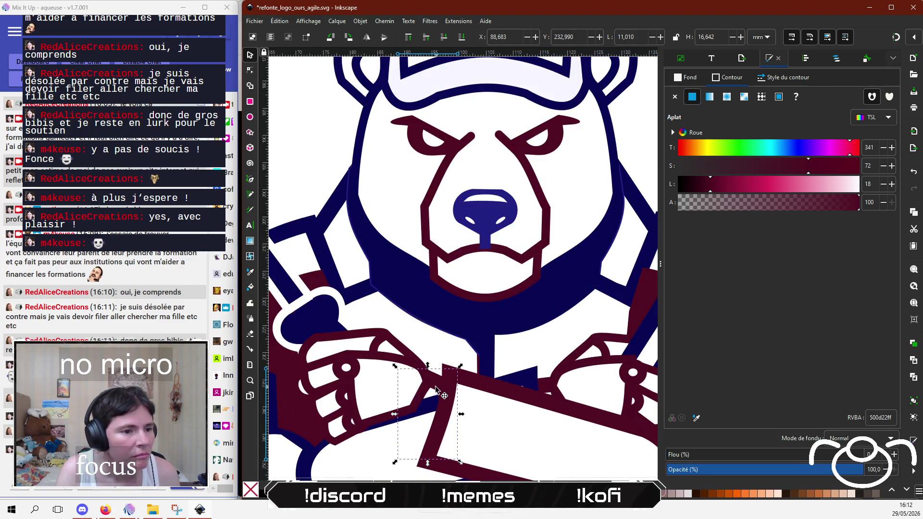
click(409, 38)
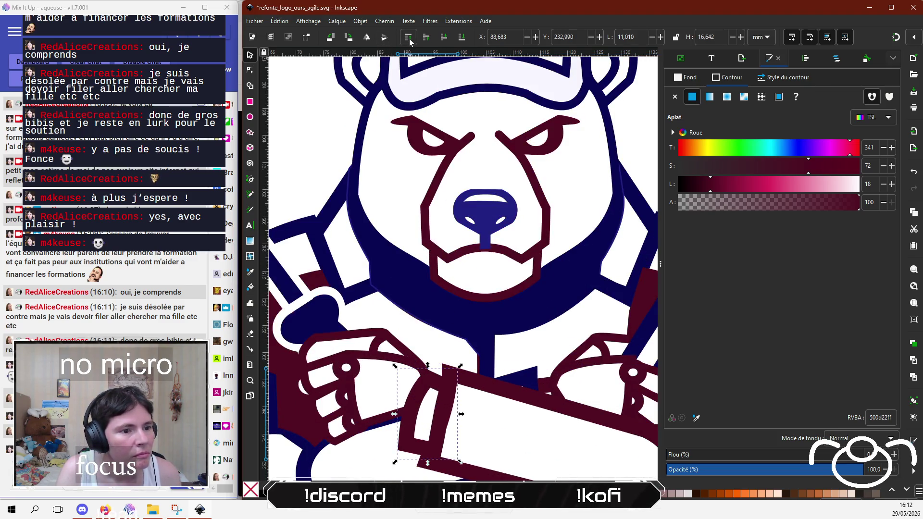
Step: Raise the top bear's scroll to the top, above its left fist
ctrl+scroll(372, 441, down, 3)
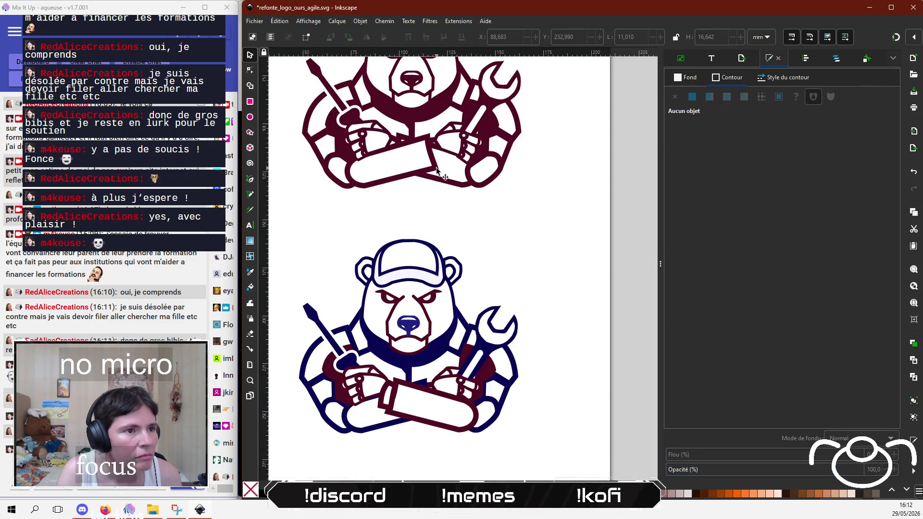
click(441, 181)
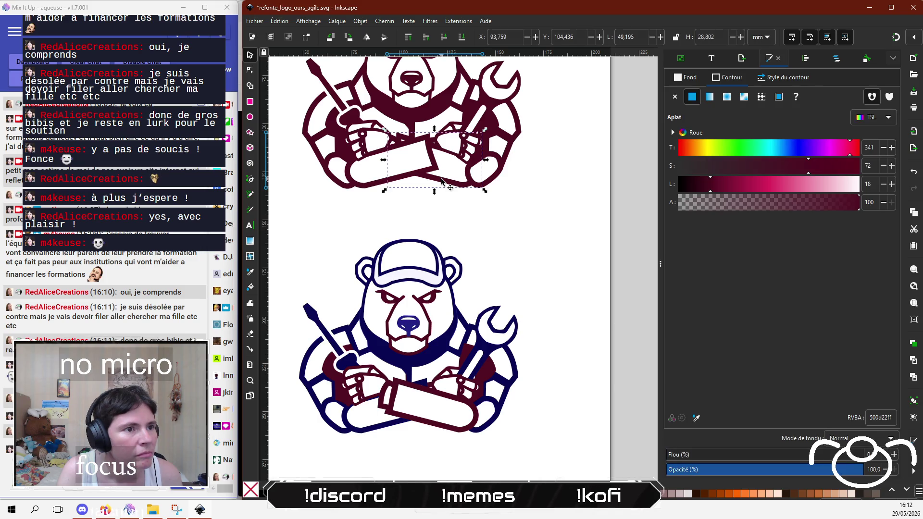
click(408, 38)
click(389, 222)
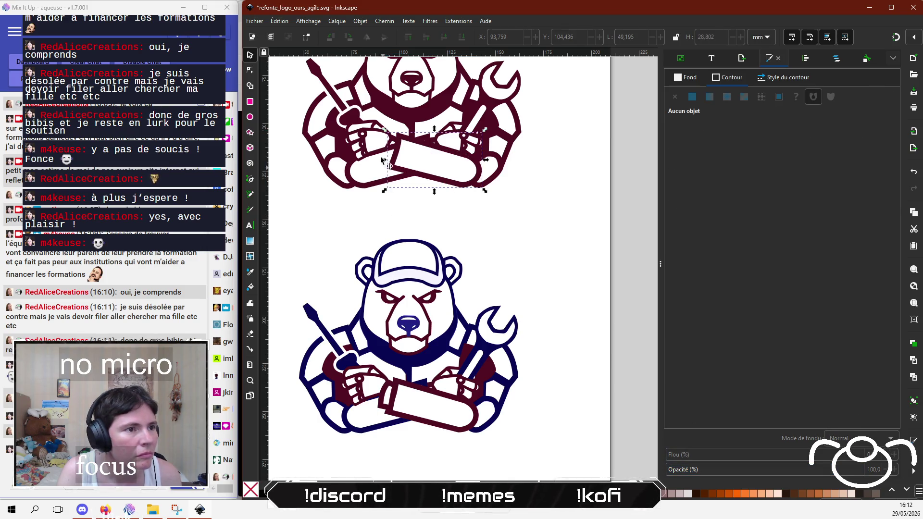
Step: Select the top bear's scroll and the overlapping fist pieces to check their stacking
click(393, 147)
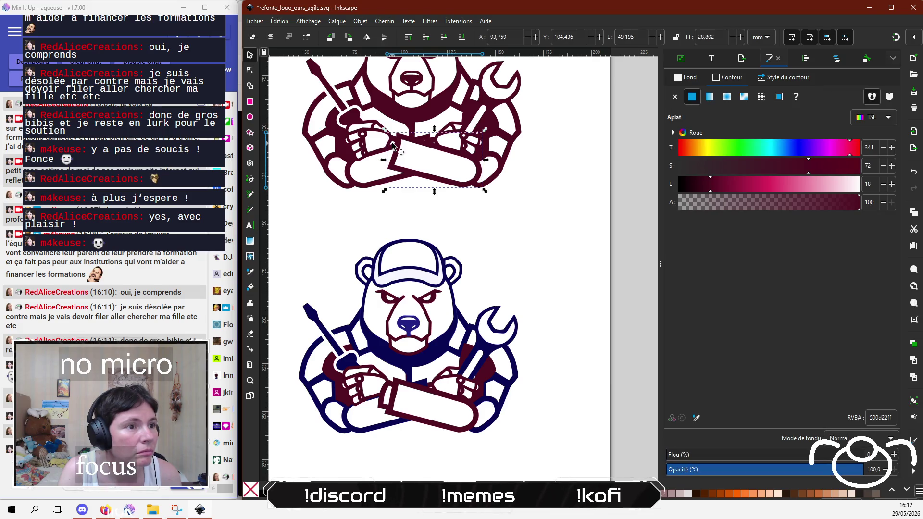
alt+click(392, 148)
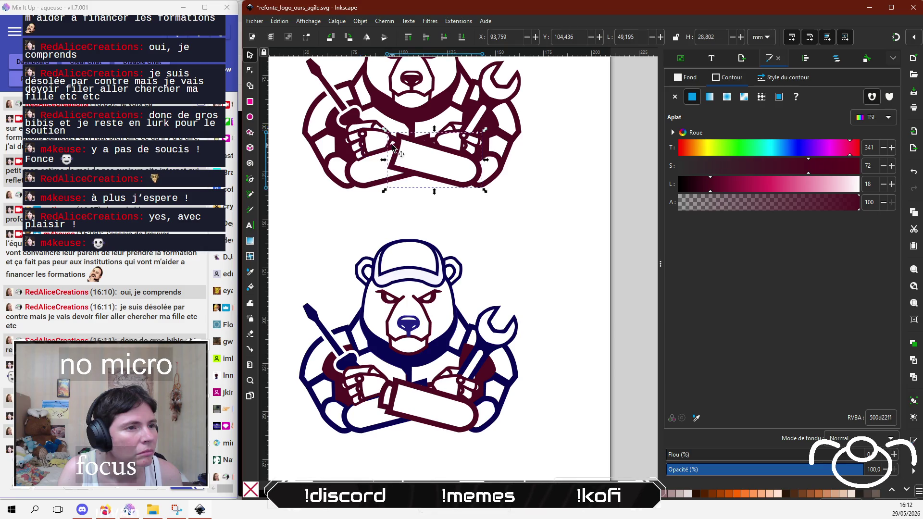
key(Escape)
scroll(404, 110, up, 3)
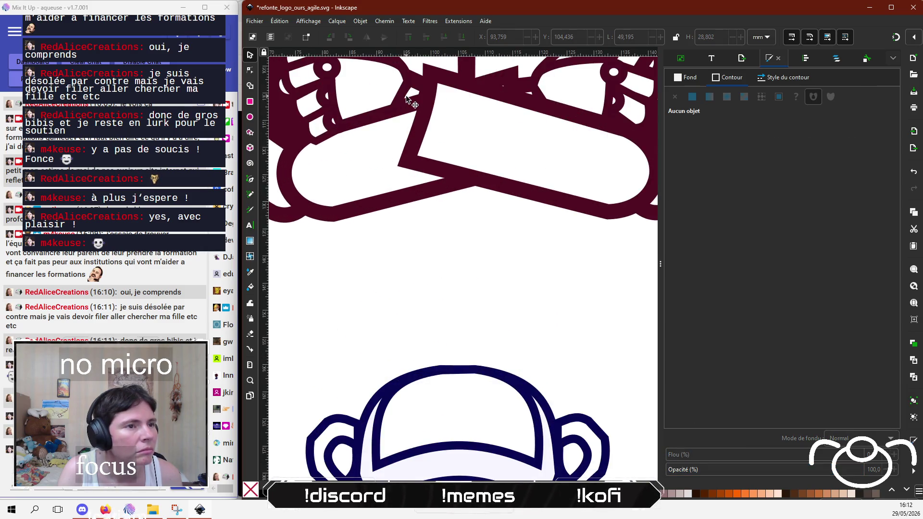
click(406, 100)
alt+click(414, 99)
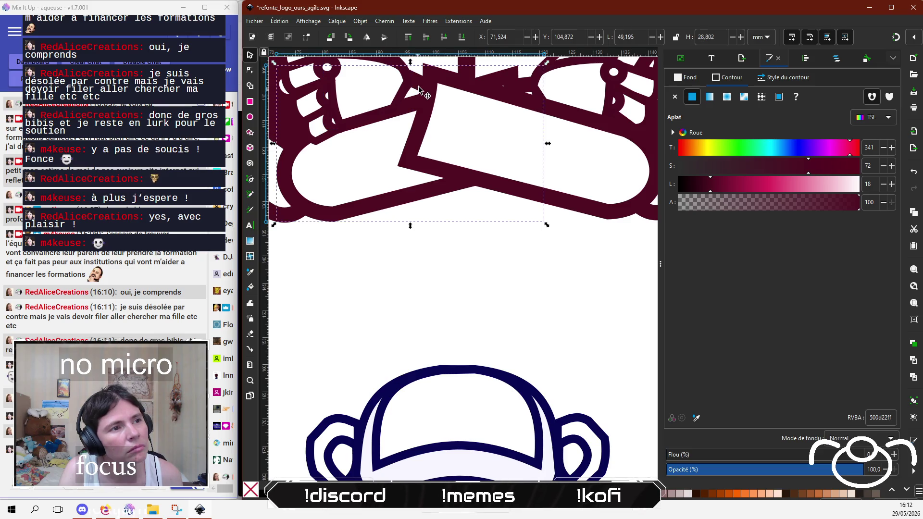
alt+click(419, 90)
alt+click(415, 90)
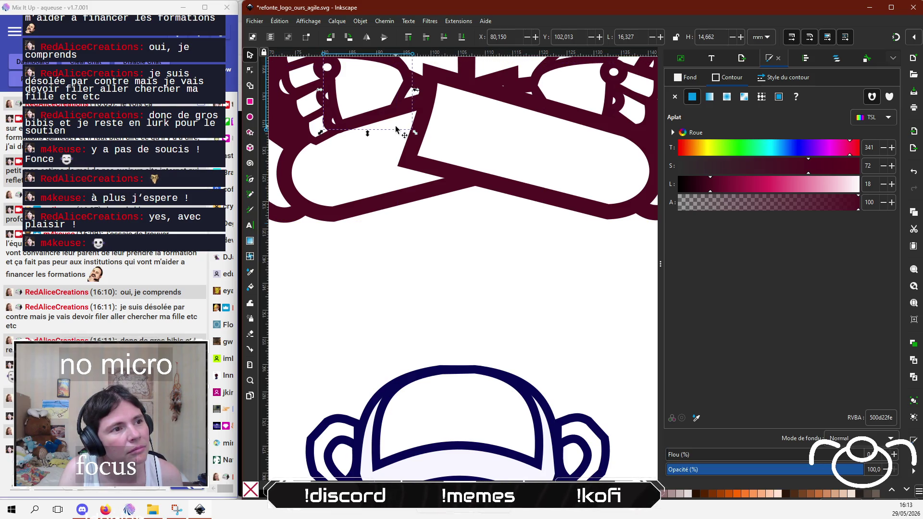
click(410, 261)
Step: Pick through the overlapping shapes around the left fist, ending on the crossed-arm banner
mouse_move(476, 265)
mouse_down()
mouse_move(375, 56)
mouse_move(371, 77)
mouse_up()
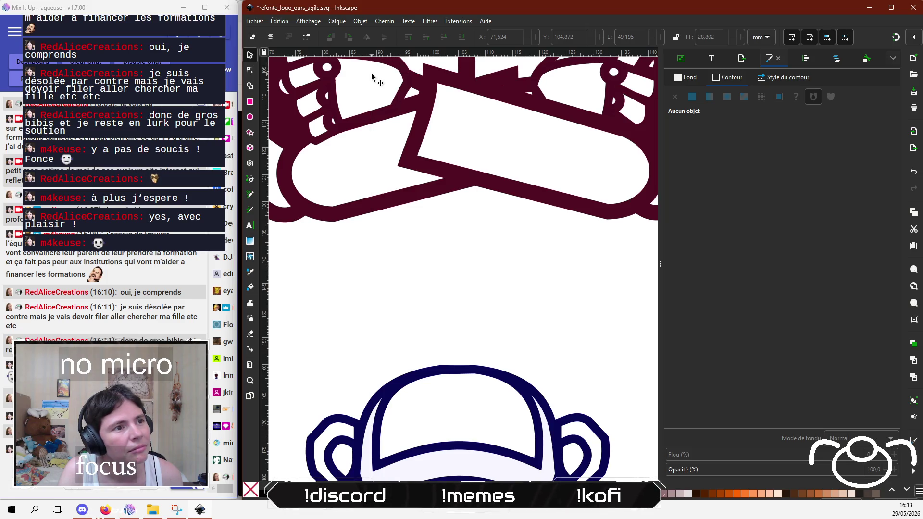
alt+click(410, 88)
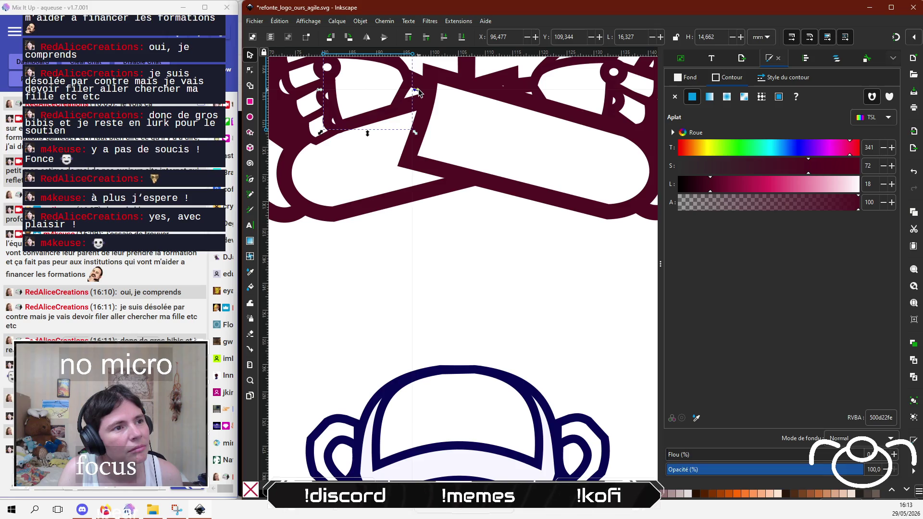
alt+click(417, 95)
ctrl+scroll(417, 96, up, 2)
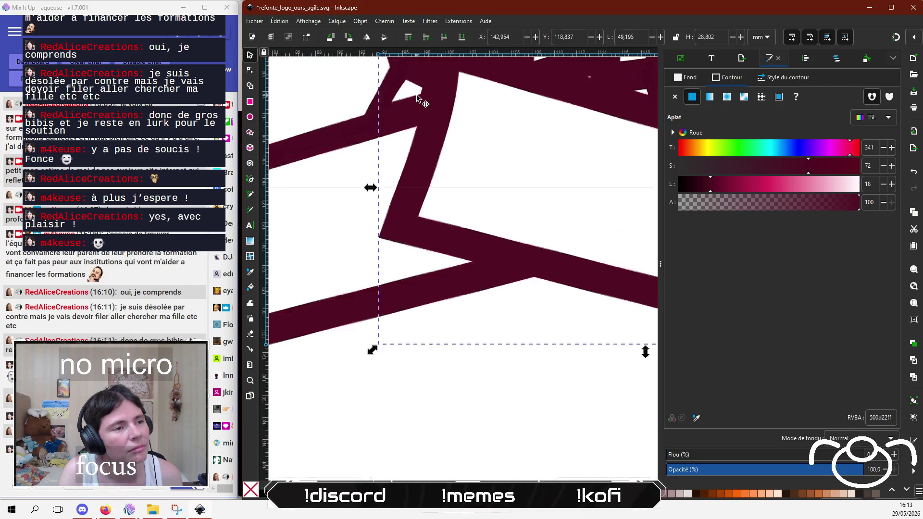
ctrl+scroll(418, 96, up, 1)
alt+click(385, 111)
alt+click(378, 111)
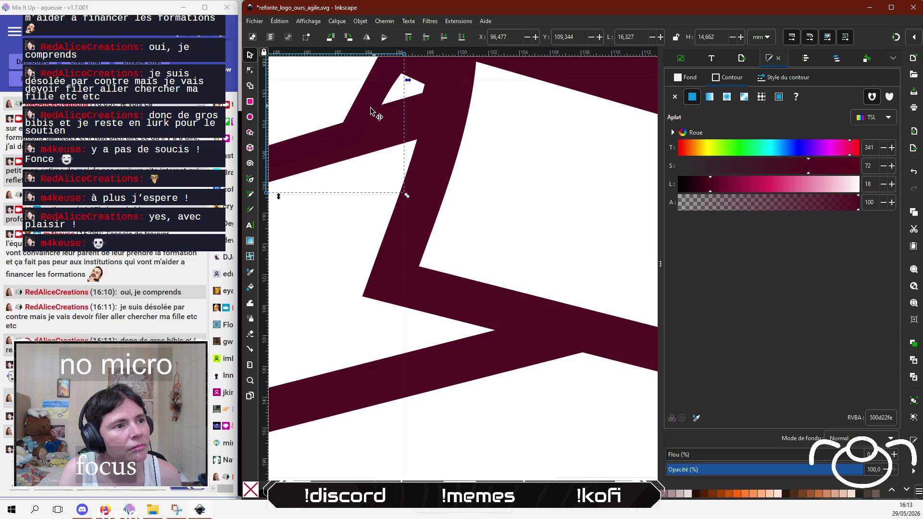
ctrl+scroll(347, 247, down, 5)
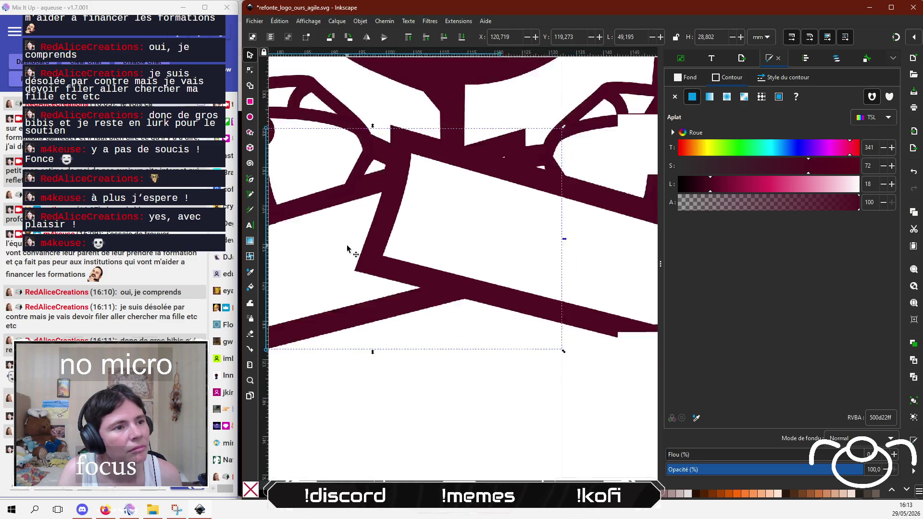
click(417, 307)
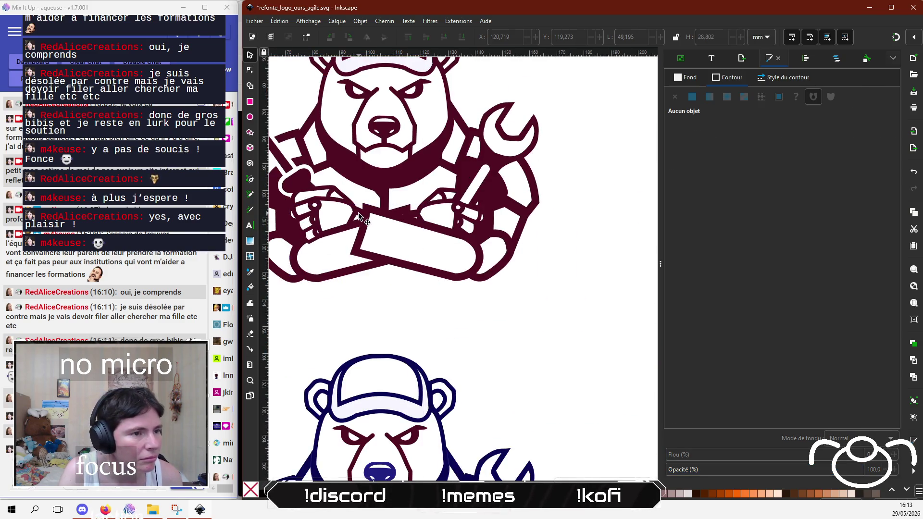
click(361, 217)
click(363, 218)
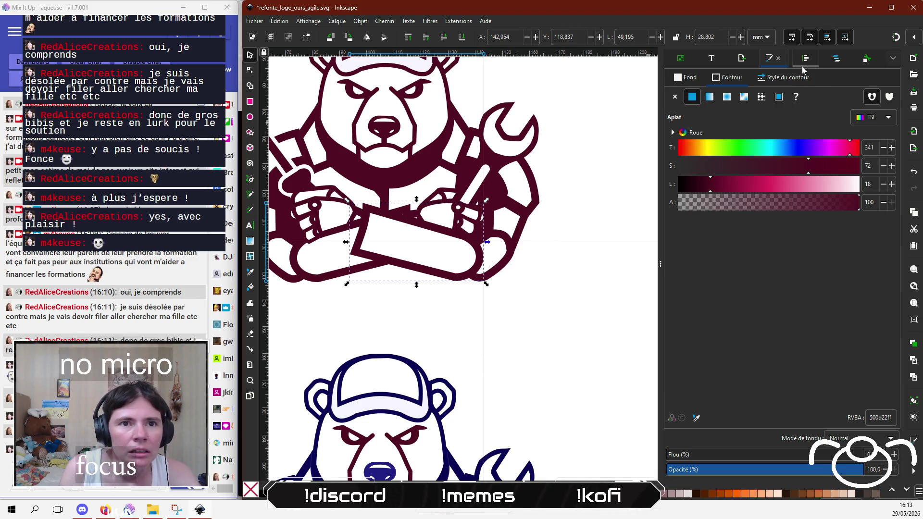
Step: Temporarily hide the banner path21-8 in the Objects panel to select the arm piece beneath
click(836, 58)
mouse_move(801, 106)
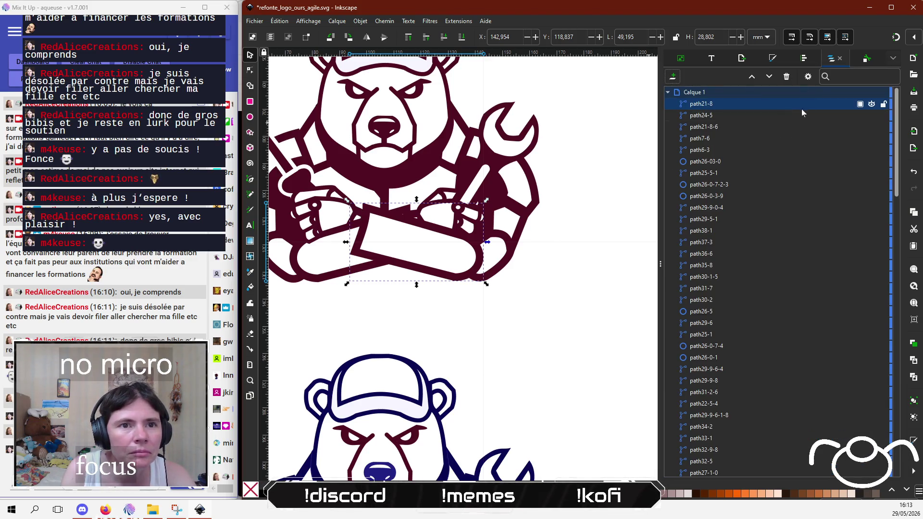
click(872, 104)
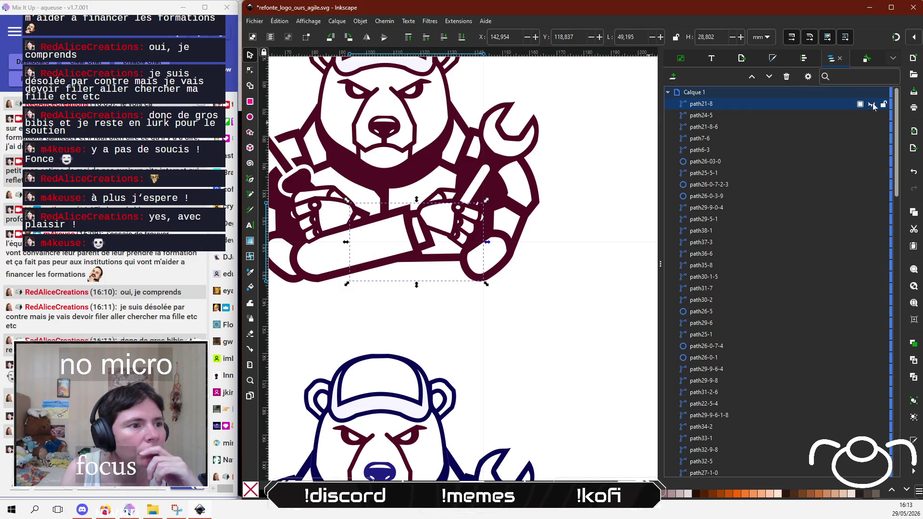
click(364, 220)
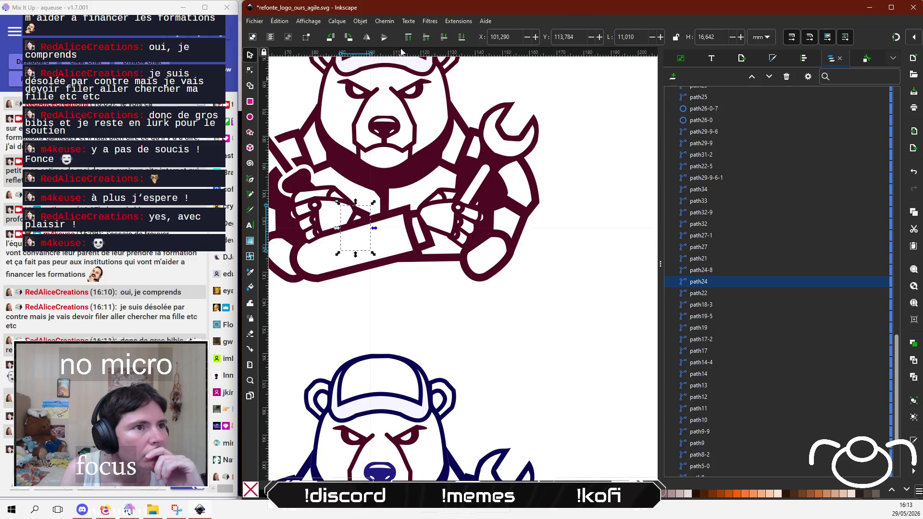
scroll(802, 117, up, 5)
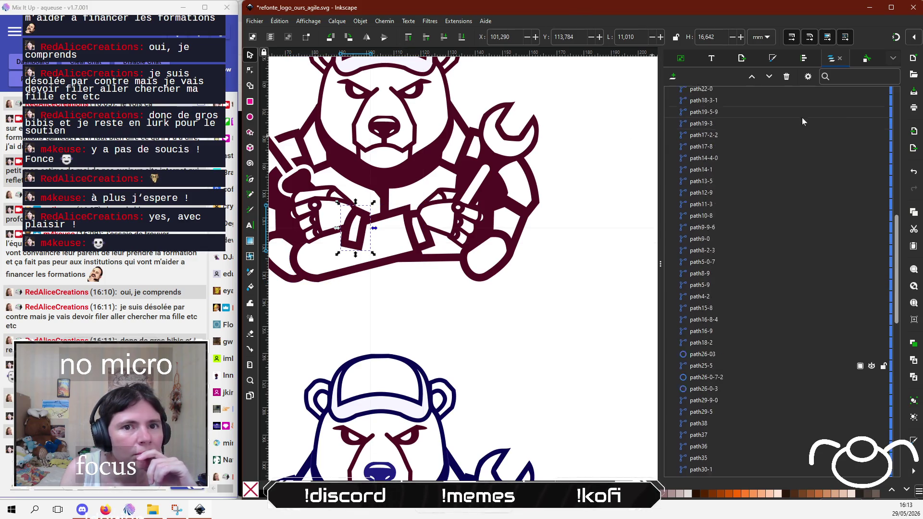
scroll(802, 117, up, 5)
click(872, 115)
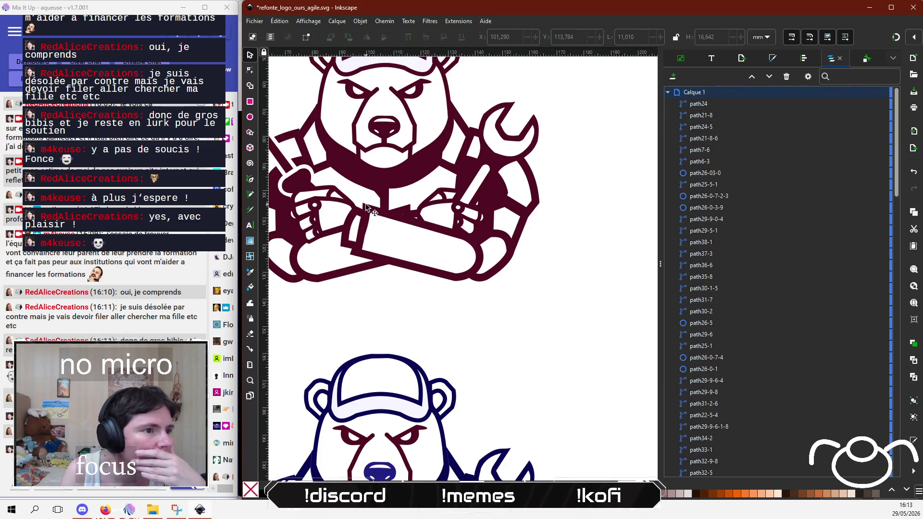
Step: Raise path25 on the left fist to the top, then undo it with Ctrl+Z
click(340, 217)
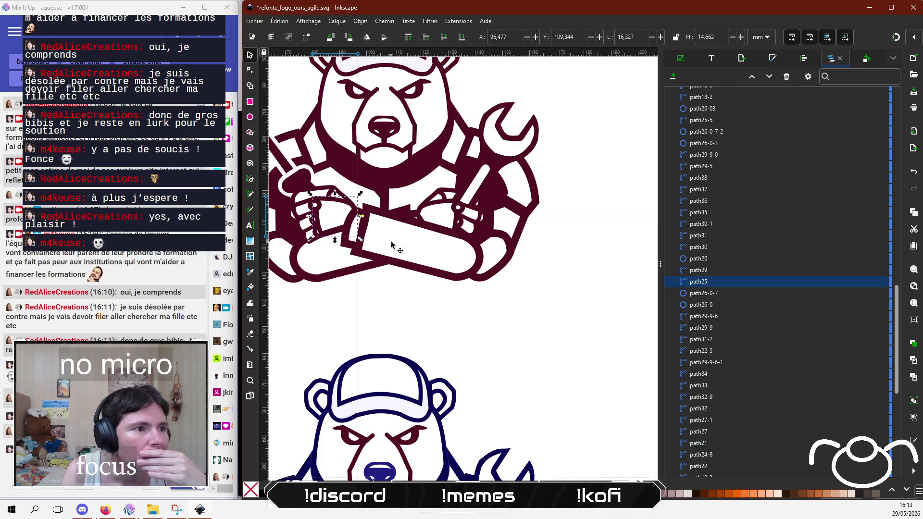
drag(388, 292, 453, 289)
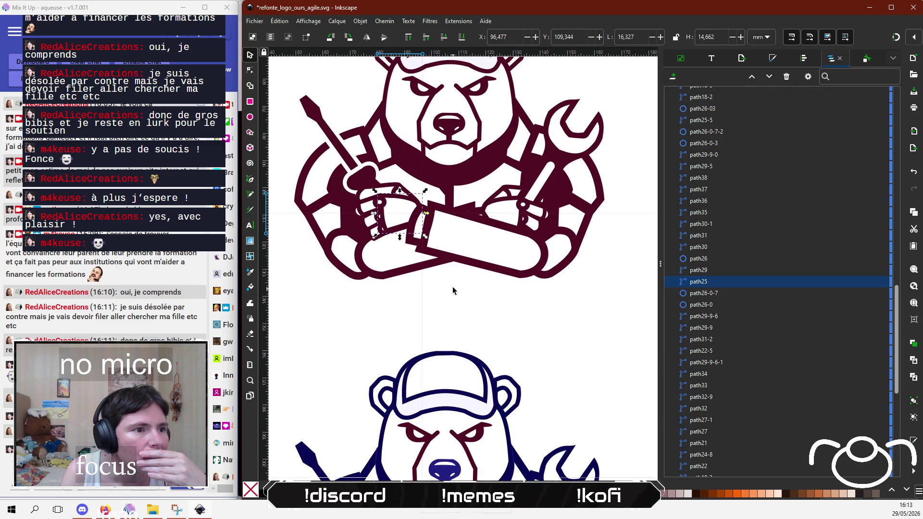
click(411, 38)
click(376, 330)
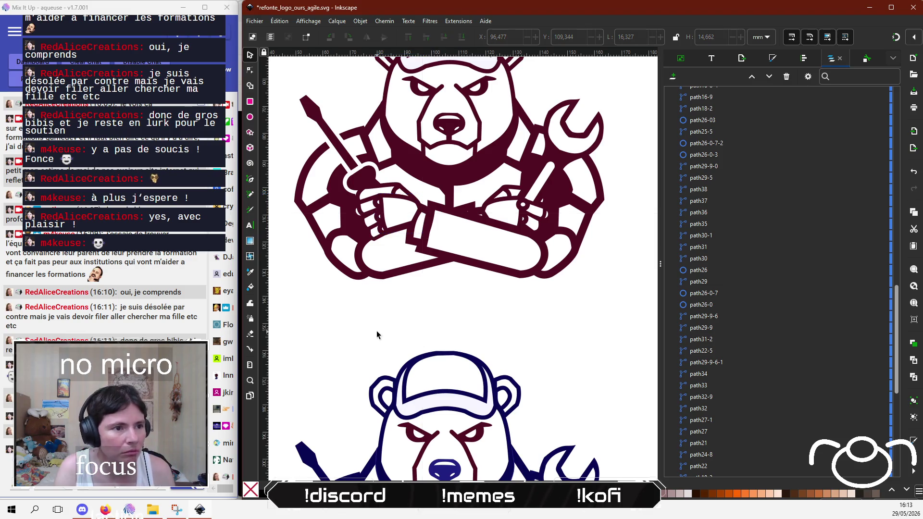
key(ctrl+z)
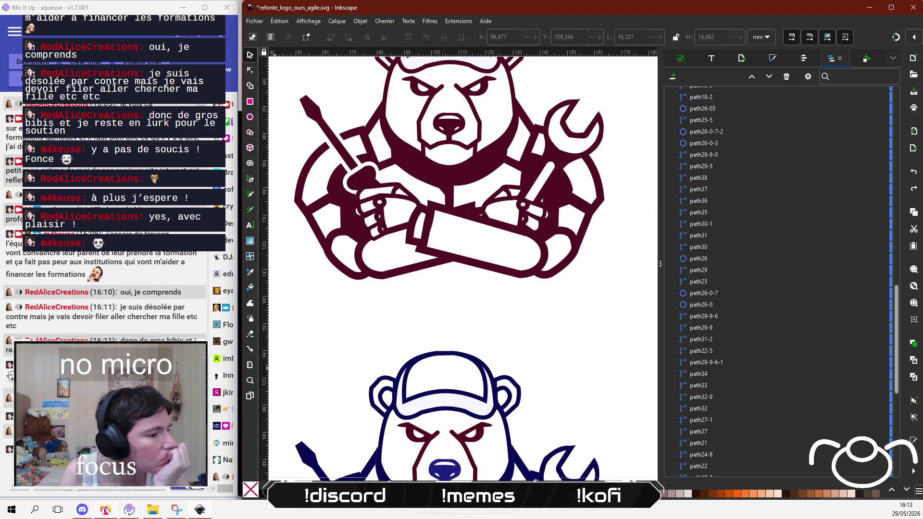
click(105, 510)
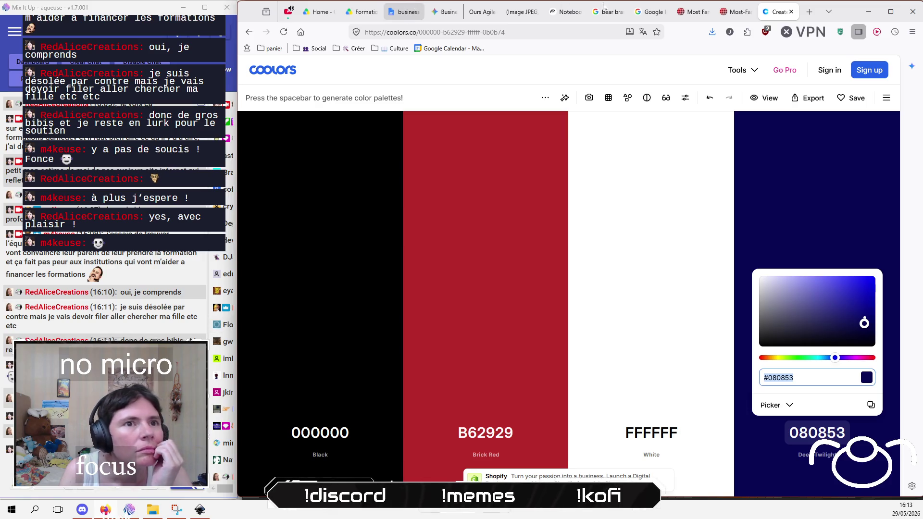
Step: In Gemini, open the 'Branch' logo chat, scroll through the C# cap bear drafts, and return to Inkscape
click(441, 13)
scroll(397, 317, down, 15)
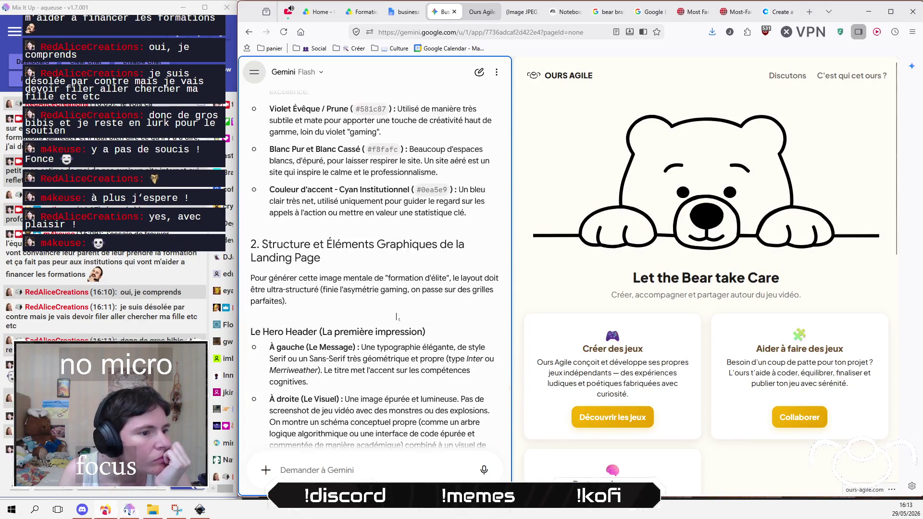
scroll(394, 319, down, 20)
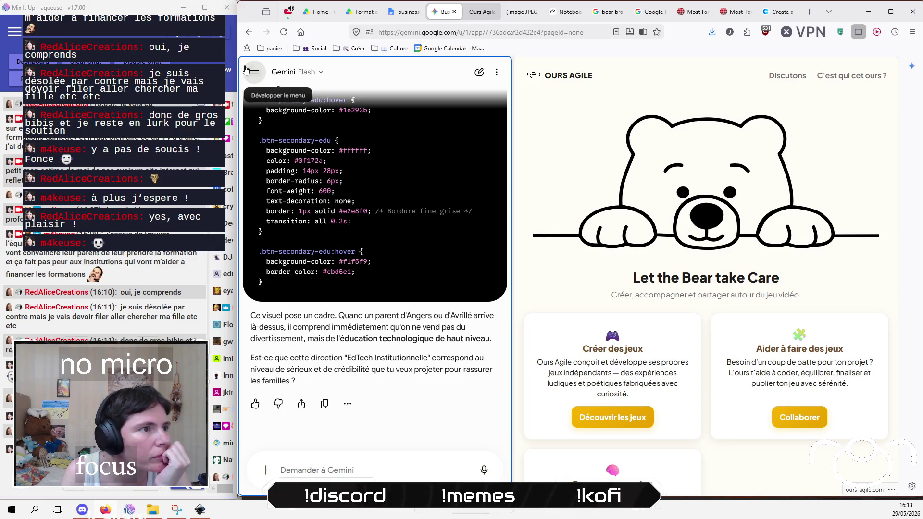
click(247, 71)
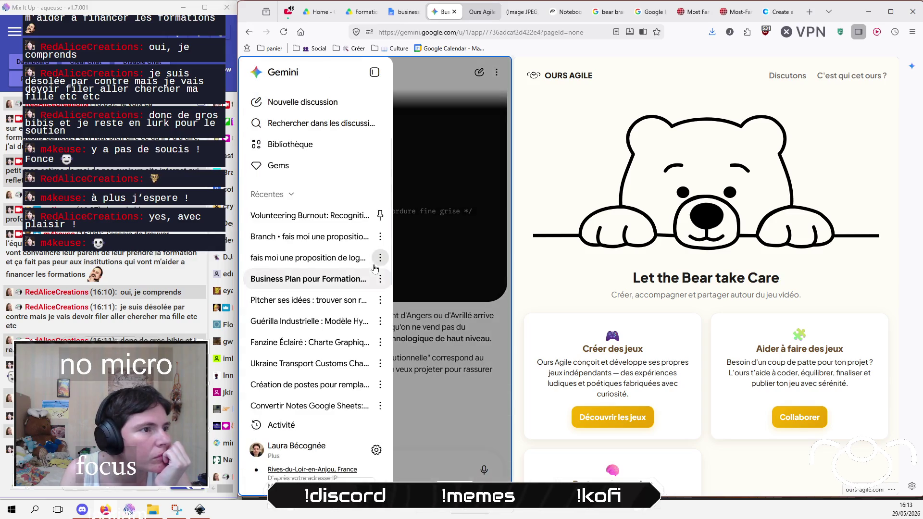
click(317, 237)
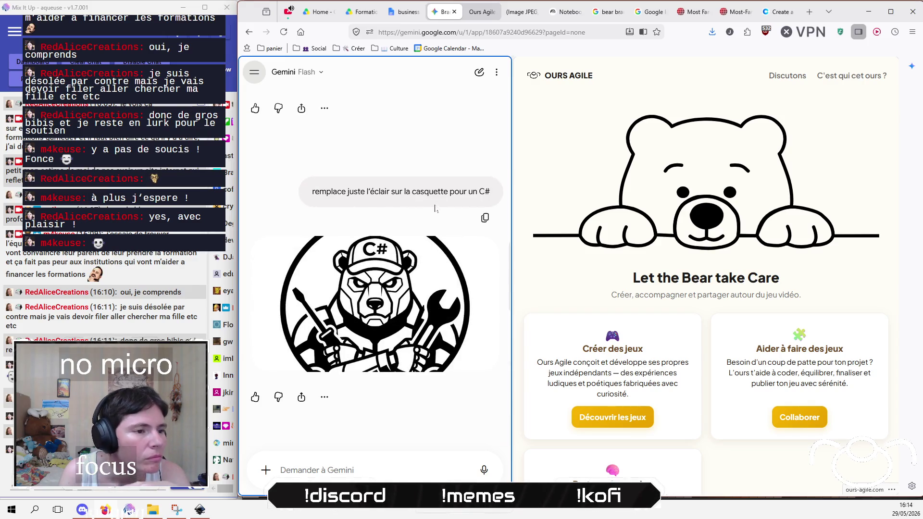
scroll(409, 202, down, 2)
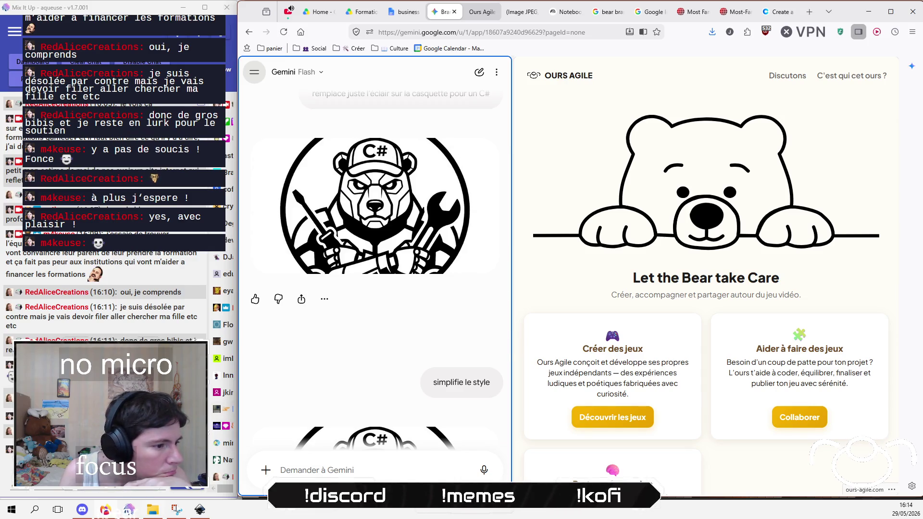
key(alt+Tab)
Step: Raise the maroon bear's first arm piece to the top of the stack
scroll(437, 290, up, 1)
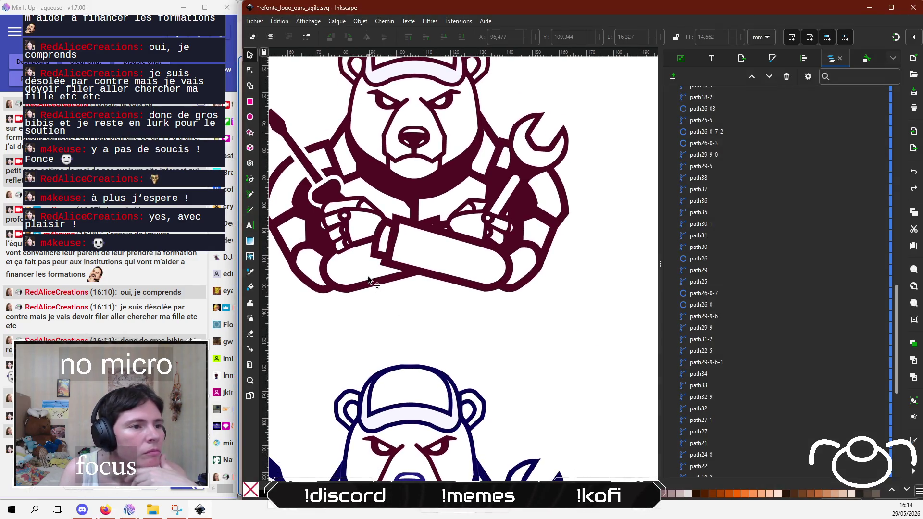
click(369, 280)
click(407, 38)
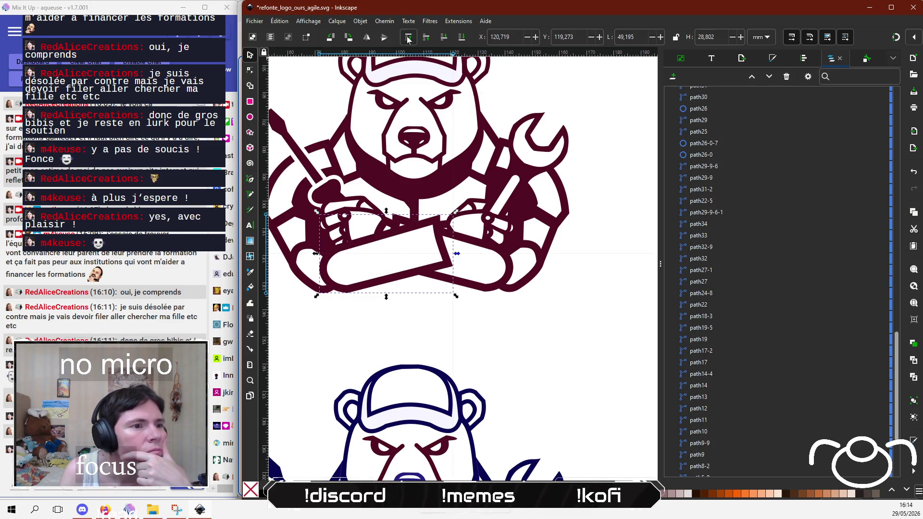
click(534, 322)
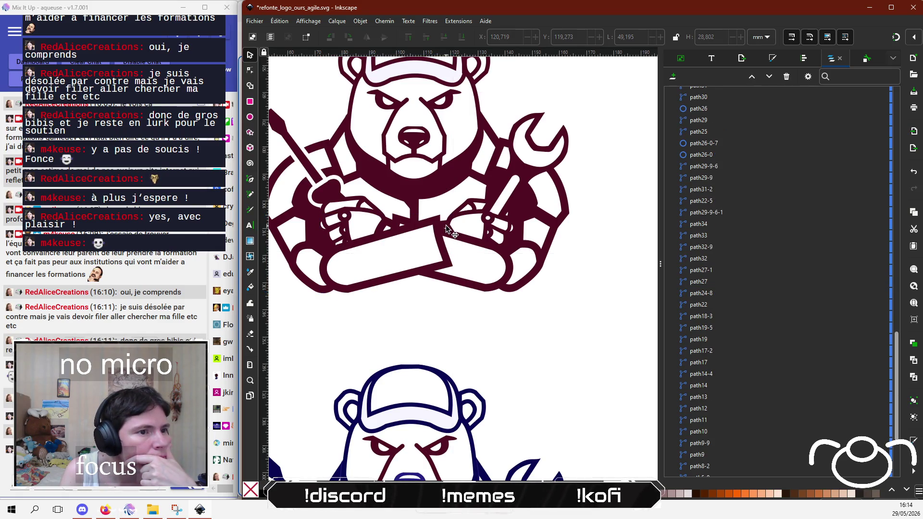
Step: With path21-8 temporarily hidden, raise the small piece between the crossed arms to the top
click(447, 230)
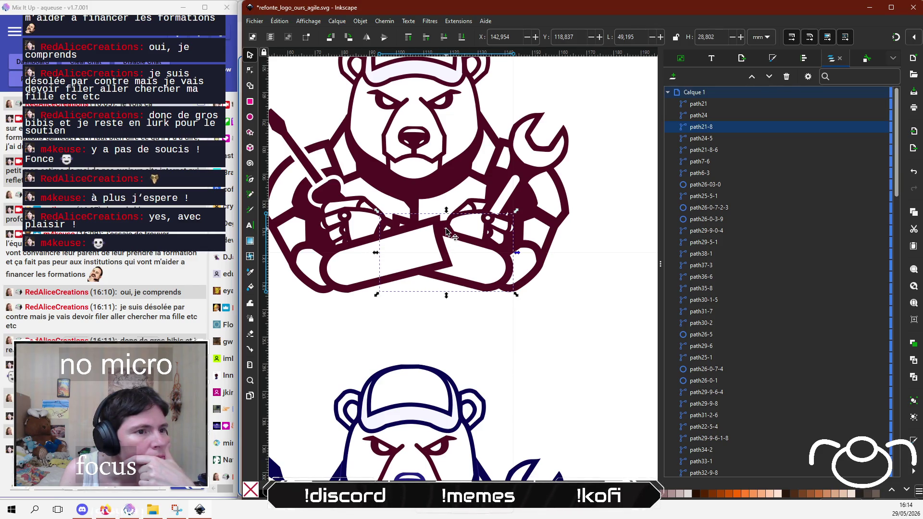
click(871, 128)
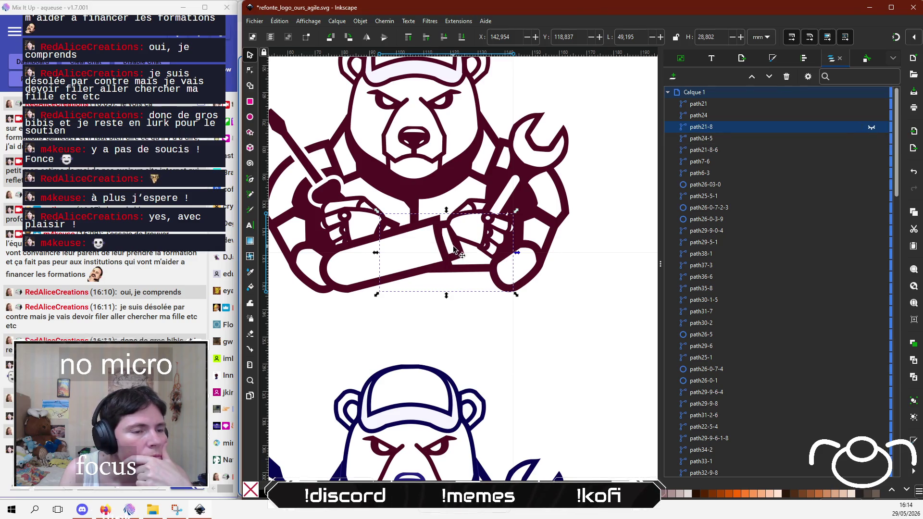
click(458, 238)
click(411, 37)
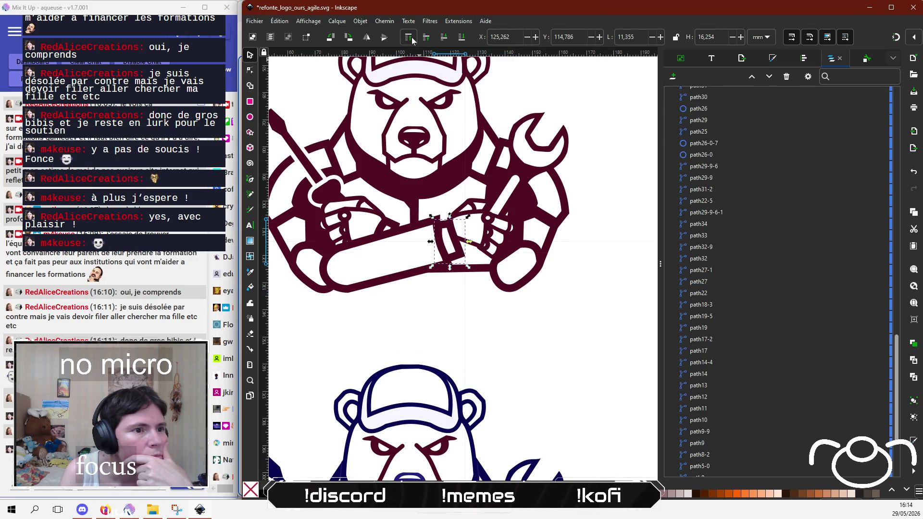
scroll(760, 170, up, 15)
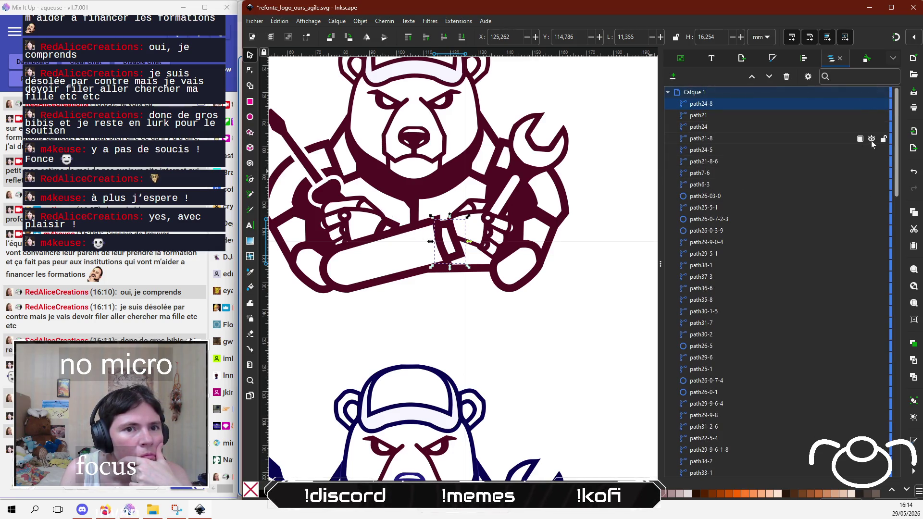
click(871, 141)
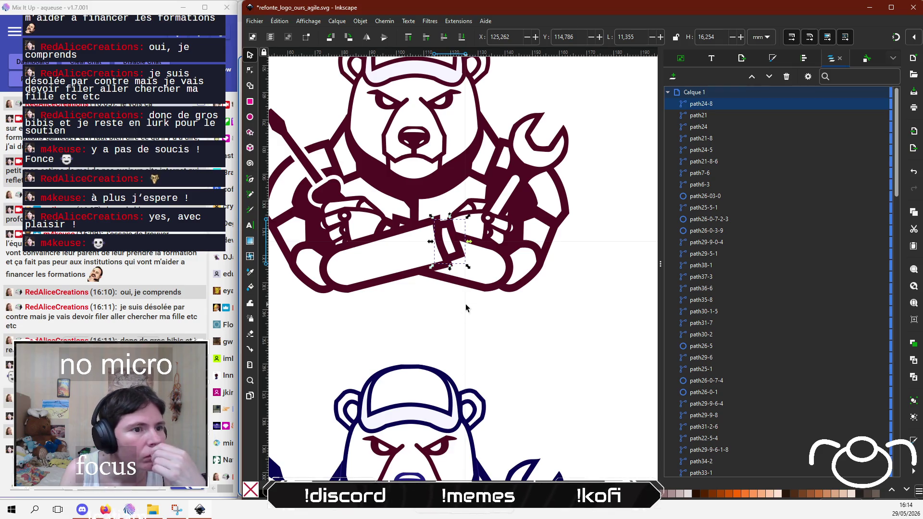
Step: Raise the path25-5 forearm piece above the crossed arm and look over the navy bear
click(474, 234)
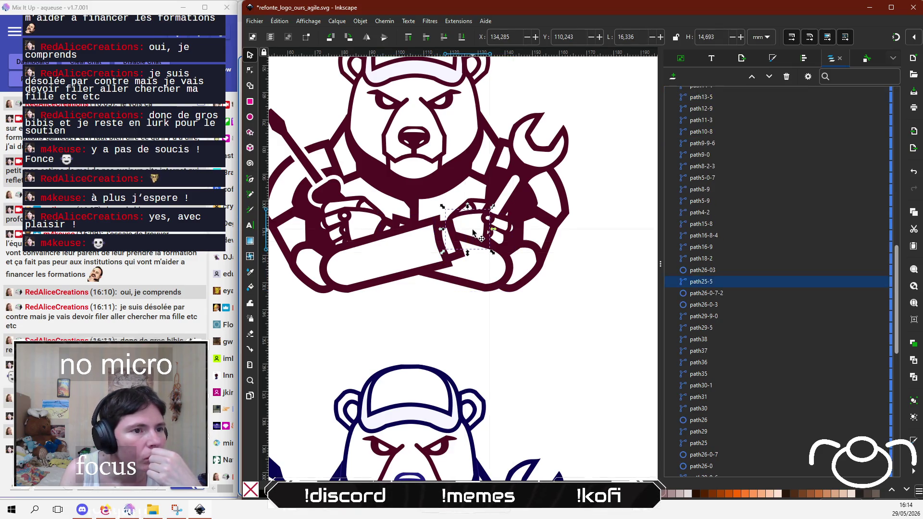
click(407, 39)
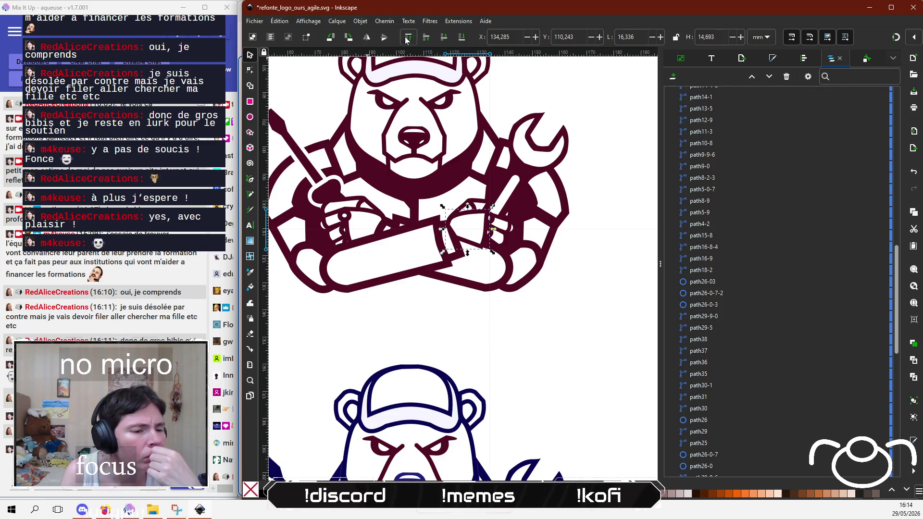
scroll(461, 294, down, 5)
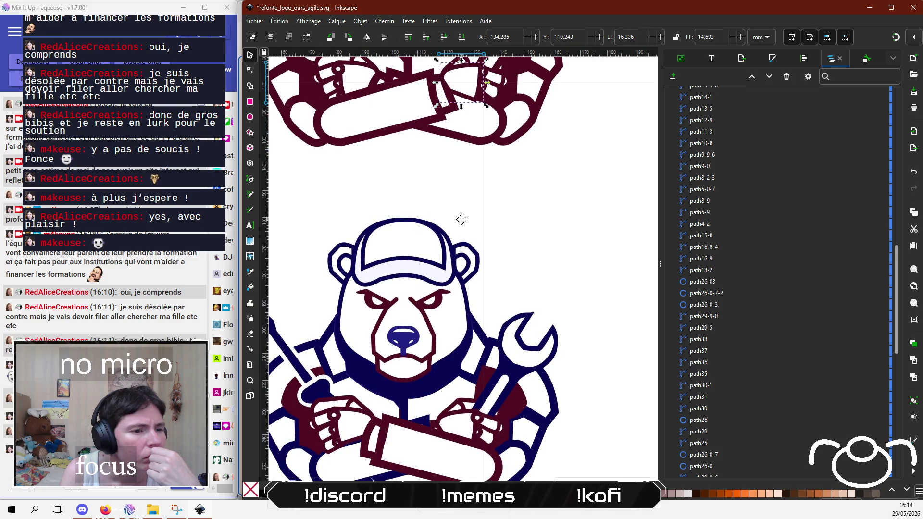
mouse_move(462, 219)
mouse_down()
mouse_move(530, 178)
mouse_move(480, 198)
mouse_move(480, 370)
mouse_up()
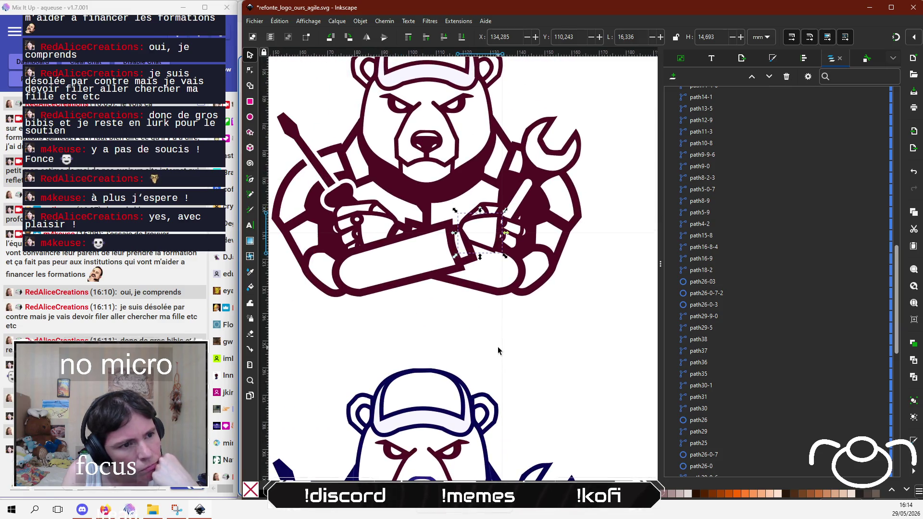
Step: Glance at the Gemini chat in the browser and come back to the Inkscape logo file
click(110, 512)
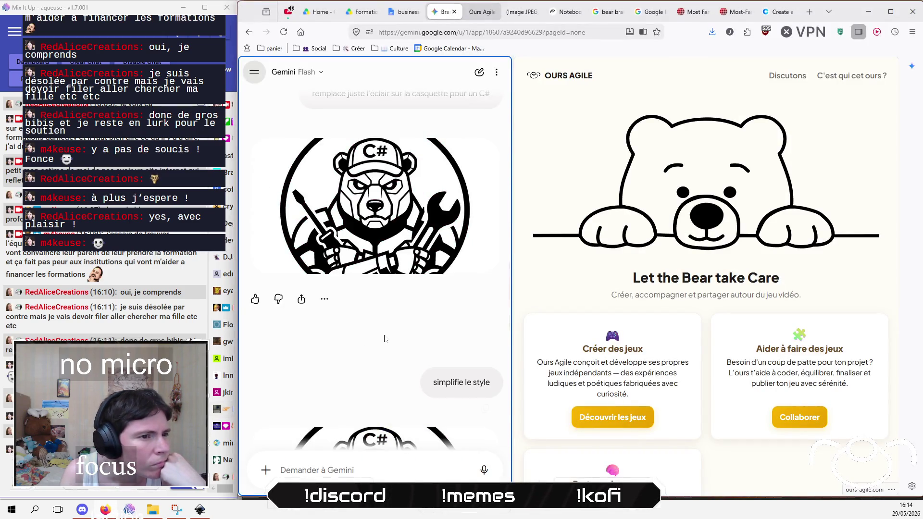
scroll(383, 336, down, 3)
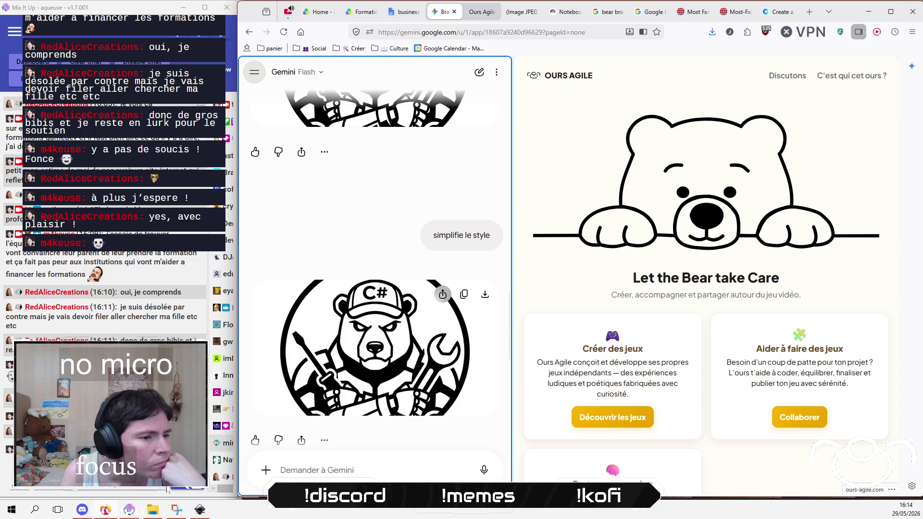
click(199, 511)
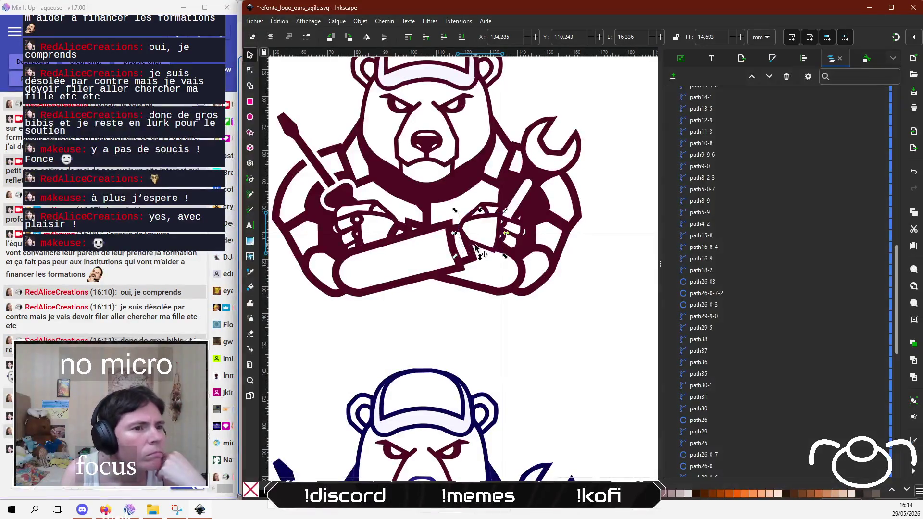
Step: In node editing, pull one node of the maroon bear's arm piece down to reshape it
ctrl+scroll(495, 255, up, 2)
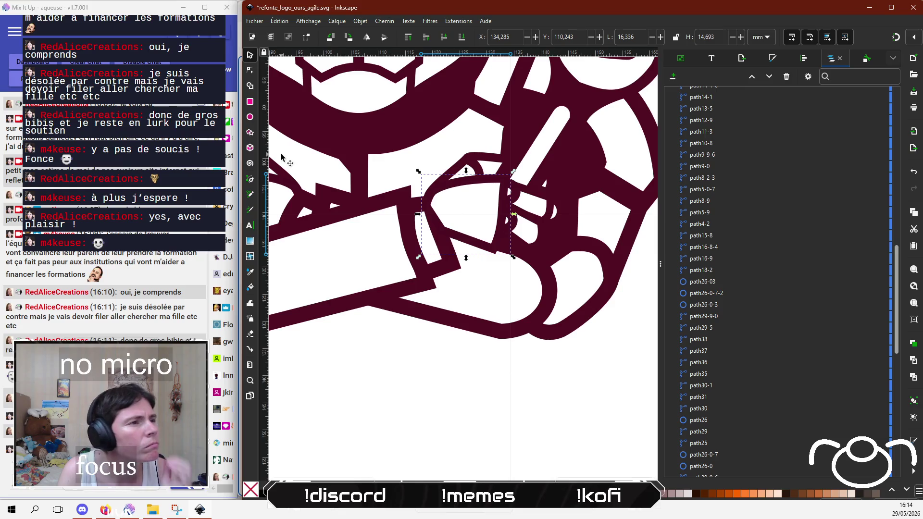
click(250, 69)
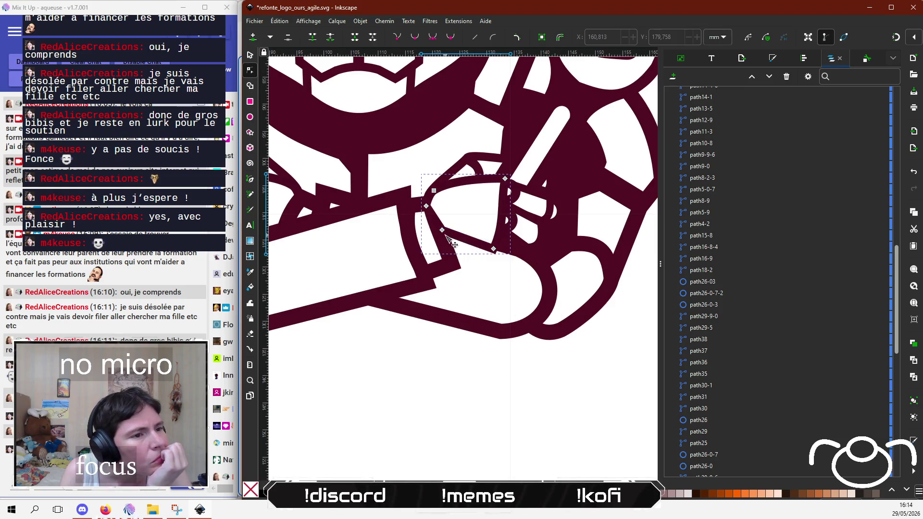
drag(448, 241, 459, 269)
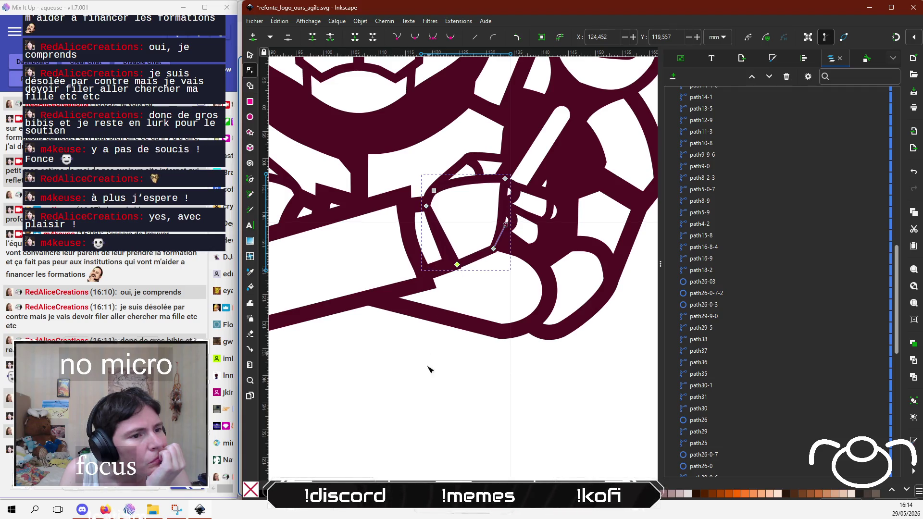
click(427, 392)
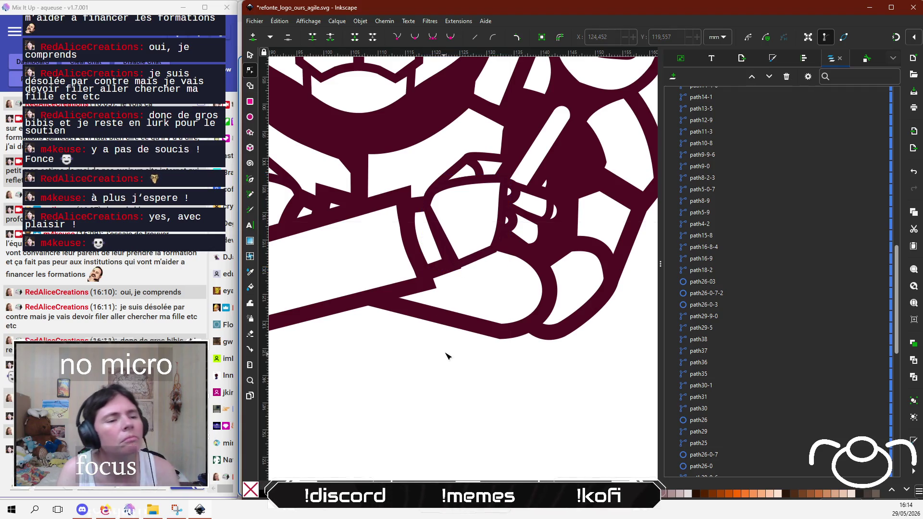
Step: Nudge a node of the path25-5 arm piece slightly upward
ctrl+scroll(447, 355, down, 5)
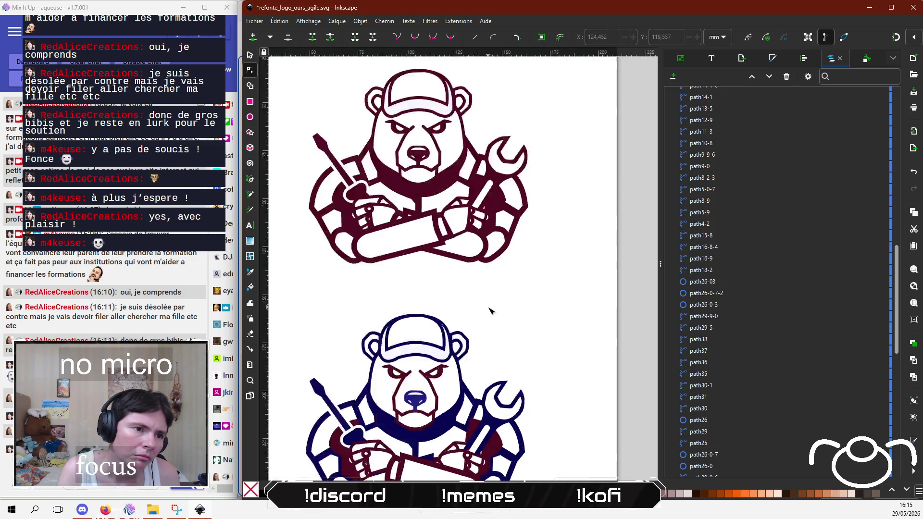
ctrl+scroll(491, 311, up, 3)
click(419, 167)
drag(419, 167, 418, 161)
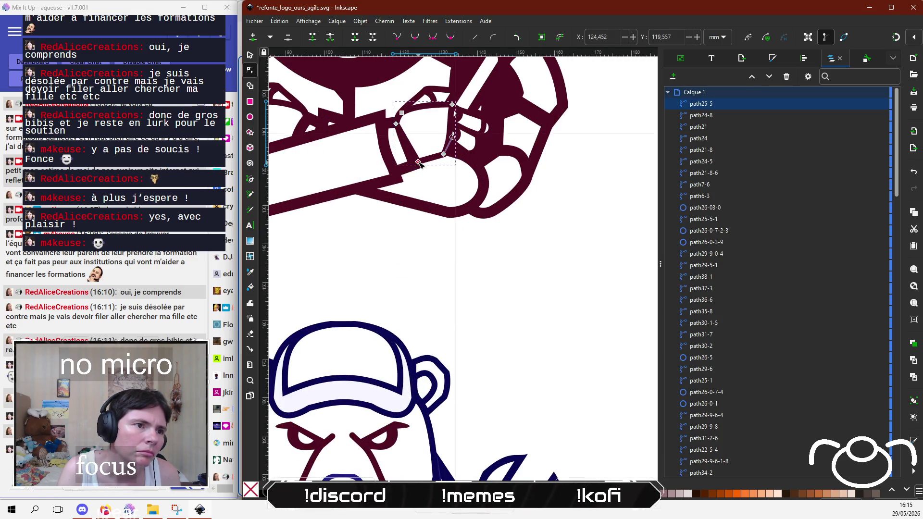
Step: Shift the forearm outline's selected nodes slightly left, then scroll down to the navy bear
scroll(429, 262, down, 3)
ctrl+scroll(429, 261, down, 1)
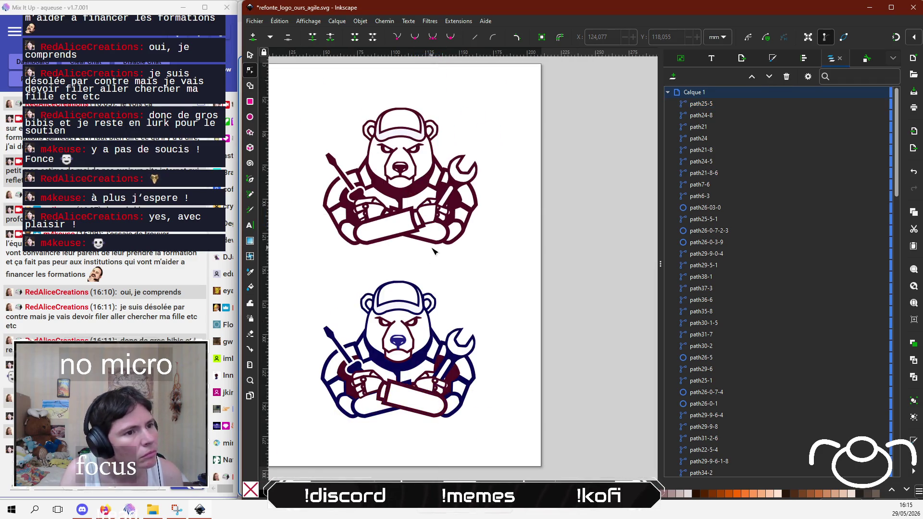
ctrl+scroll(436, 247, up, 3)
scroll(413, 235, up, 5)
click(429, 288)
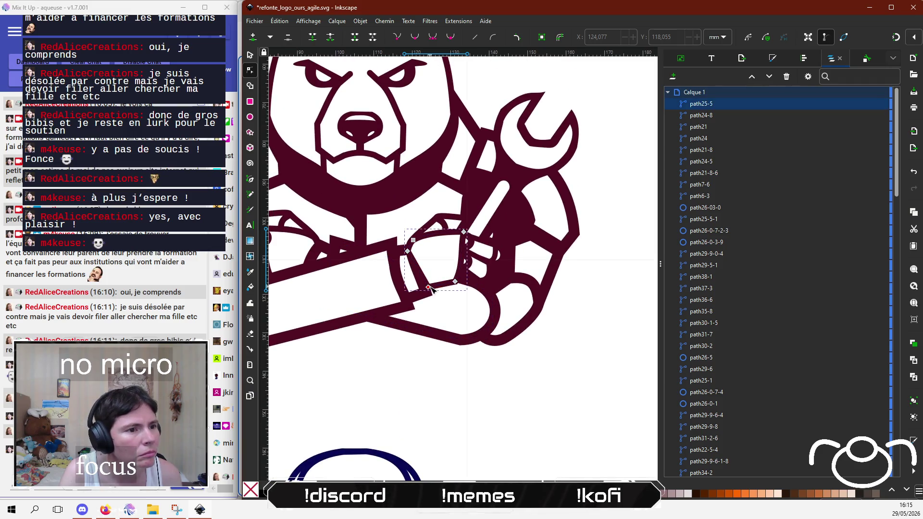
drag(430, 288, 427, 289)
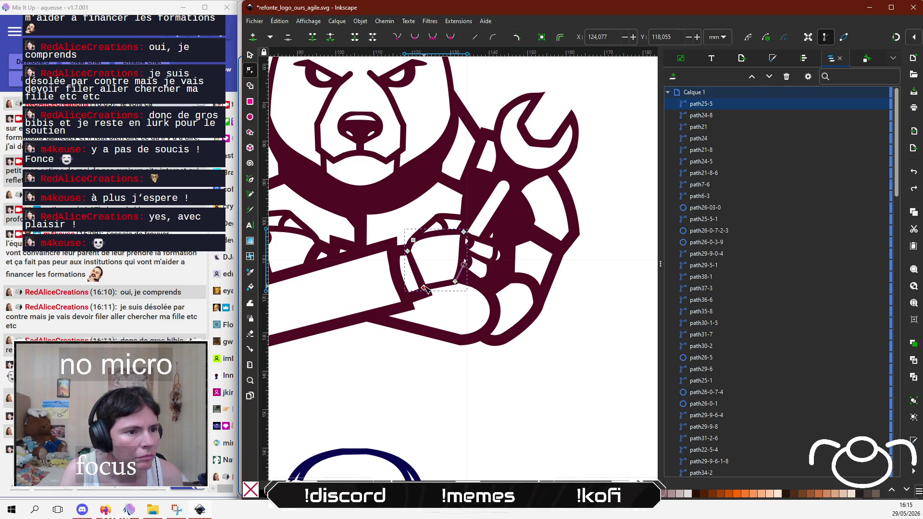
click(422, 367)
scroll(579, 274, down, 5)
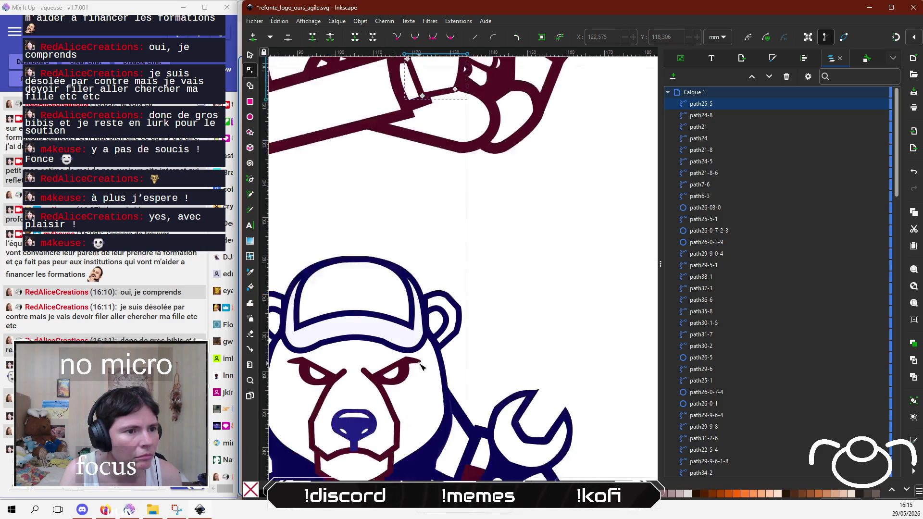
scroll(533, 226, down, 4)
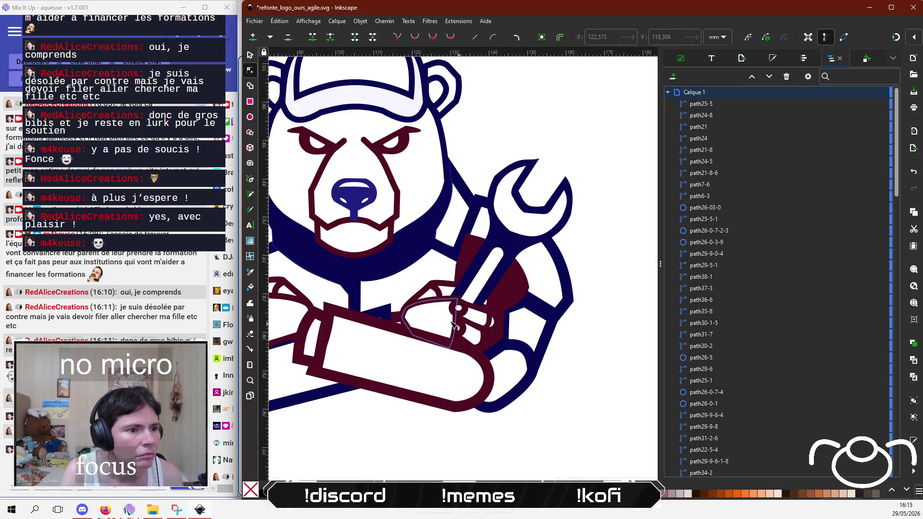
Step: With the Selector, change the navy bear's long arm bar's stacking order
click(377, 379)
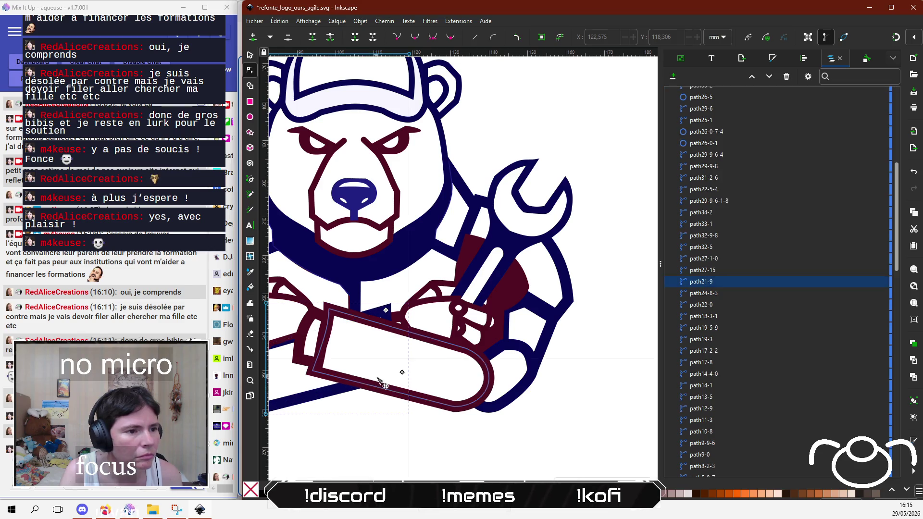
scroll(412, 226, left, 2)
key(s)
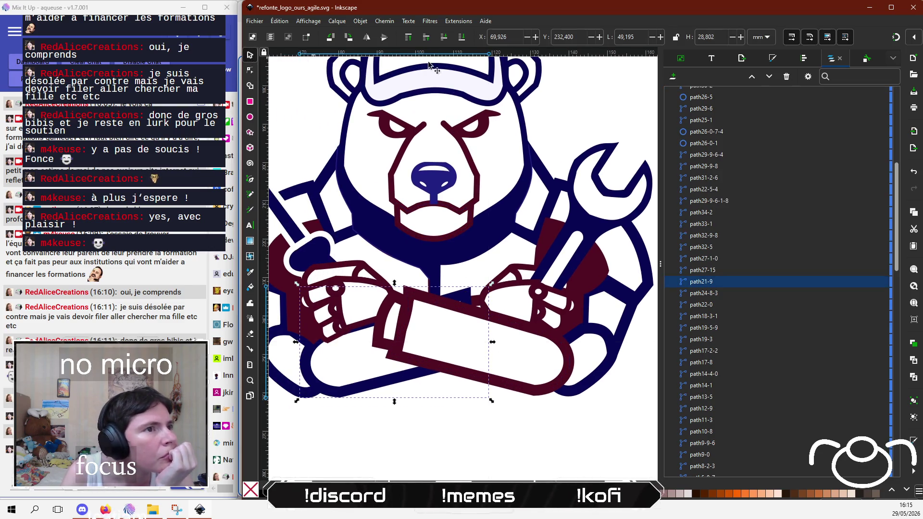
click(408, 38)
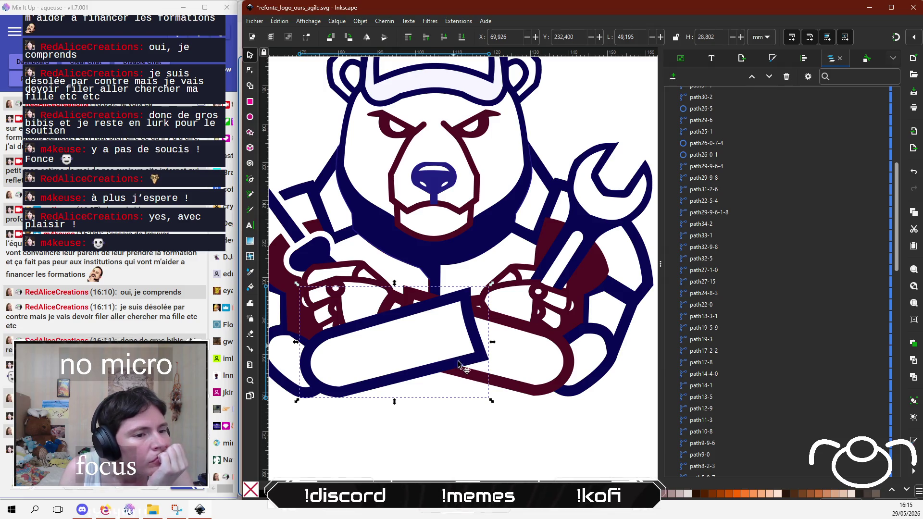
click(495, 445)
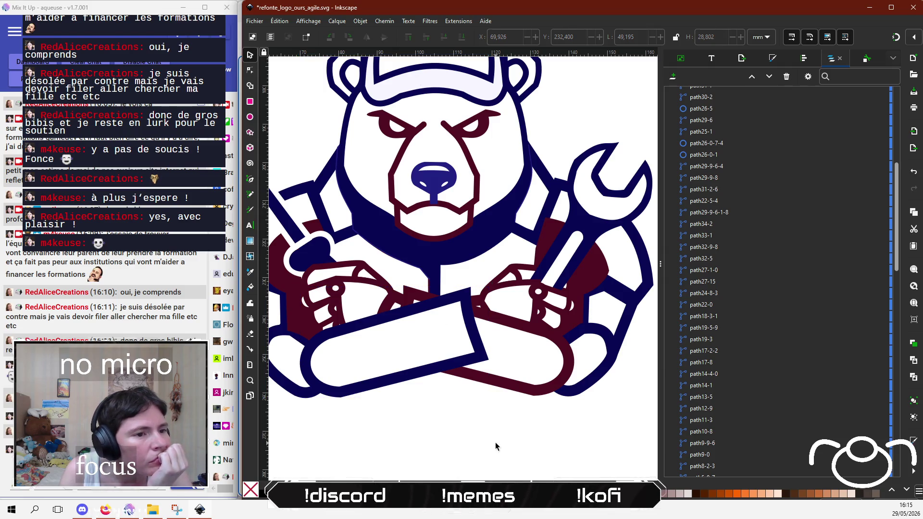
Step: Temporarily hide the navy arm bar and the maroon forearm bar in Objects
click(480, 303)
click(477, 303)
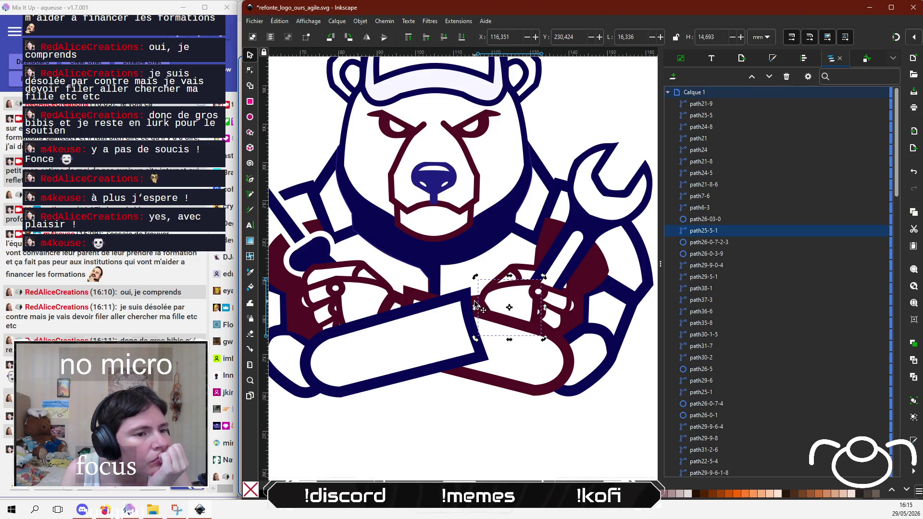
click(475, 304)
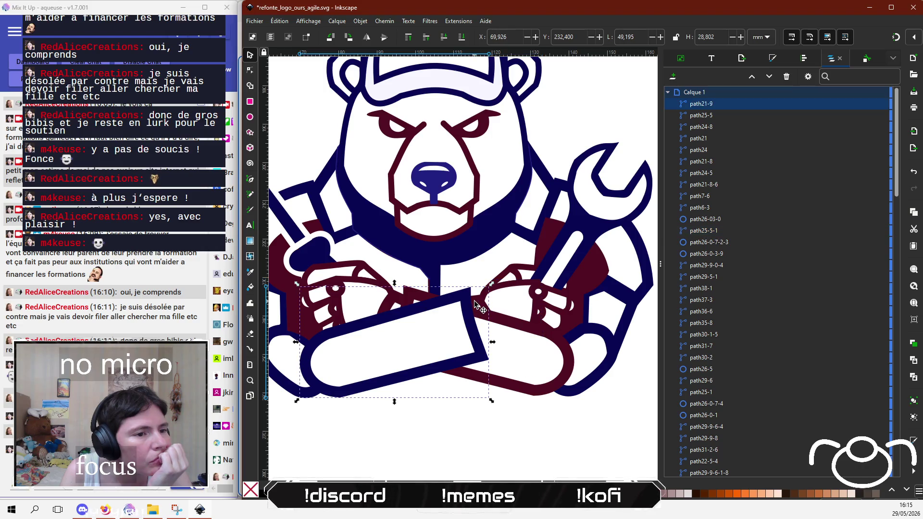
click(871, 105)
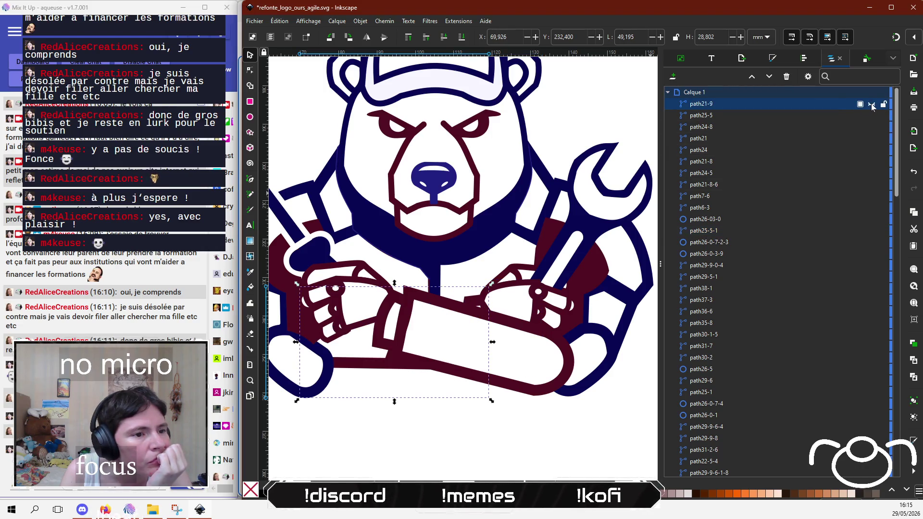
click(474, 306)
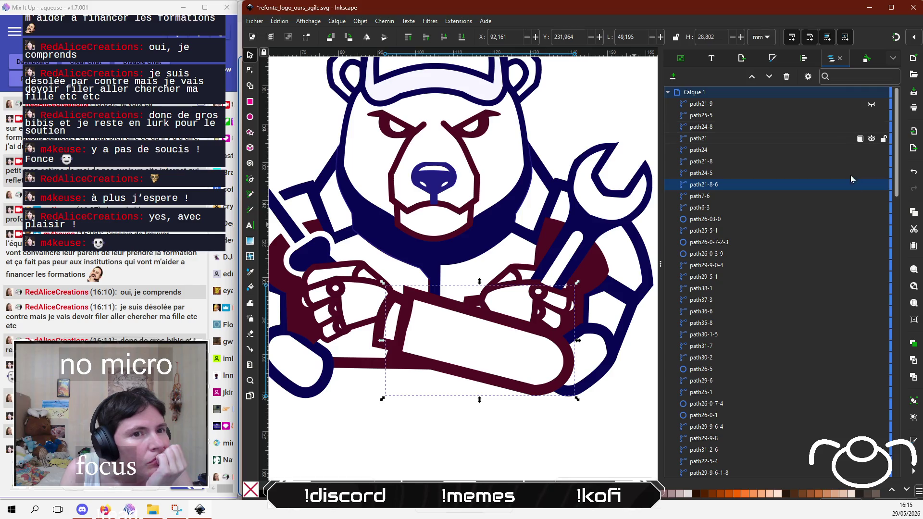
click(871, 184)
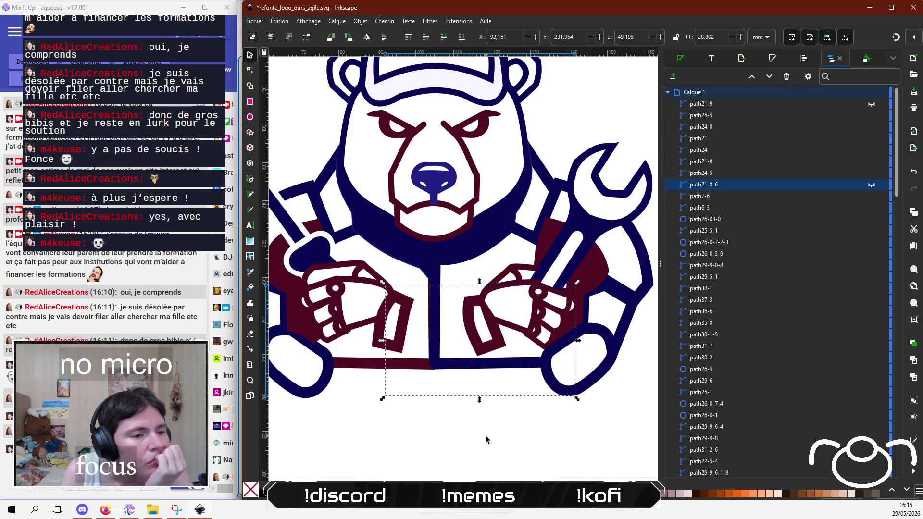
Step: Raise the small maroon strap path24-8-3 to the top, then unhide both arm bars
click(500, 345)
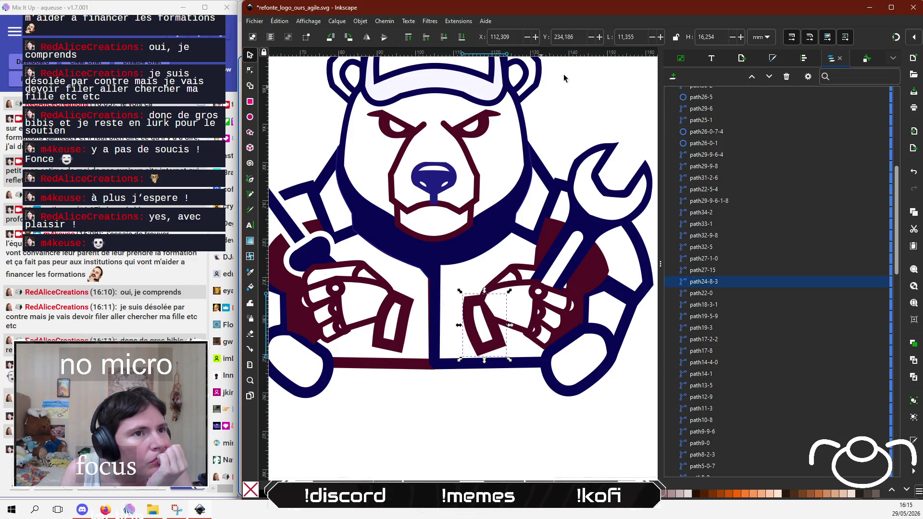
click(409, 38)
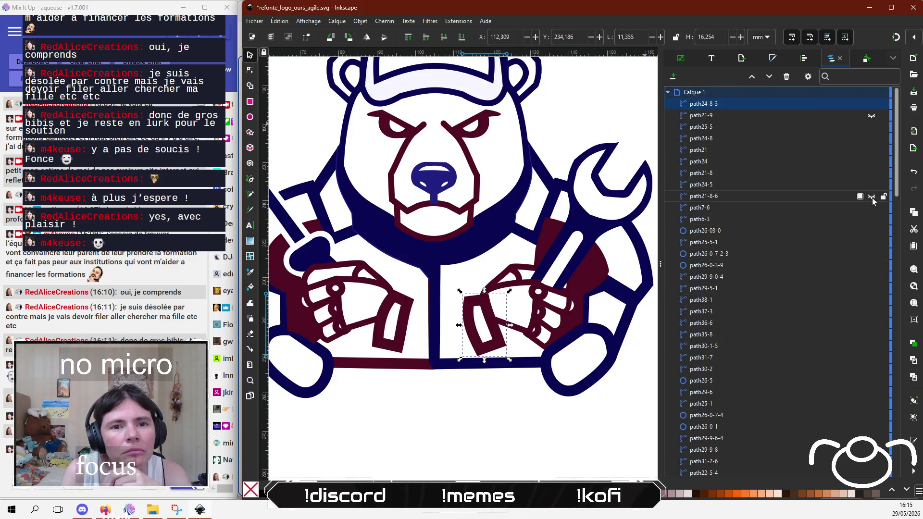
click(871, 197)
click(871, 115)
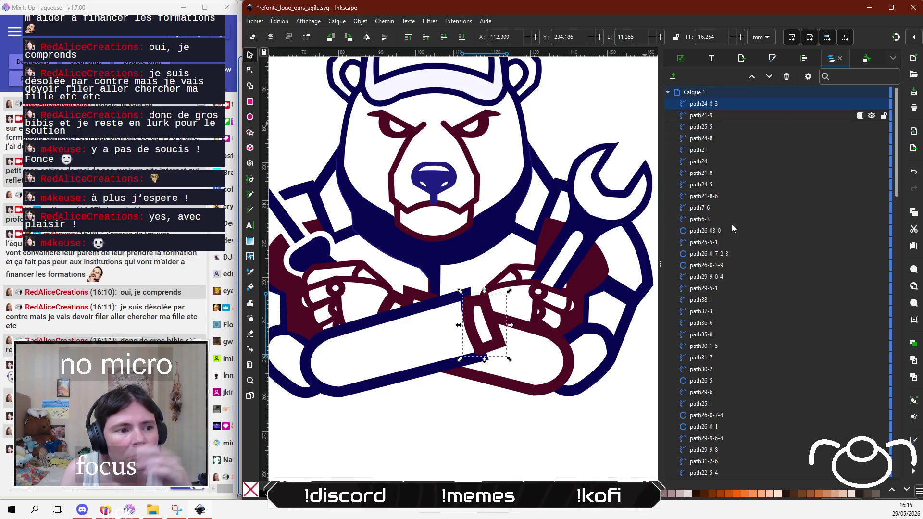
click(464, 429)
click(499, 331)
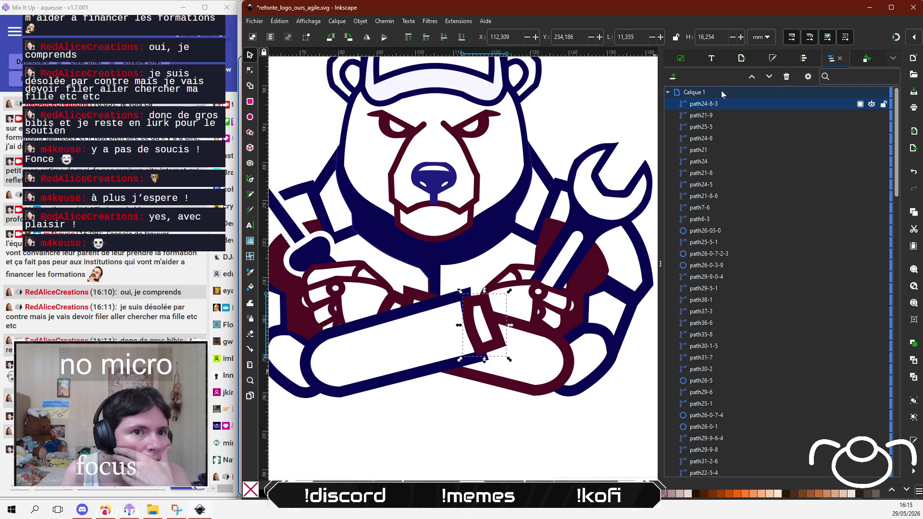
Step: In Fill and Stroke, eyedrop navy onto the strap's and arm band's outlines
click(781, 59)
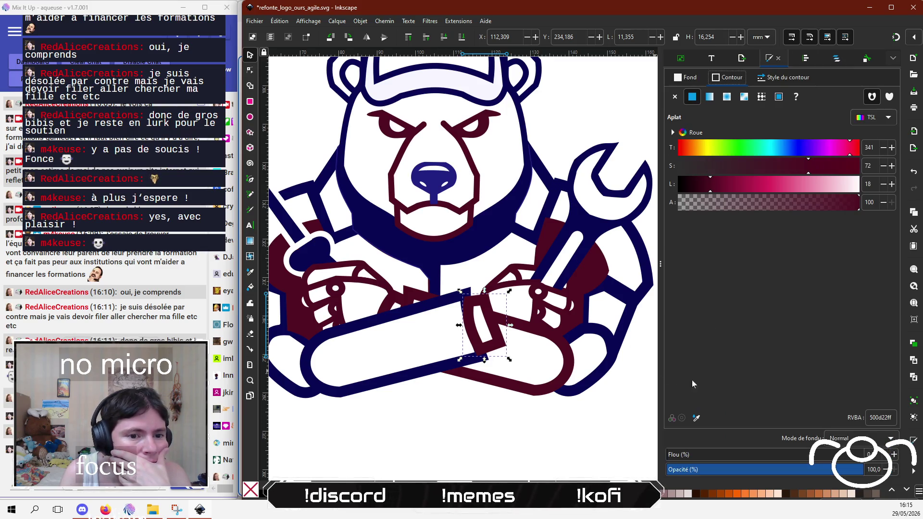
click(696, 419)
click(500, 222)
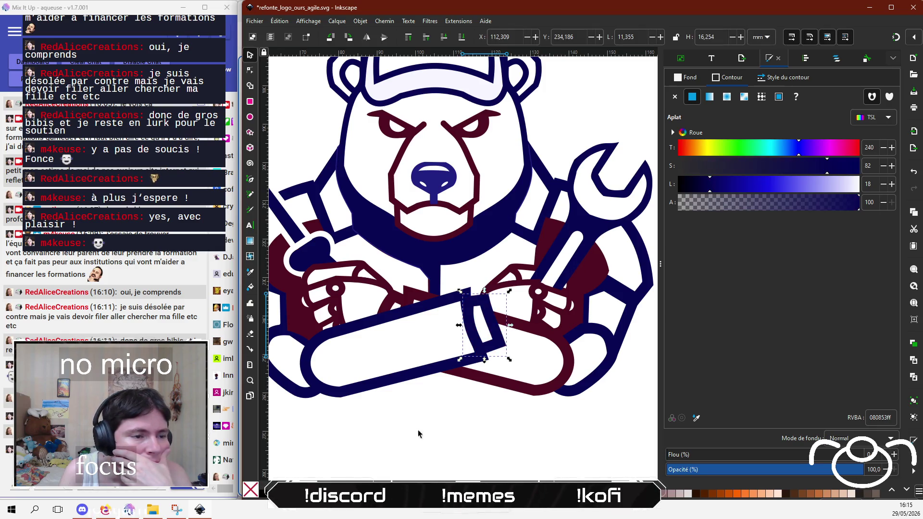
click(412, 447)
click(529, 387)
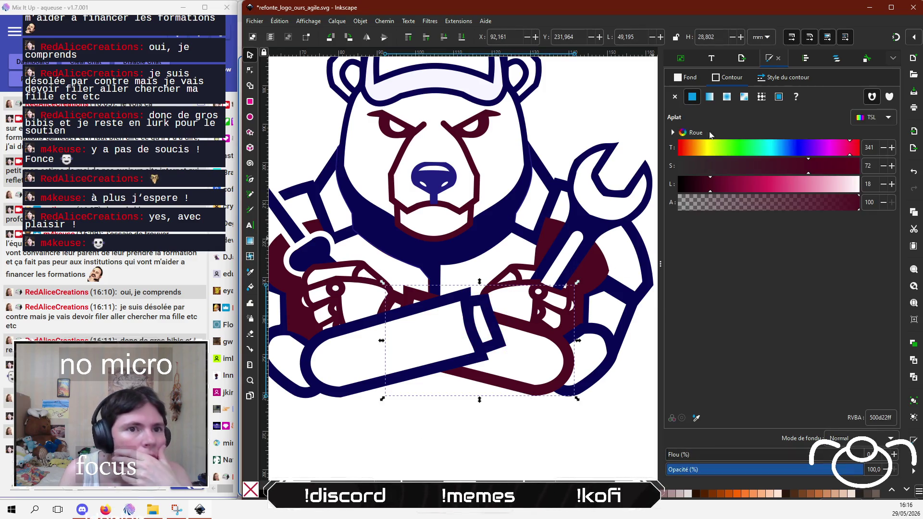
click(695, 419)
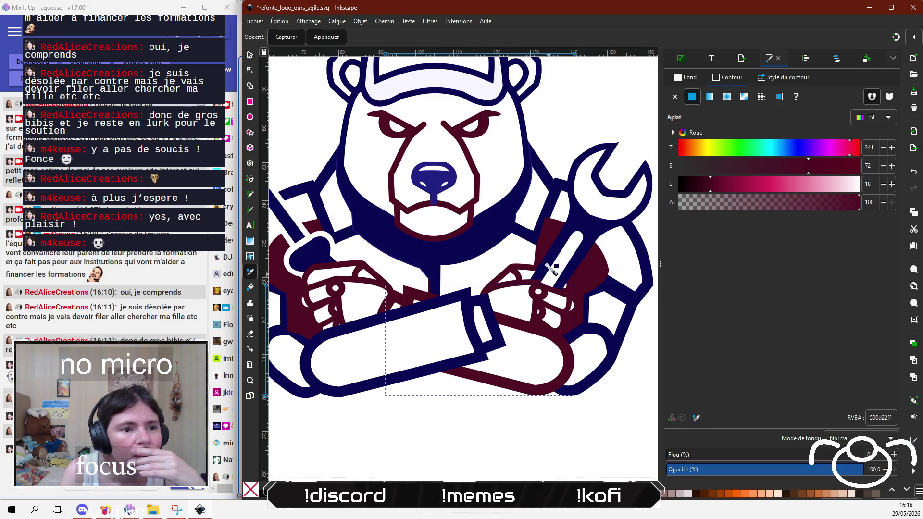
click(499, 227)
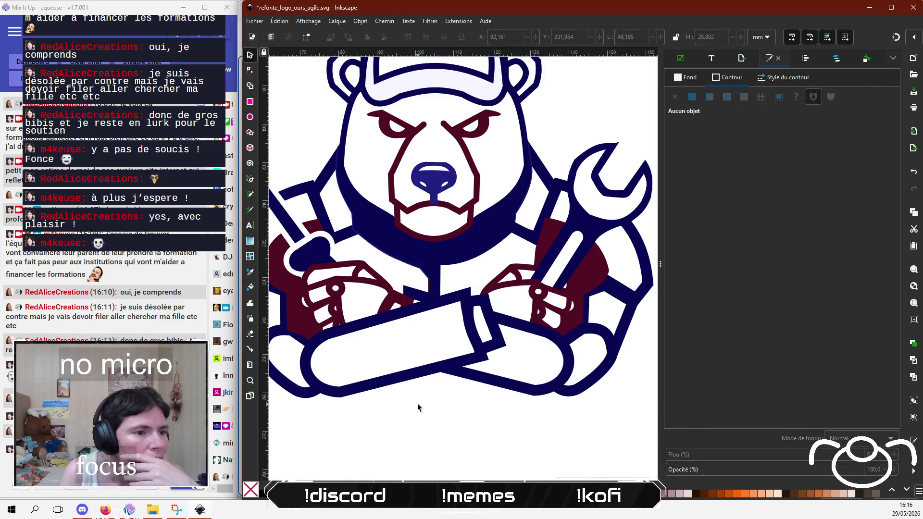
Step: Give the right-arm patch a flat navy fill sampled from the drawing
click(595, 285)
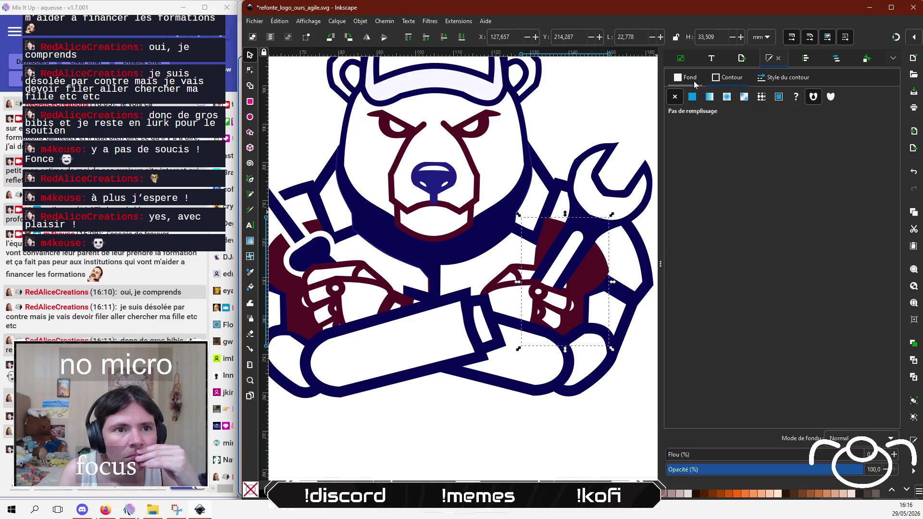
click(692, 96)
click(696, 418)
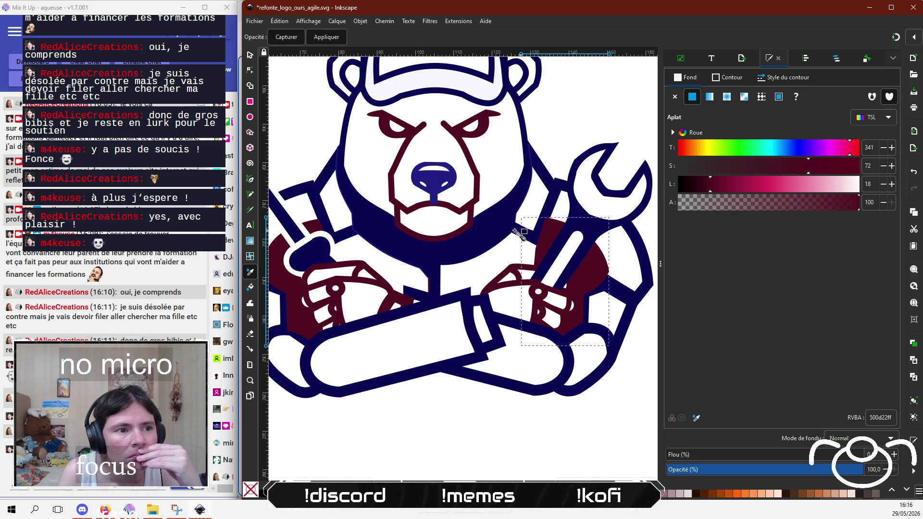
click(496, 229)
click(455, 398)
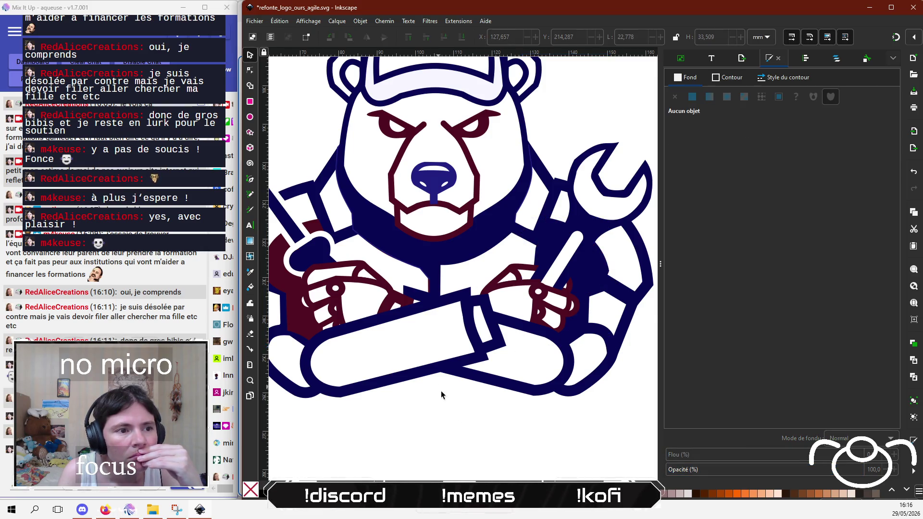
Step: Fill the left-arm patch with the same sampled navy
scroll(441, 390, left, 3)
click(342, 288)
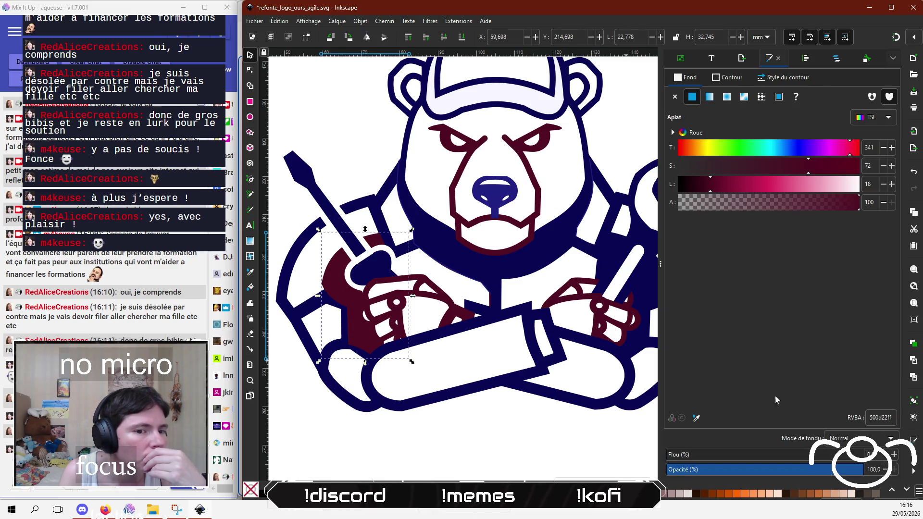
click(696, 418)
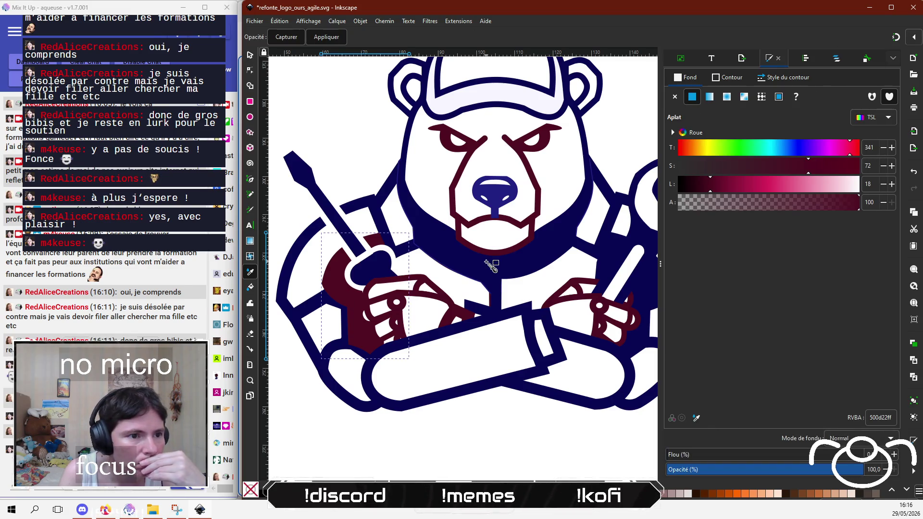
click(486, 264)
click(475, 444)
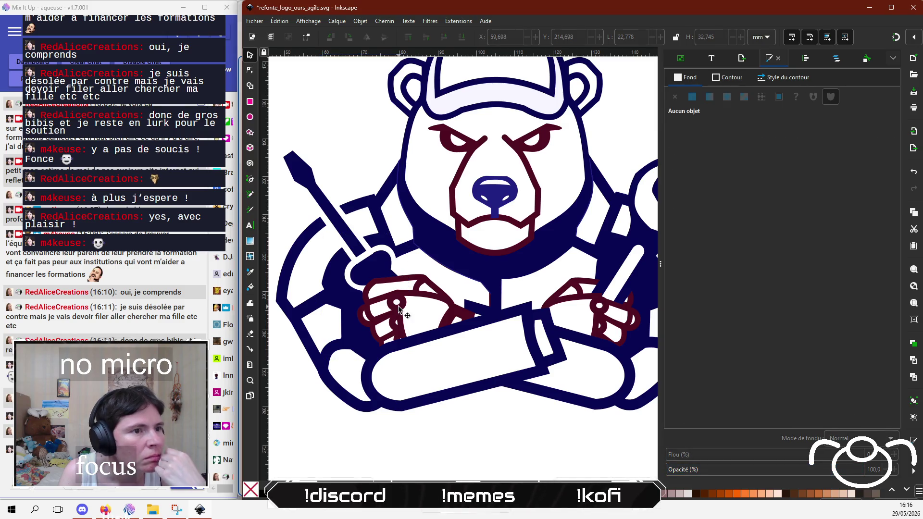
scroll(300, 477, down, 1)
scroll(404, 281, up, 1)
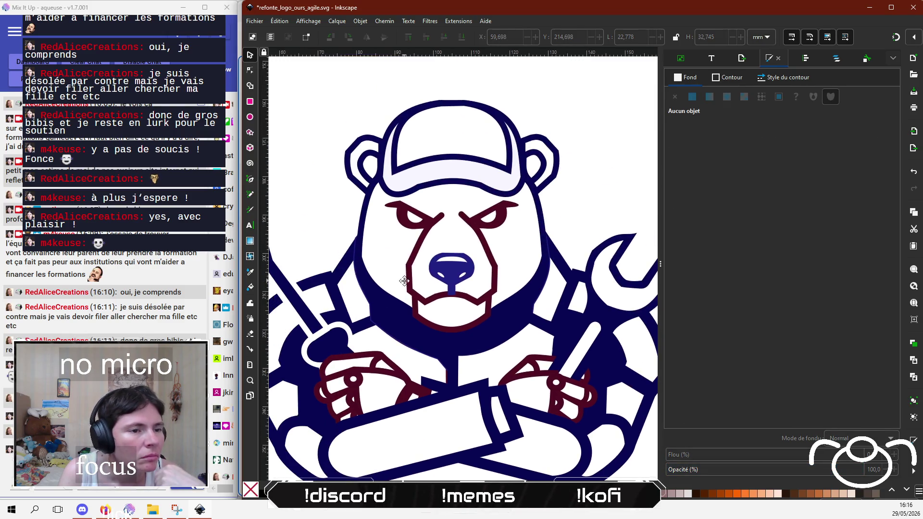
Step: Eyedrop navy from the drawing into the nose's fill
click(462, 277)
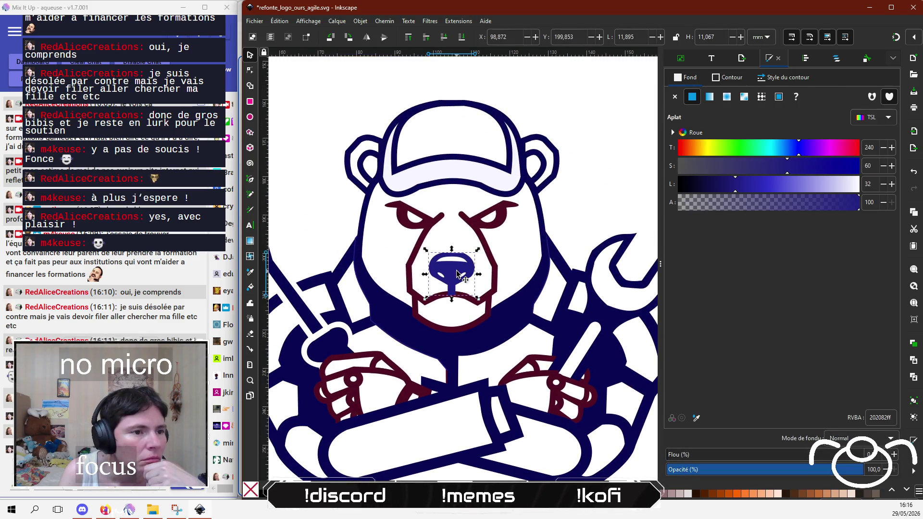
click(696, 418)
click(596, 374)
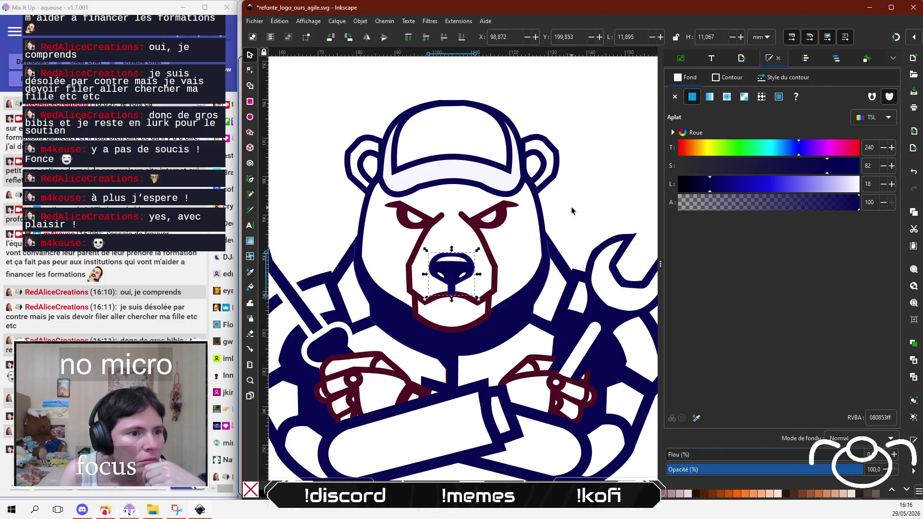
Step: Inspect the fill and outline colours of the head, cheek, chest and body shapes
click(550, 252)
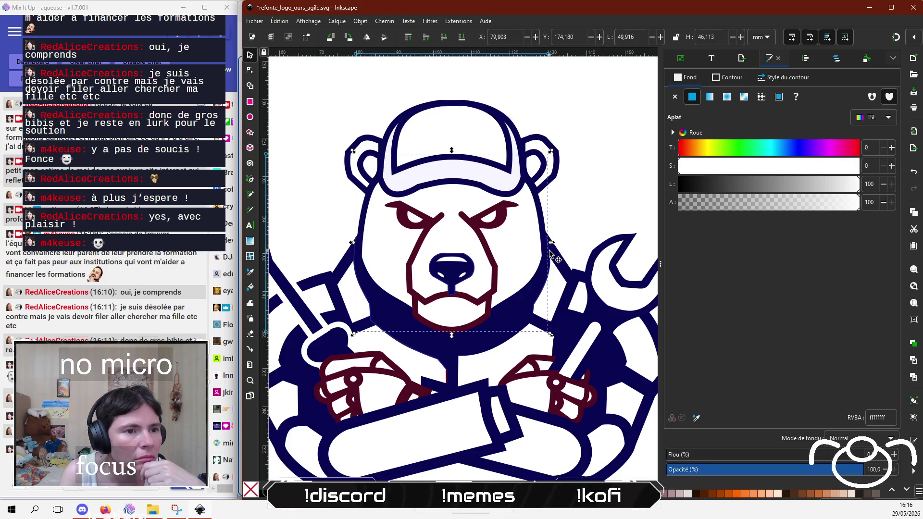
click(556, 256)
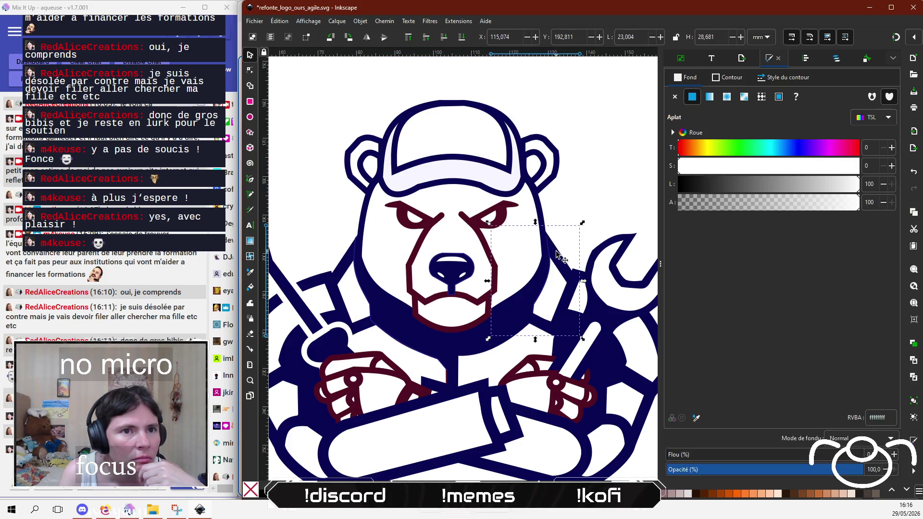
click(733, 77)
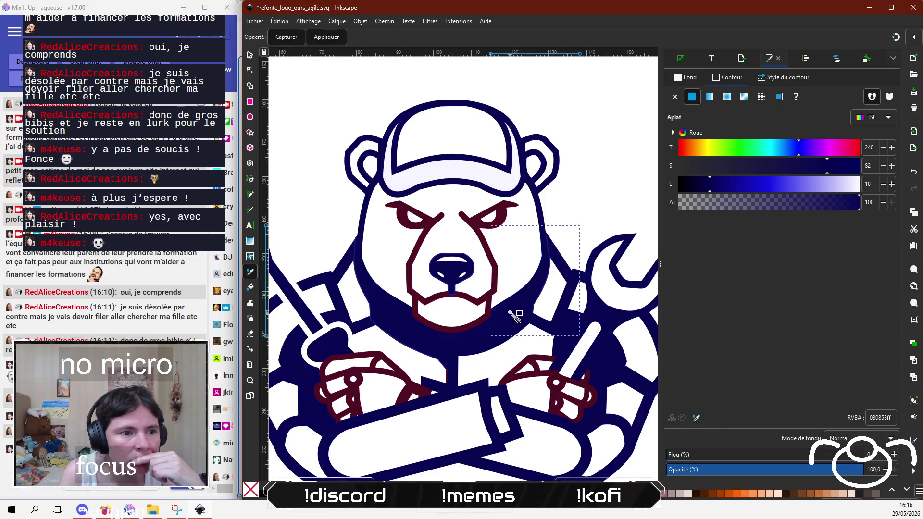
click(574, 190)
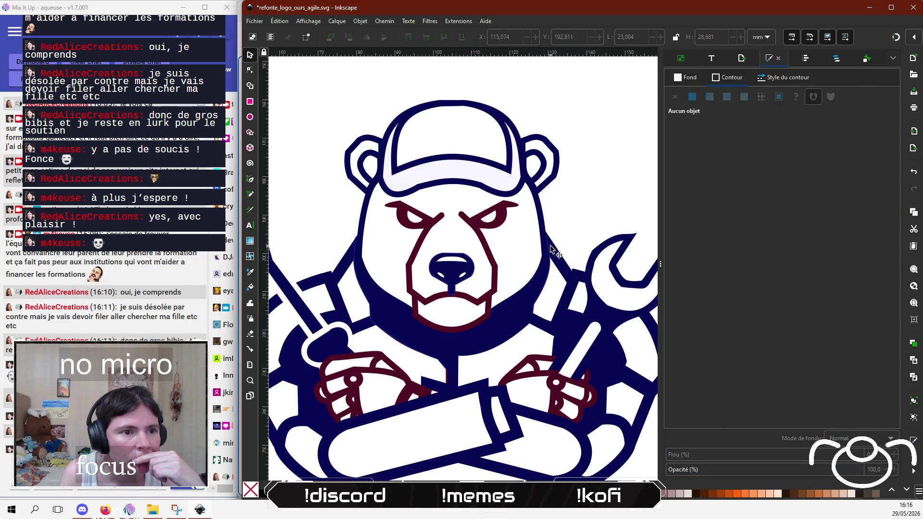
click(550, 247)
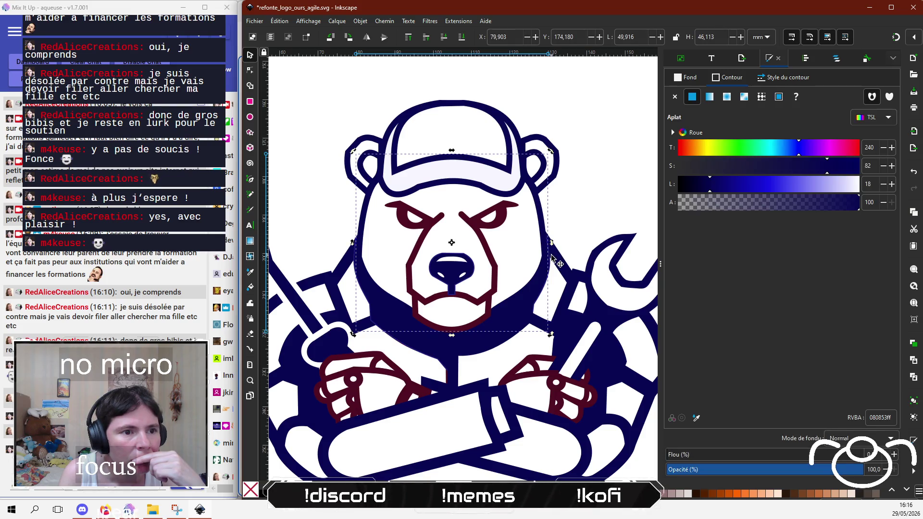
click(496, 341)
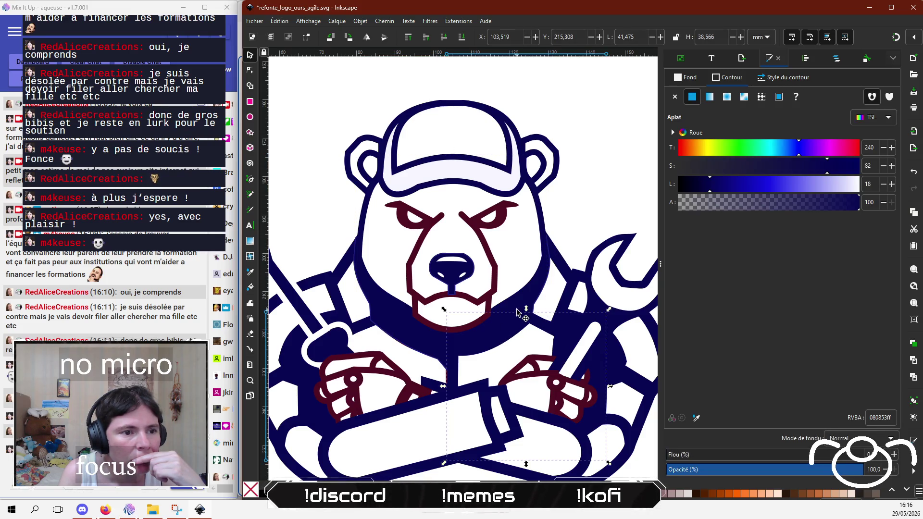
click(538, 288)
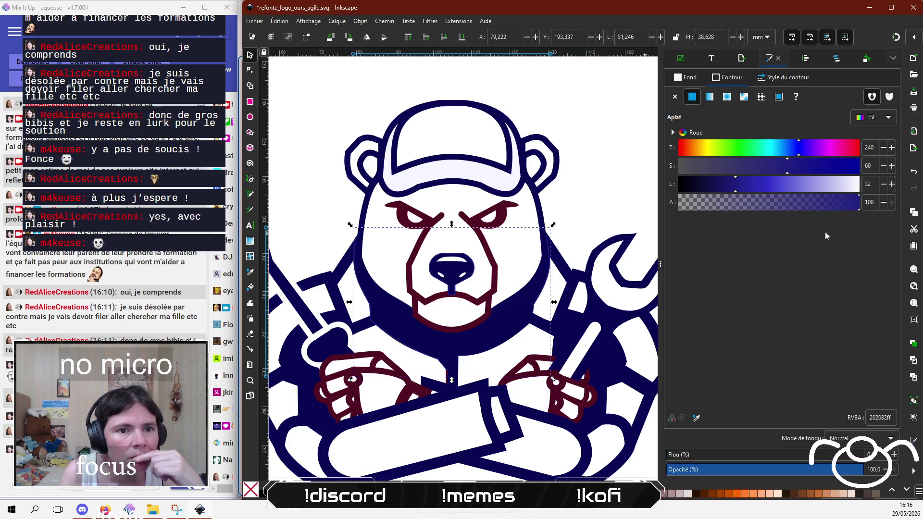
click(691, 80)
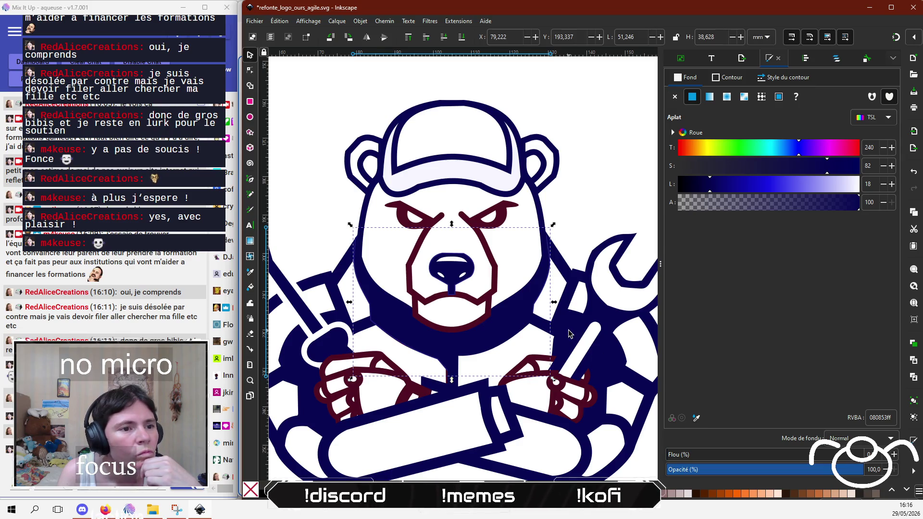
click(598, 193)
click(546, 278)
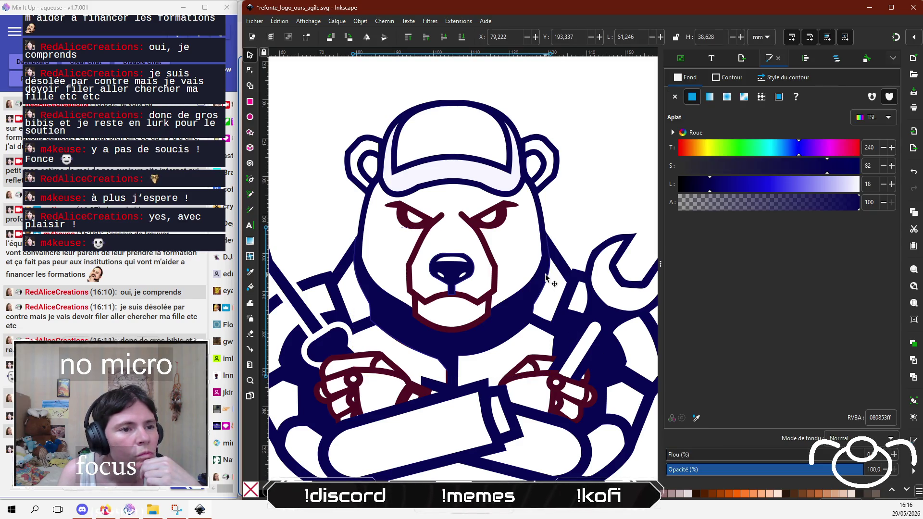
click(721, 78)
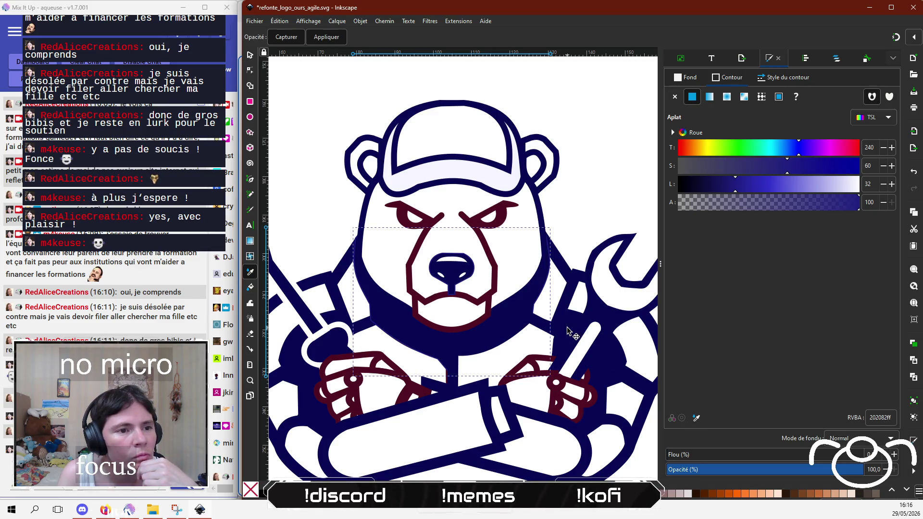
click(581, 204)
Step: Reframe the view and reapply the navy 080853ff fill to the nose
scroll(522, 336, down, 4)
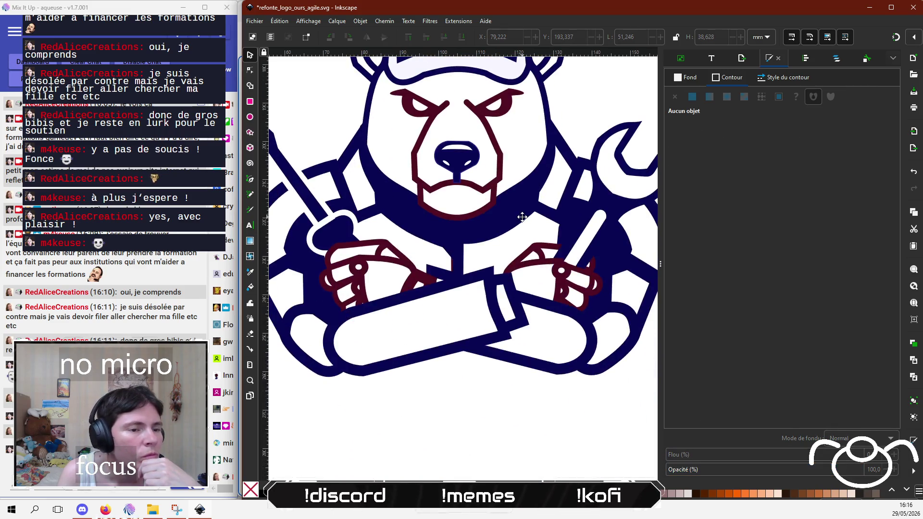
scroll(379, 290, right, 4)
mouse_move(379, 290)
mouse_down()
mouse_move(480, 374)
mouse_move(514, 274)
mouse_move(437, 314)
mouse_move(460, 327)
mouse_up()
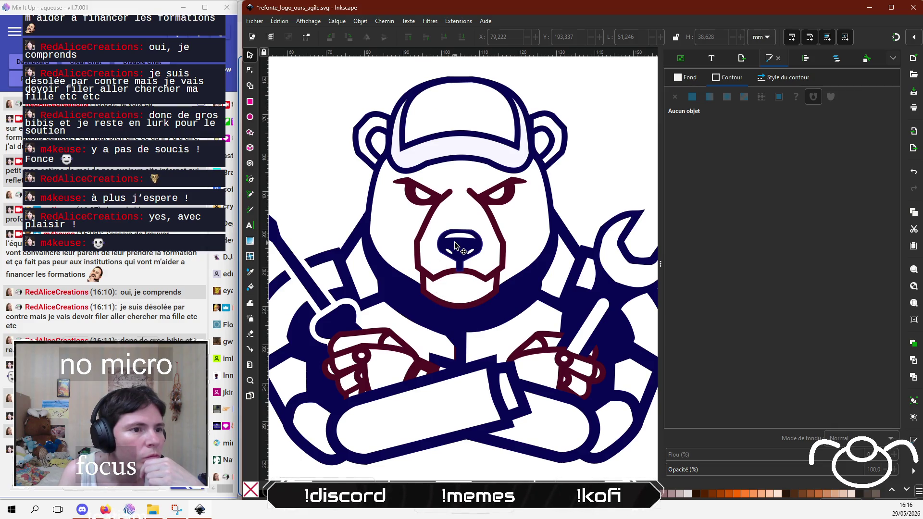
click(460, 245)
click(700, 79)
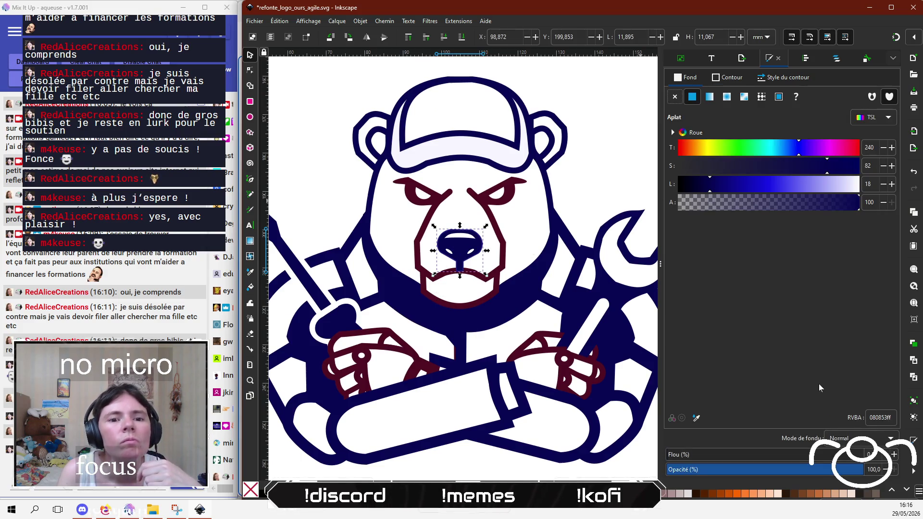
click(696, 418)
click(587, 314)
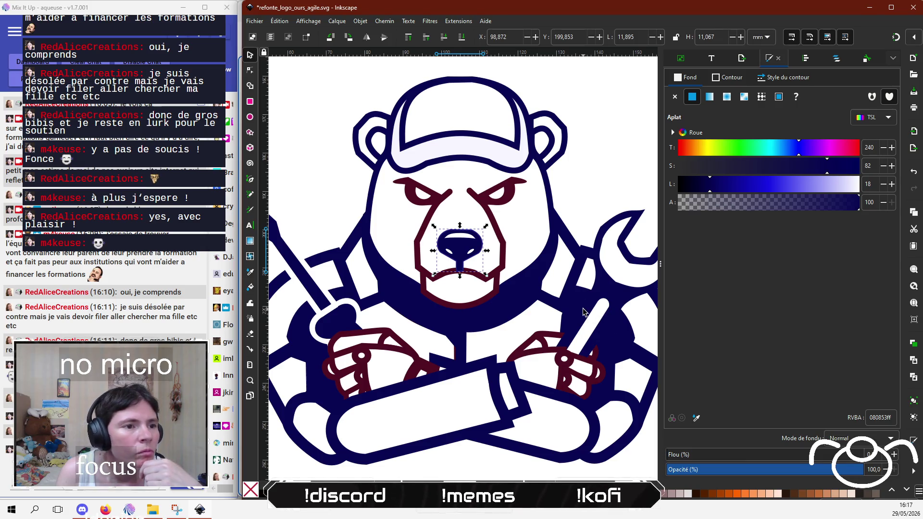
click(585, 164)
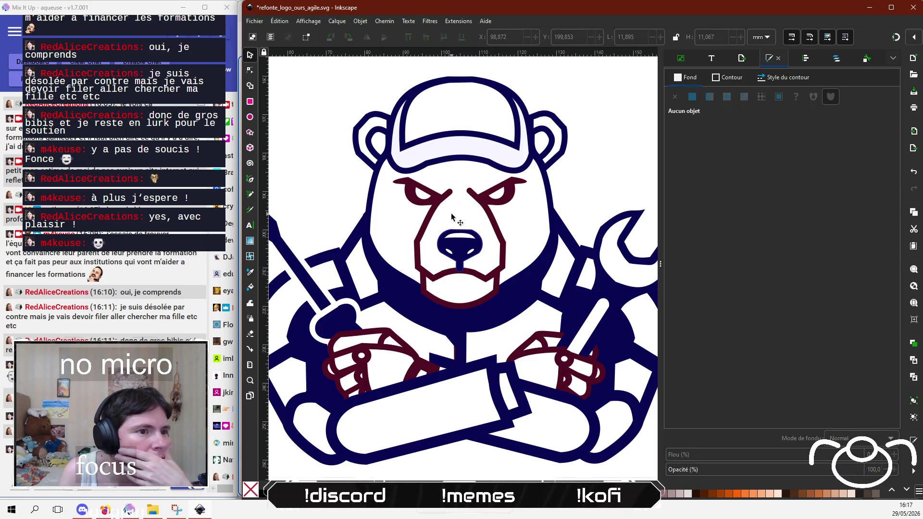
Step: Turn the face outline's stroke and the eyes' fill navy 080853ff with the eyedropper
click(438, 202)
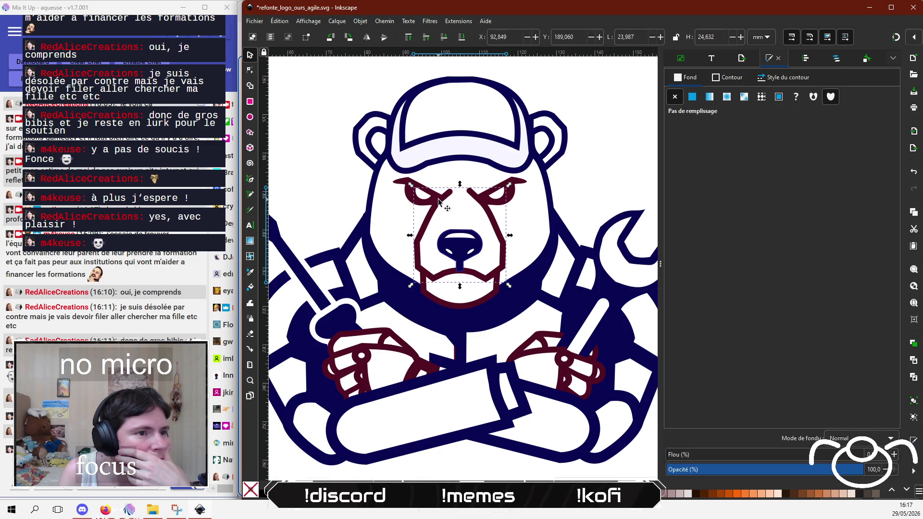
click(729, 78)
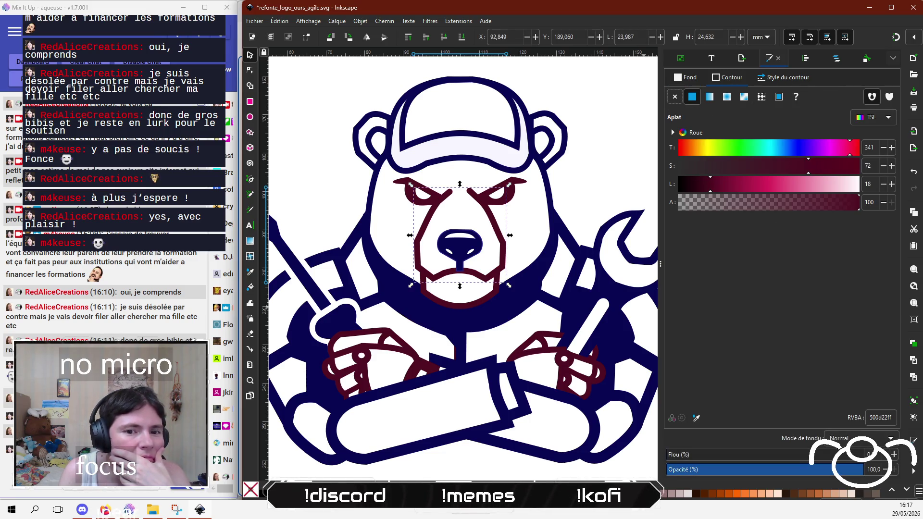
click(696, 418)
click(583, 315)
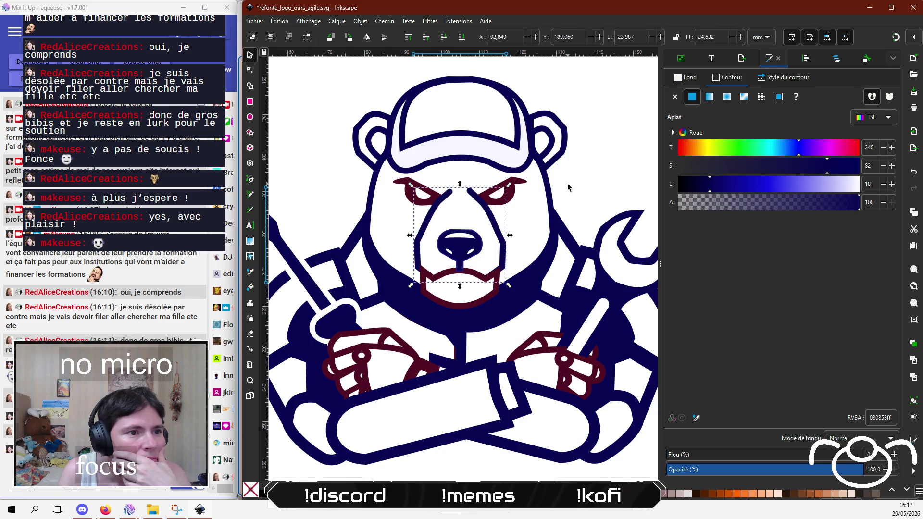
click(411, 195)
click(687, 78)
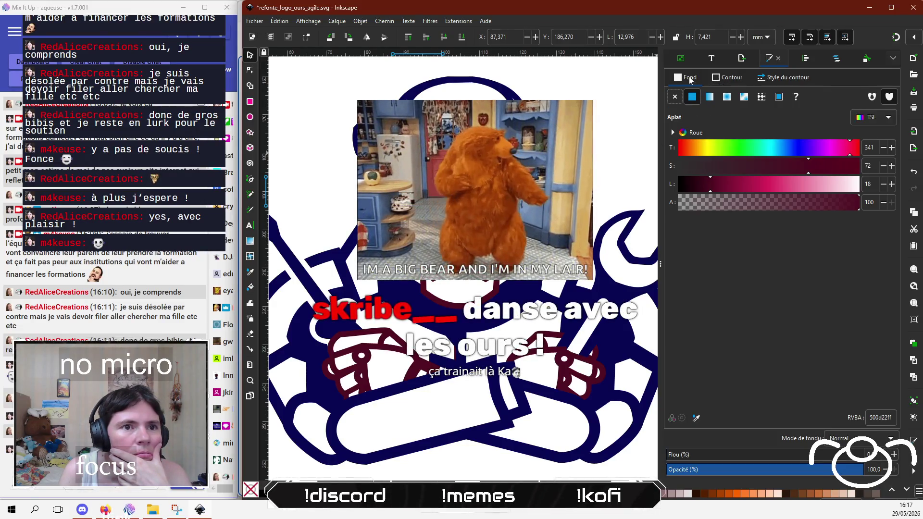
click(696, 418)
click(582, 315)
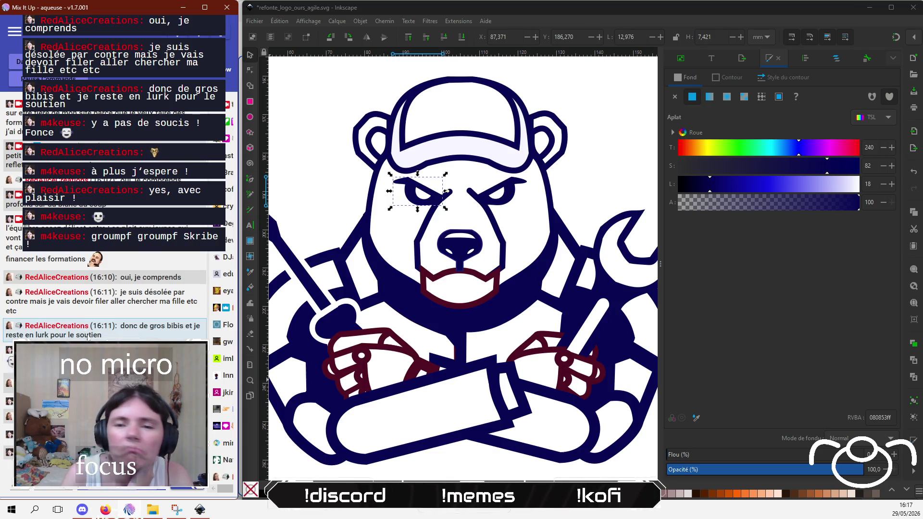
Step: Match the nose's outline colour to the navy
click(461, 266)
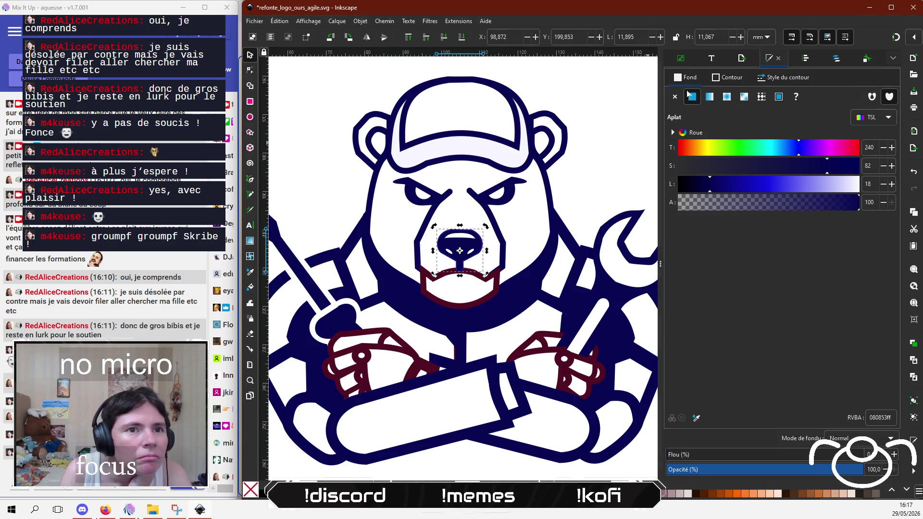
click(729, 78)
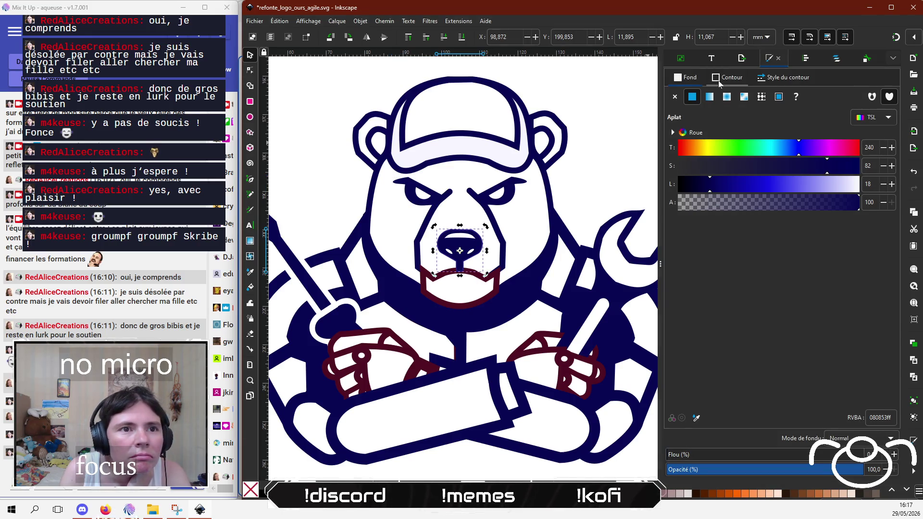
click(696, 418)
click(453, 464)
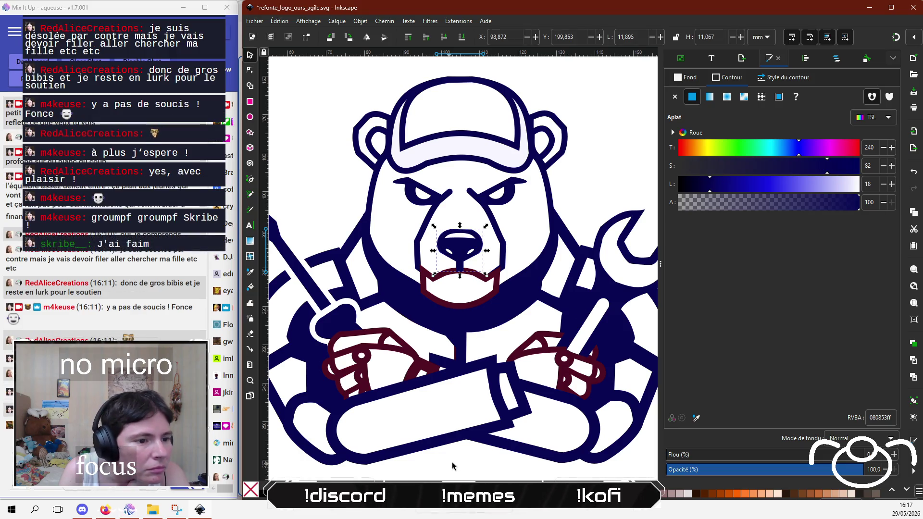
key(Escape)
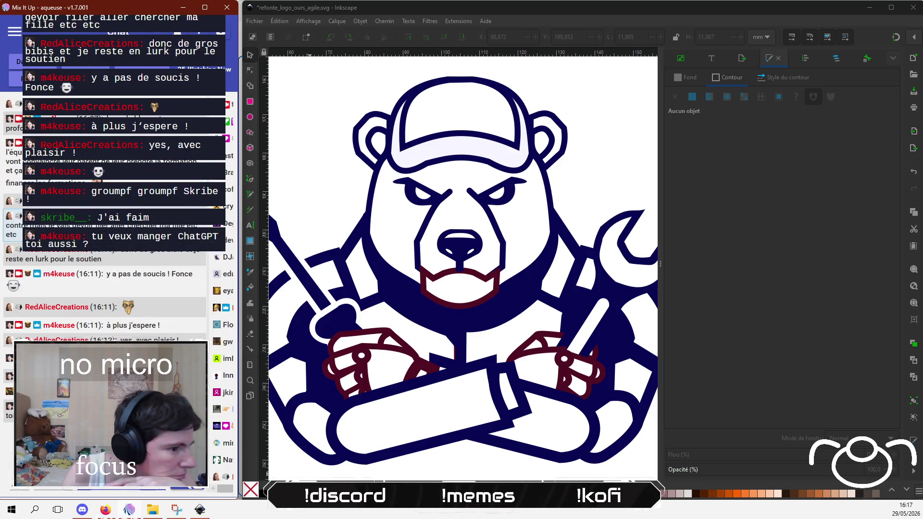
Step: Recolour the dark red mouth outline navy
click(469, 275)
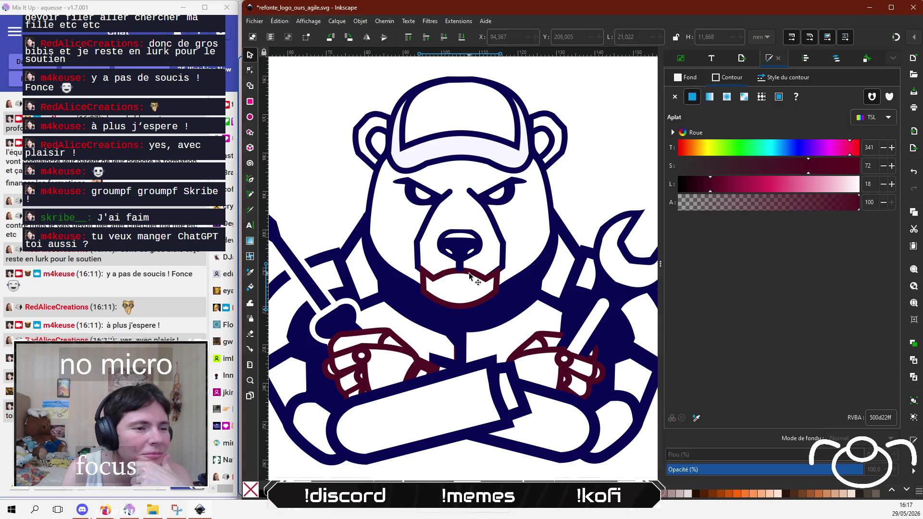
click(696, 418)
click(581, 312)
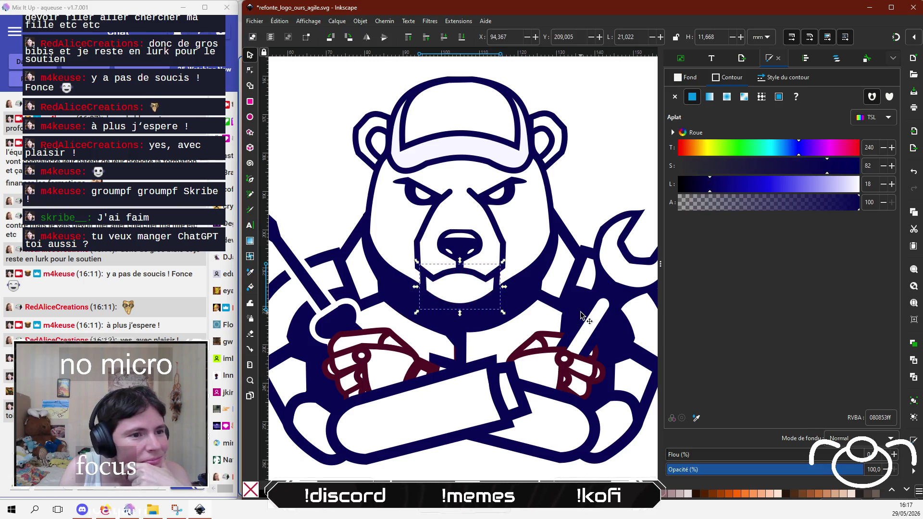
key(Escape)
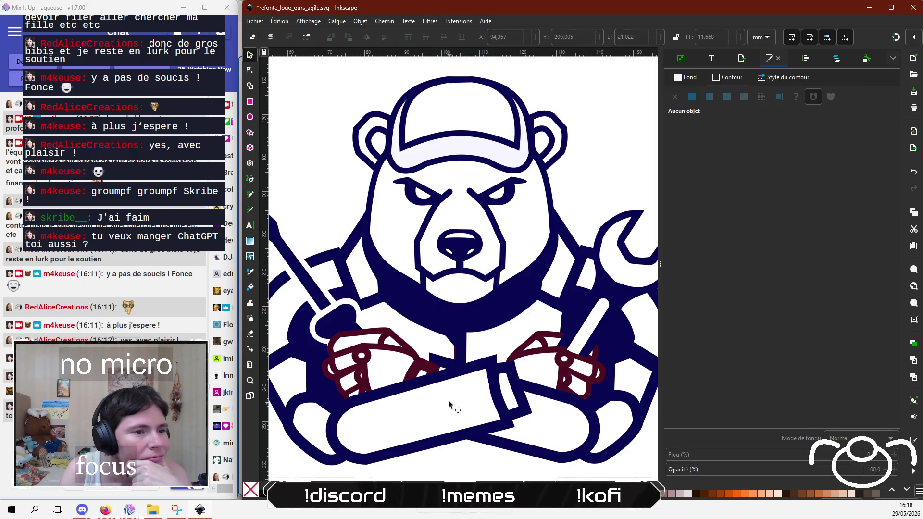
Step: Recolour three maroon paw strokes navy with the dropper (D)
scroll(419, 416, up, 3)
scroll(418, 416, down, 2)
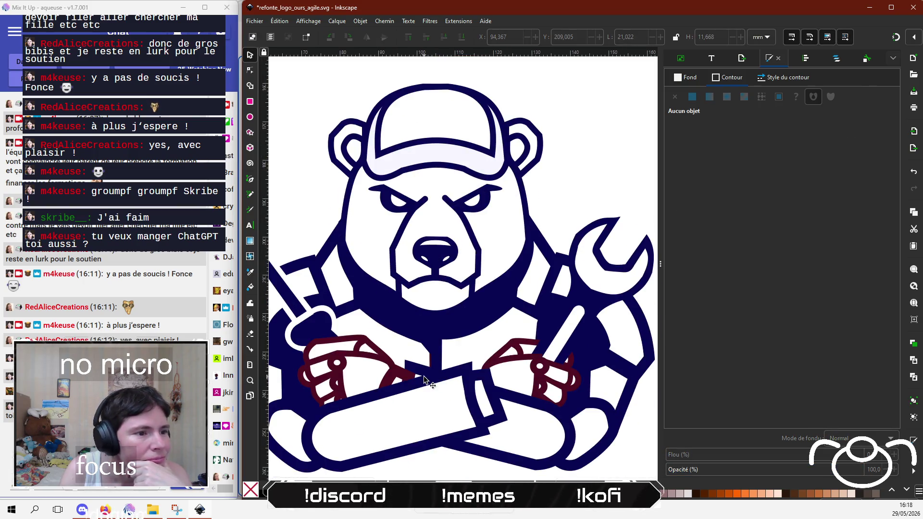
click(370, 344)
key(d)
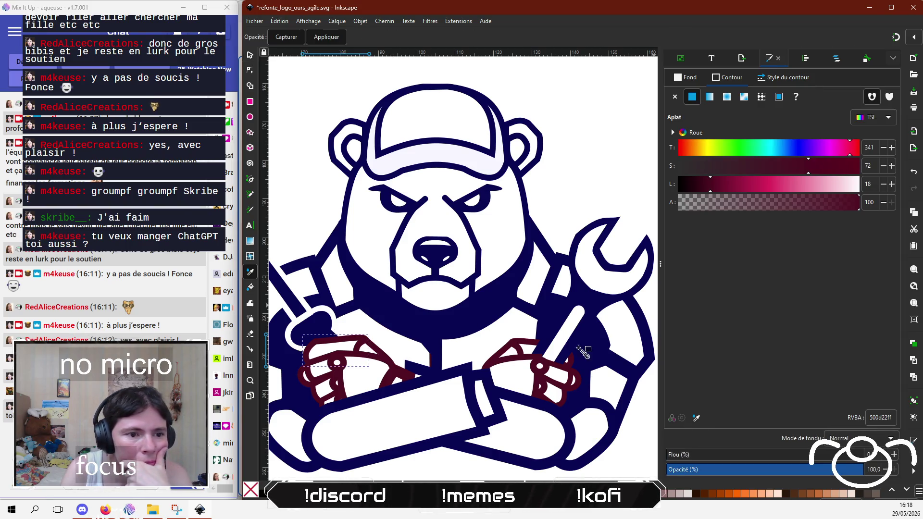
click(561, 315)
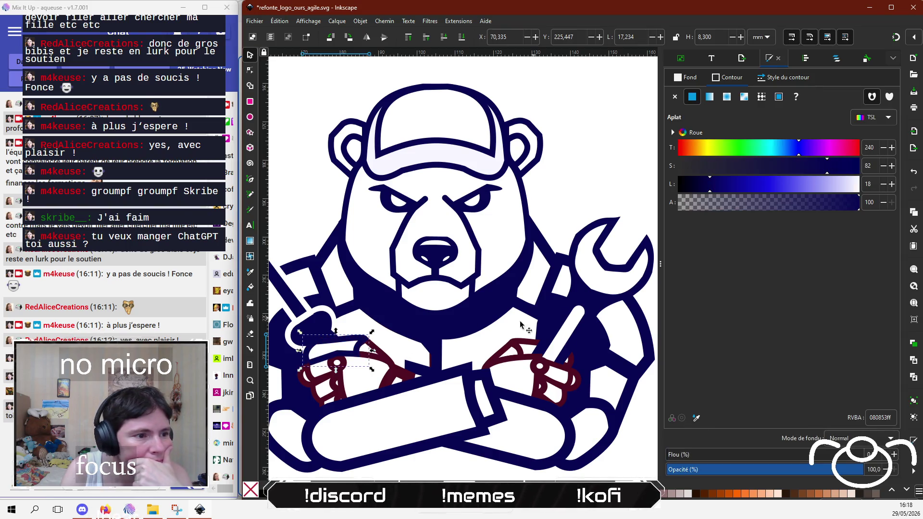
click(388, 364)
key(d)
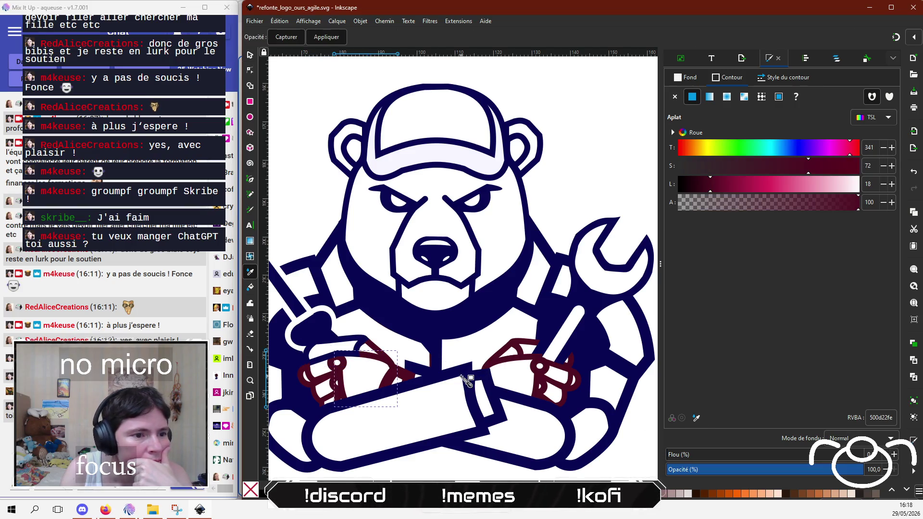
click(468, 380)
click(374, 348)
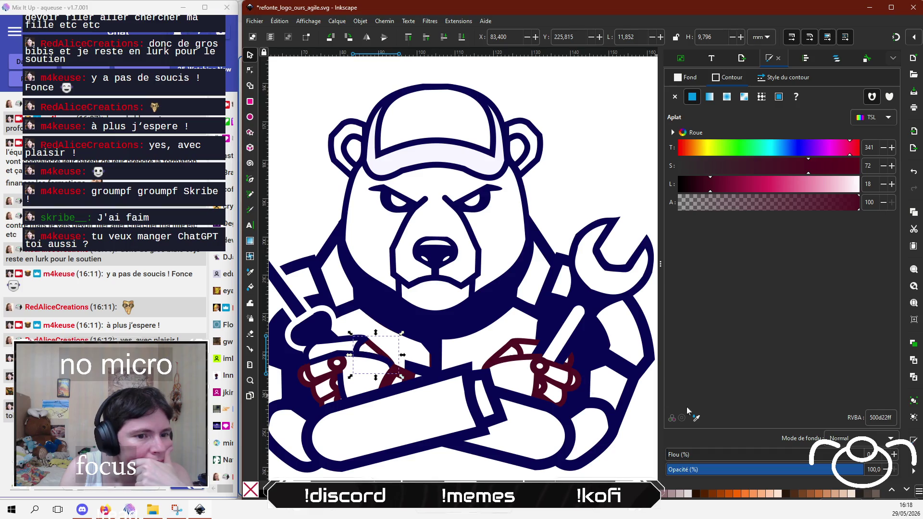
click(696, 418)
click(593, 358)
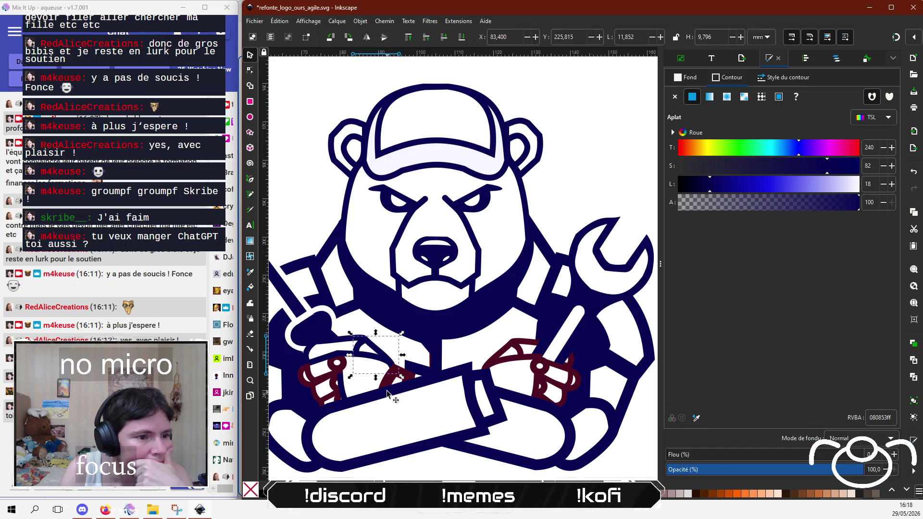
Step: Turn the right paw's remaining maroon strokes navy 080853
click(523, 360)
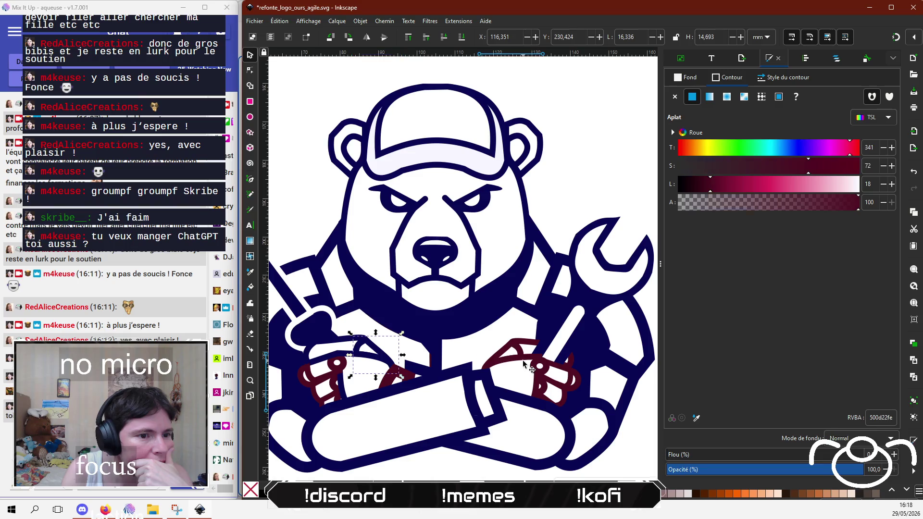
click(696, 418)
key(Escape)
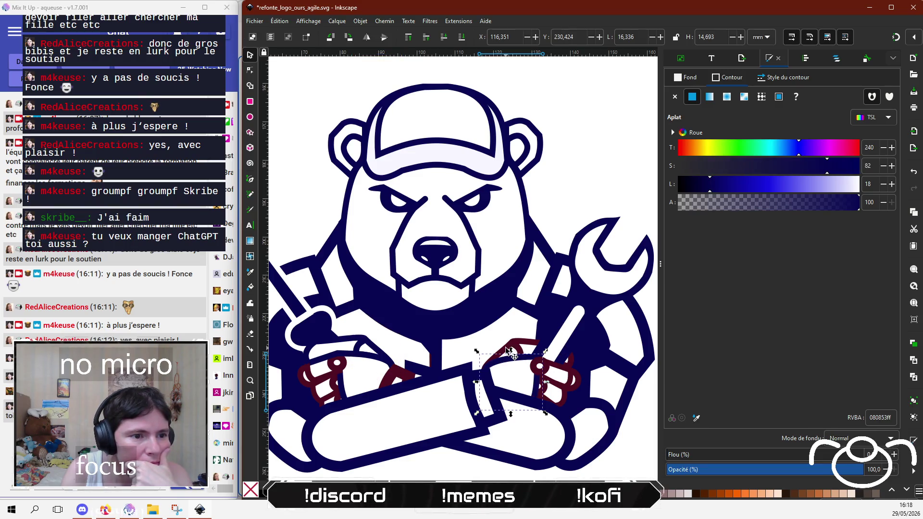
click(515, 346)
click(696, 418)
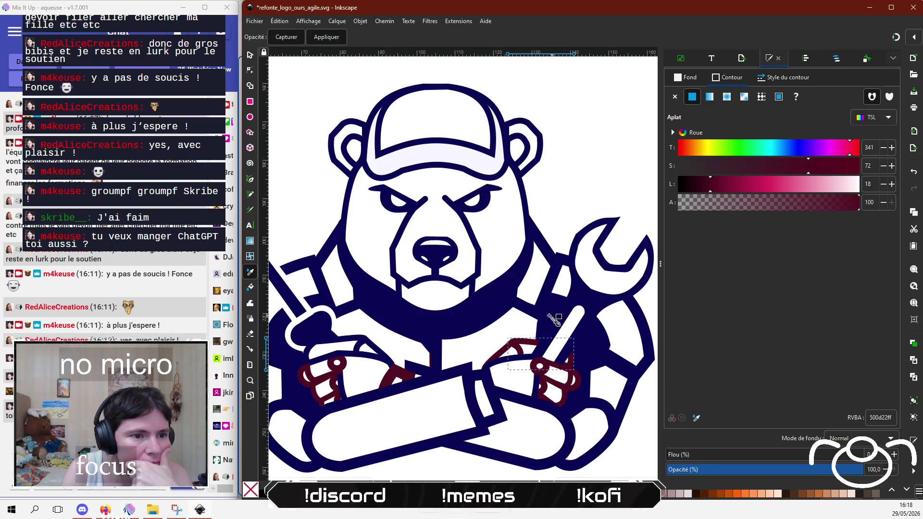
click(553, 320)
click(499, 355)
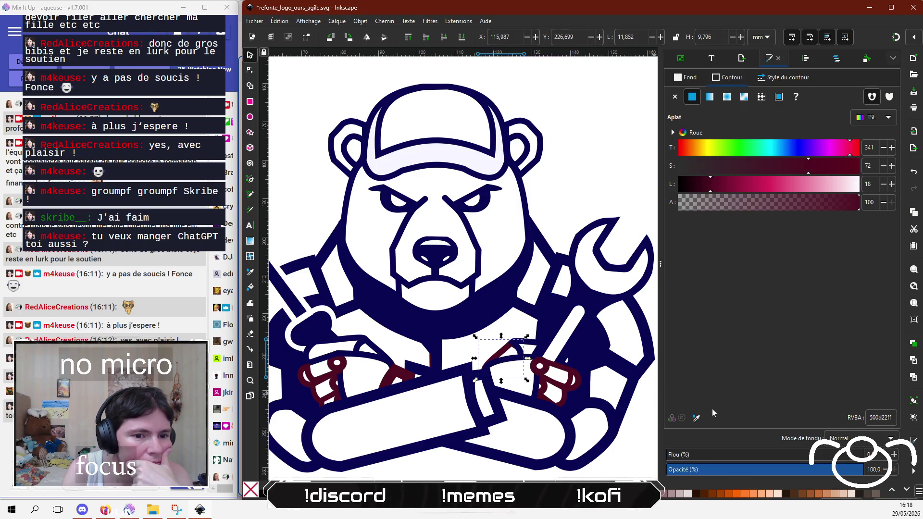
click(696, 418)
click(577, 351)
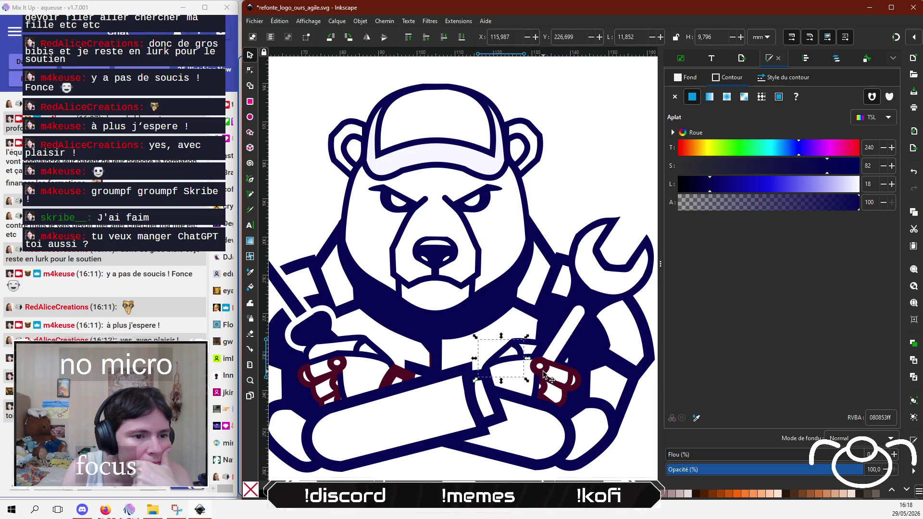
Step: Recolour the larger and smaller maroon shapes on the right hand navy
click(542, 370)
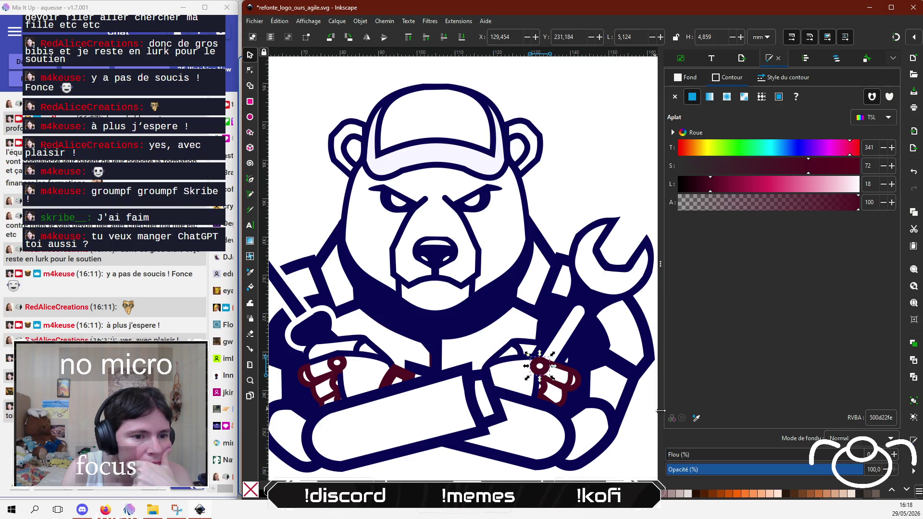
shift+click(562, 377)
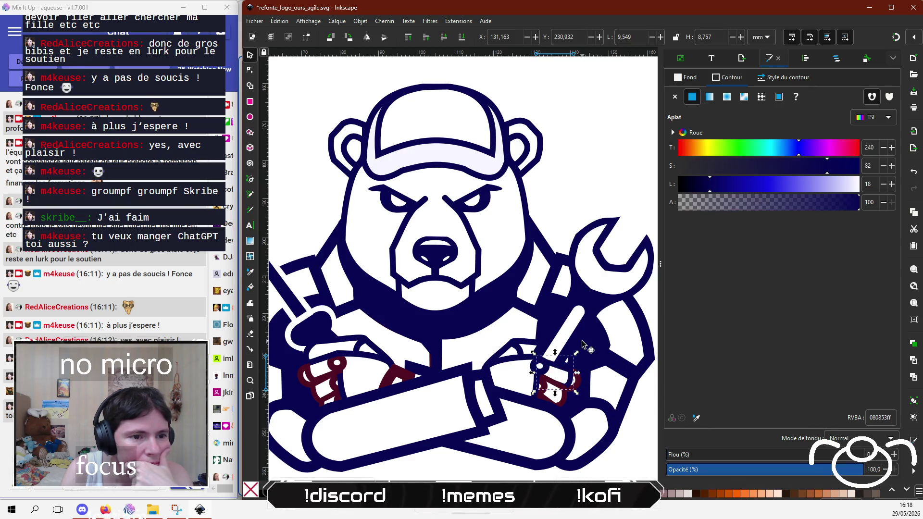
key(d)
shift+click(579, 384)
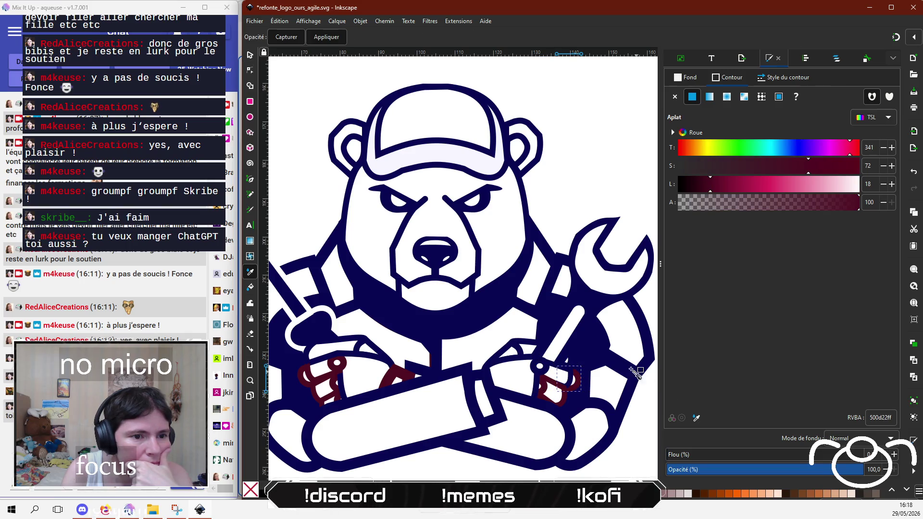
key(s)
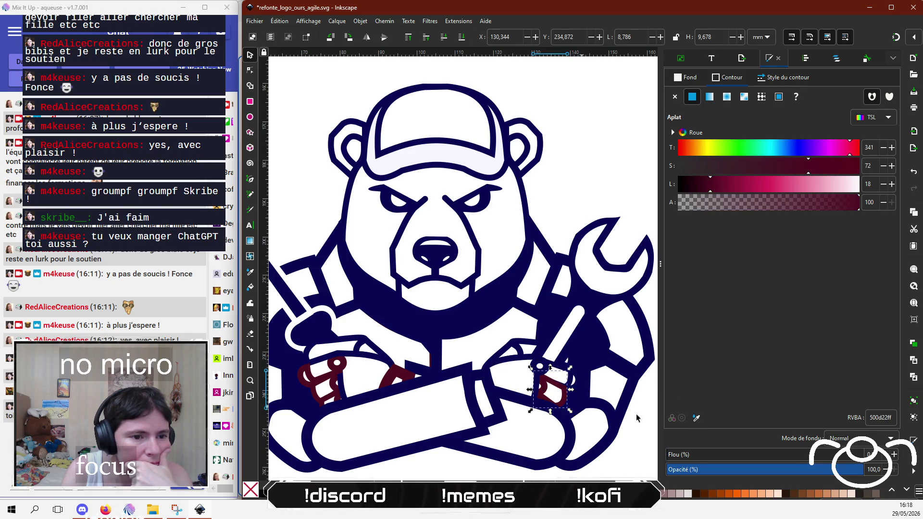
click(695, 418)
click(587, 349)
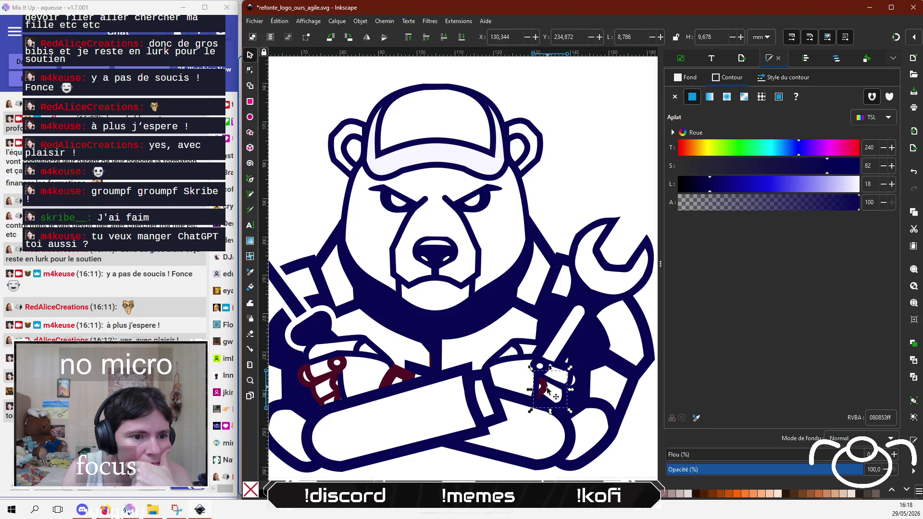
click(545, 395)
click(695, 418)
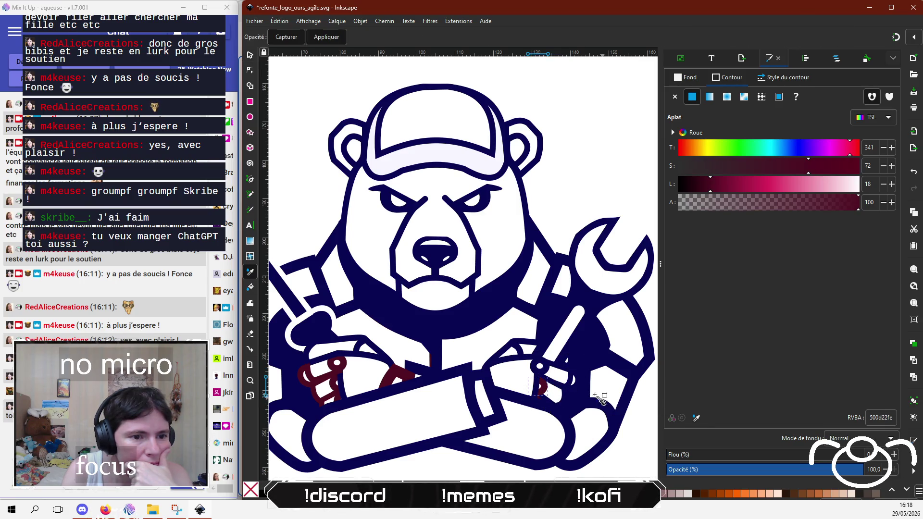
click(594, 398)
Step: Turn the tiny maroon fragment by the paw navy
scroll(555, 422, down, 2)
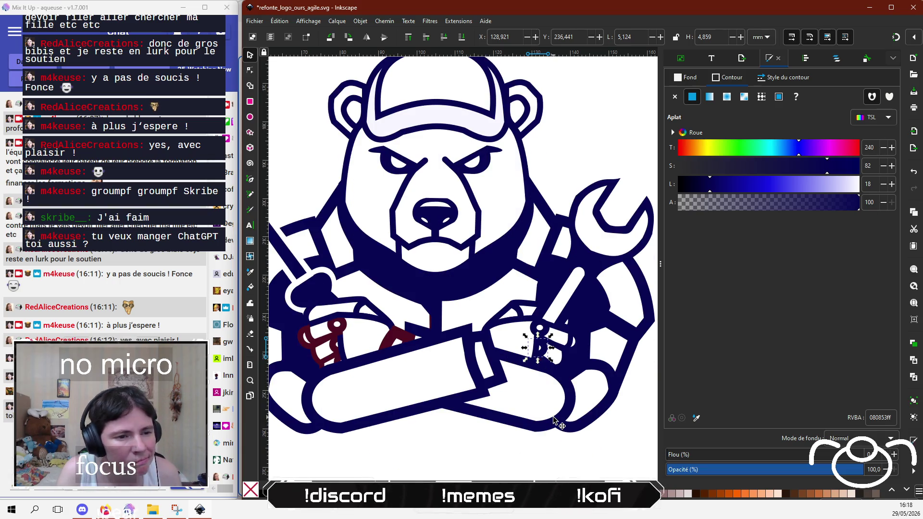
ctrl+scroll(555, 422, up, 3)
click(516, 258)
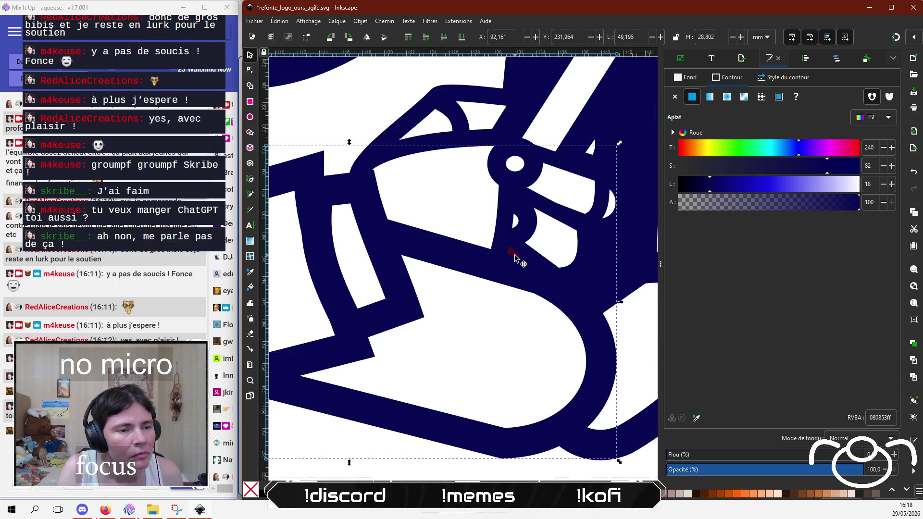
click(513, 253)
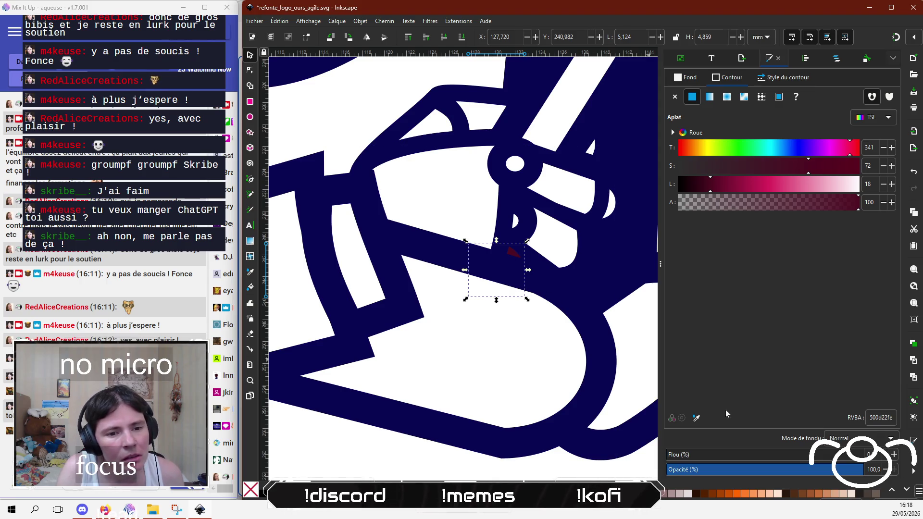
click(698, 418)
click(598, 331)
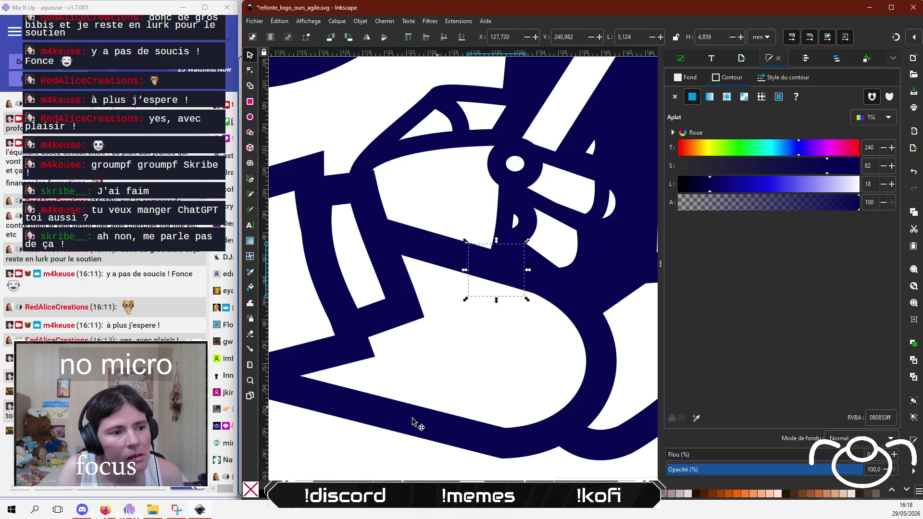
key(Escape)
scroll(387, 428, down, 3)
scroll(586, 426, up, 1)
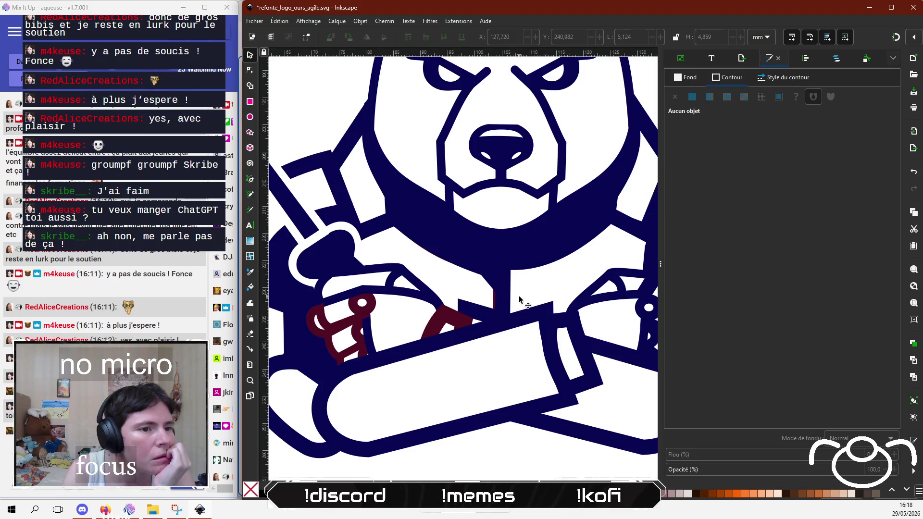
Step: Turn the maroon object left of the paw navy with the Dropper, then deselect
click(496, 302)
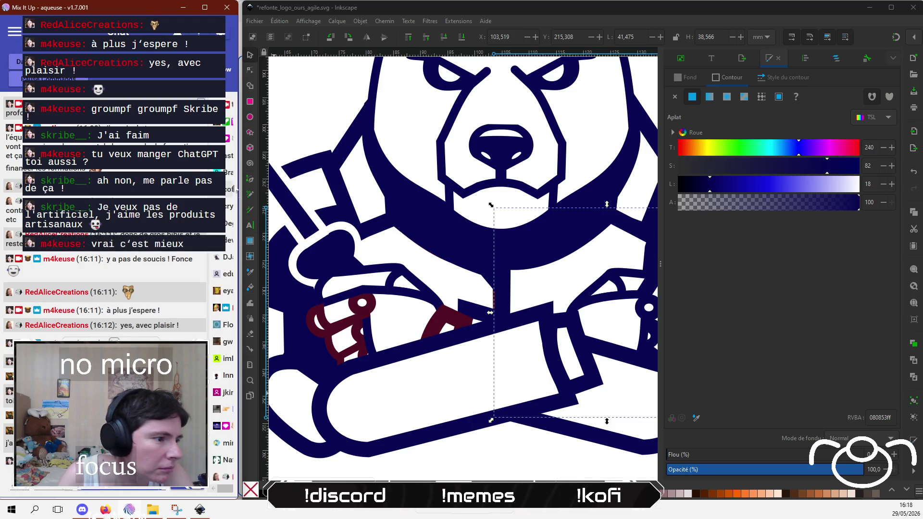
click(494, 295)
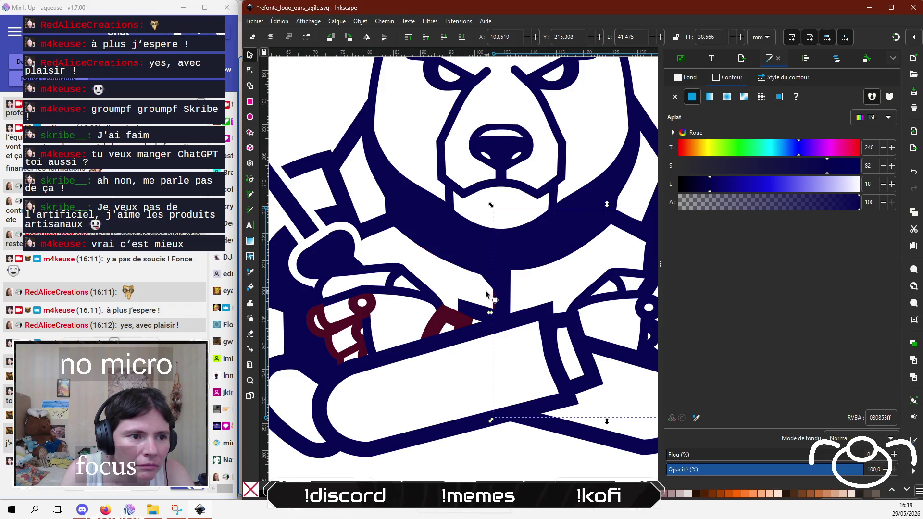
alt+click(486, 292)
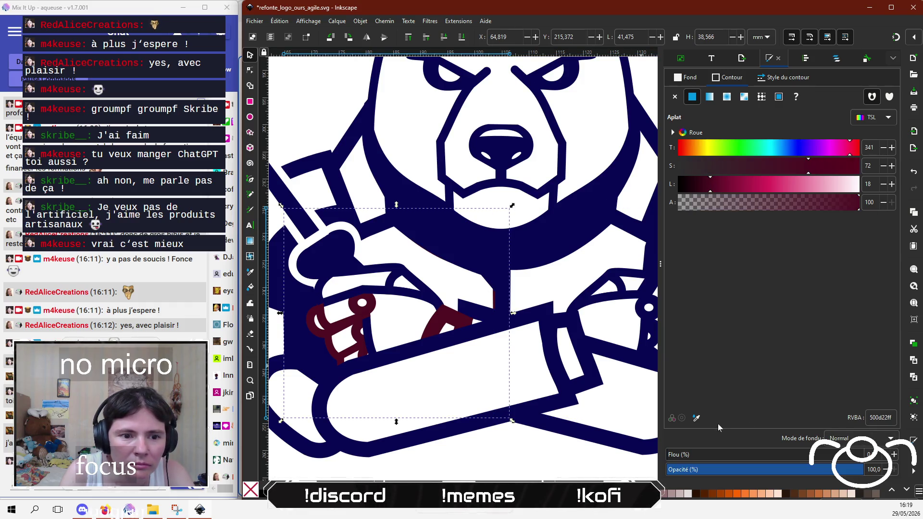
click(696, 418)
click(554, 353)
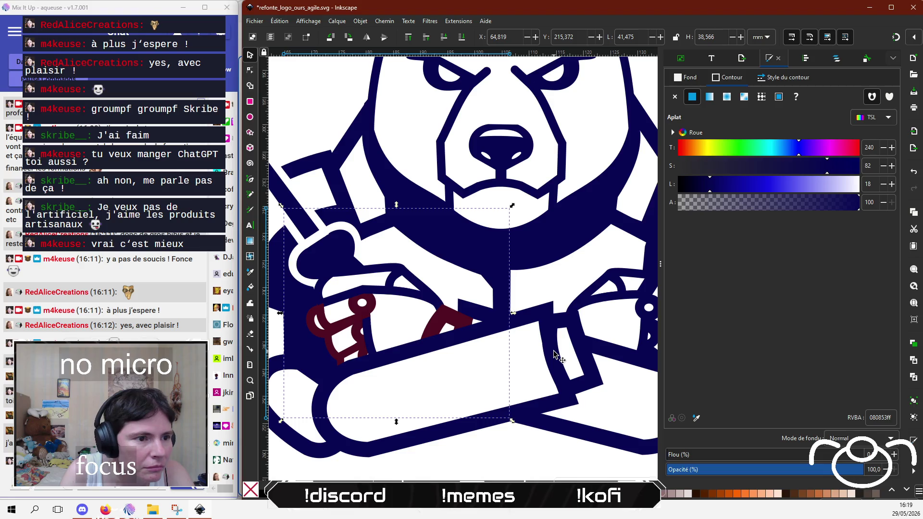
click(496, 455)
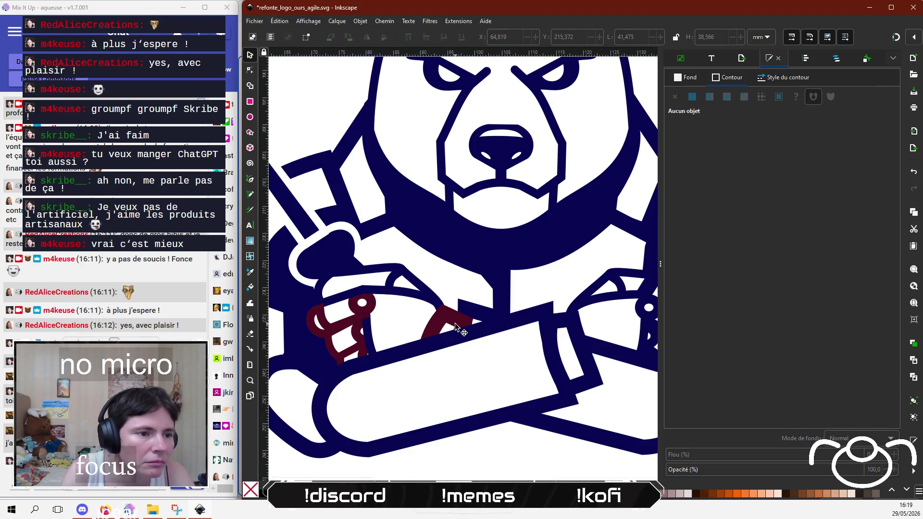
Step: Recolour the small maroon circle on the left hand navy
click(455, 327)
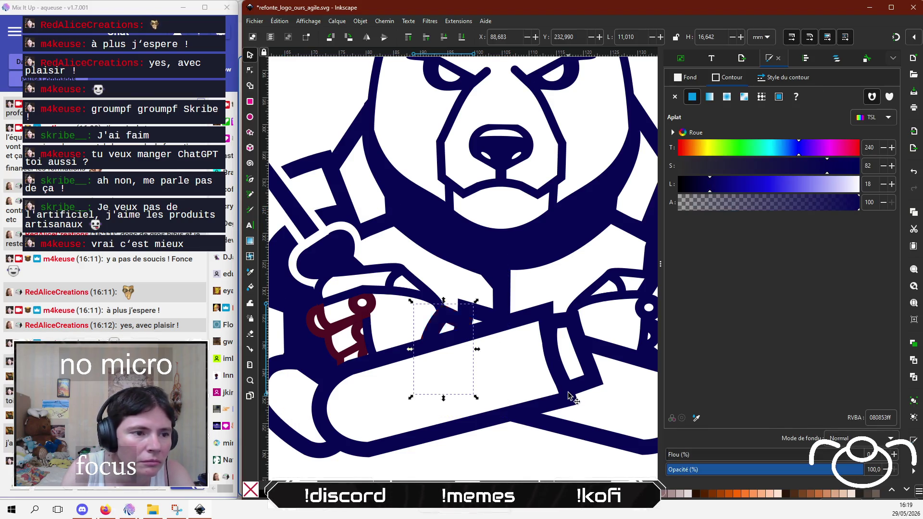
click(368, 310)
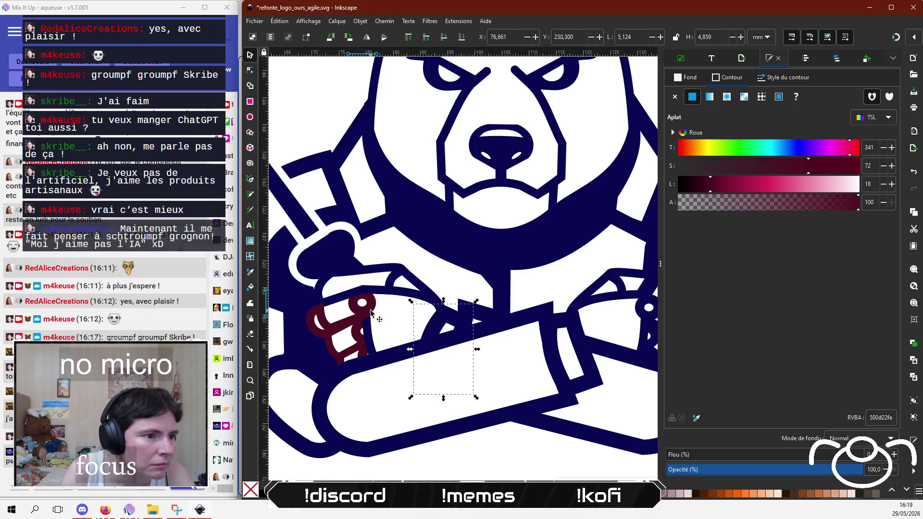
click(696, 419)
click(499, 262)
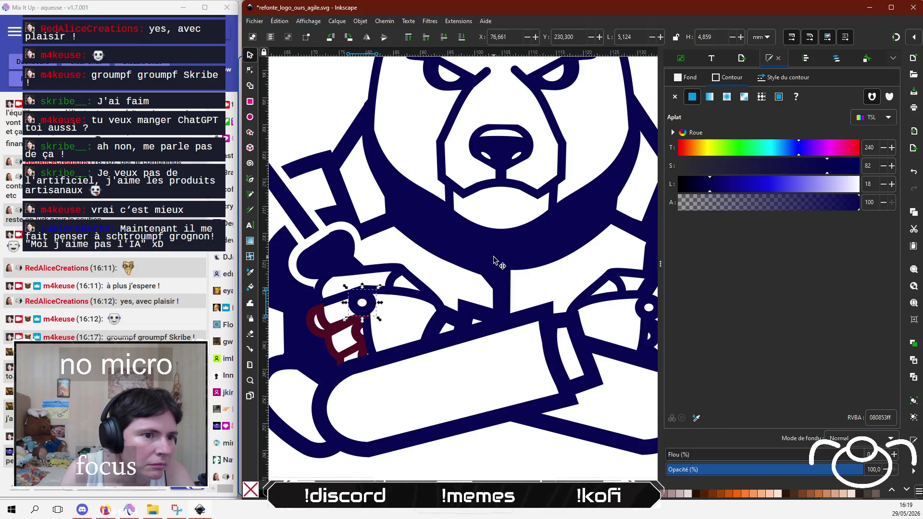
Step: Select several body, head and face shapes of the bear, then clear the selection
click(515, 462)
click(509, 276)
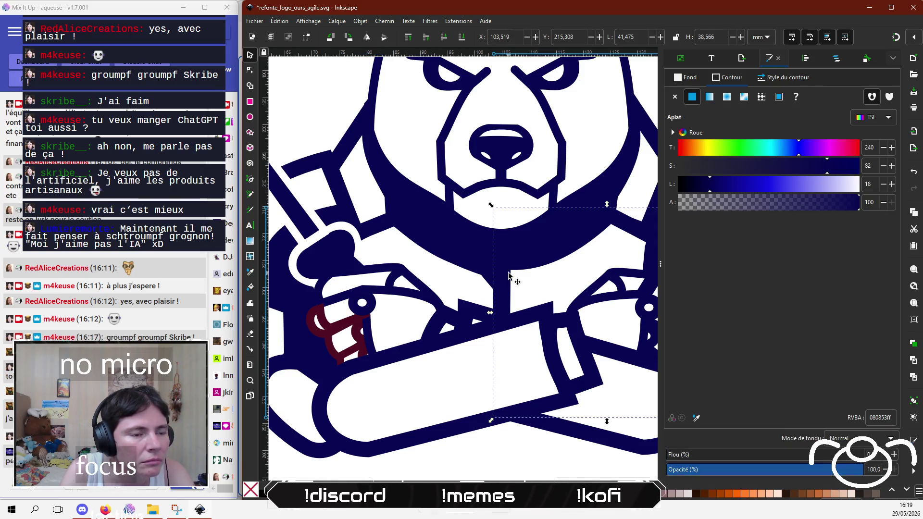
click(490, 281)
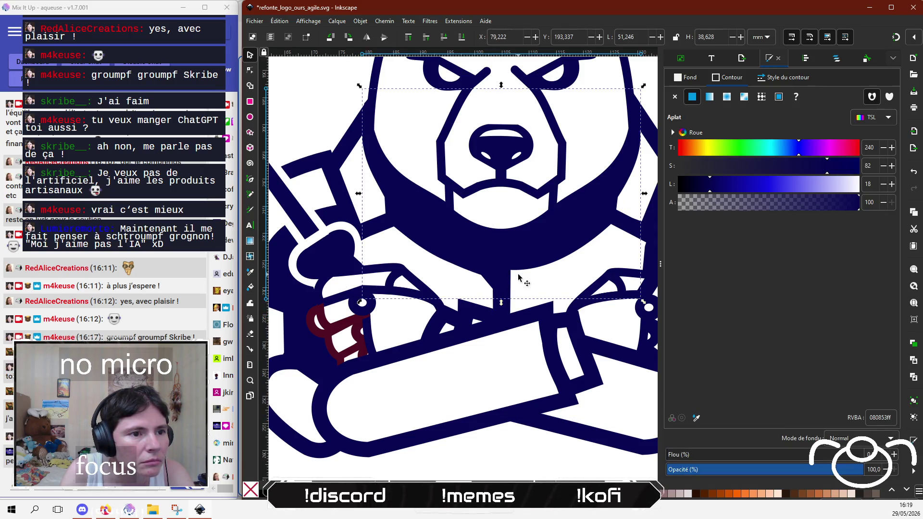
click(532, 270)
click(482, 259)
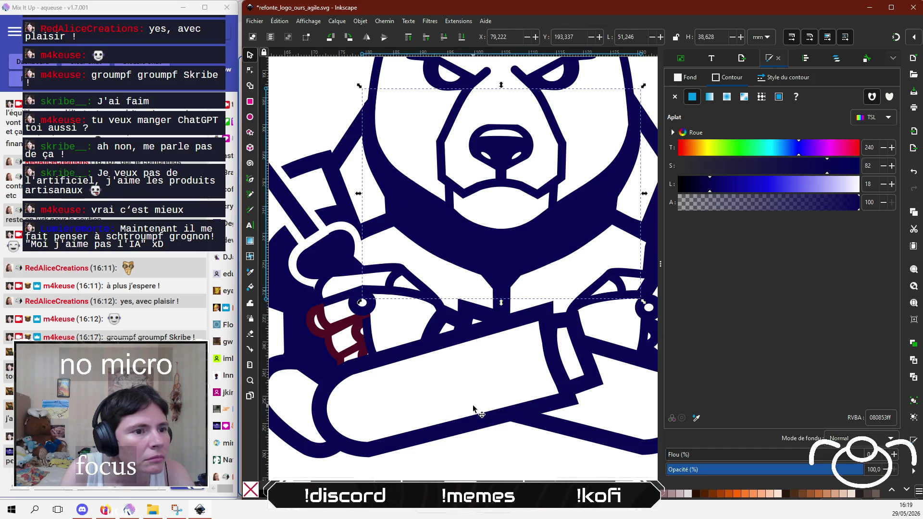
click(481, 469)
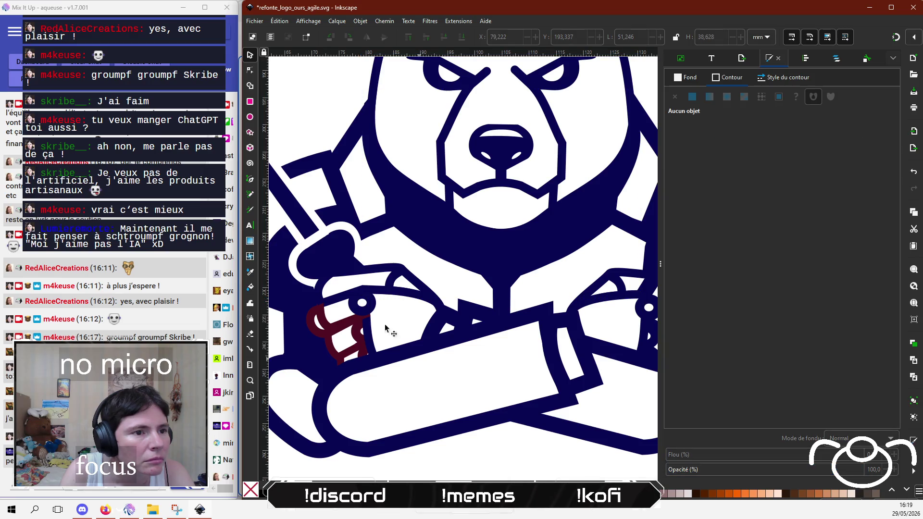
Step: Fill the dark red piece on the left hand with navy sampled from the logo
click(349, 320)
key(d)
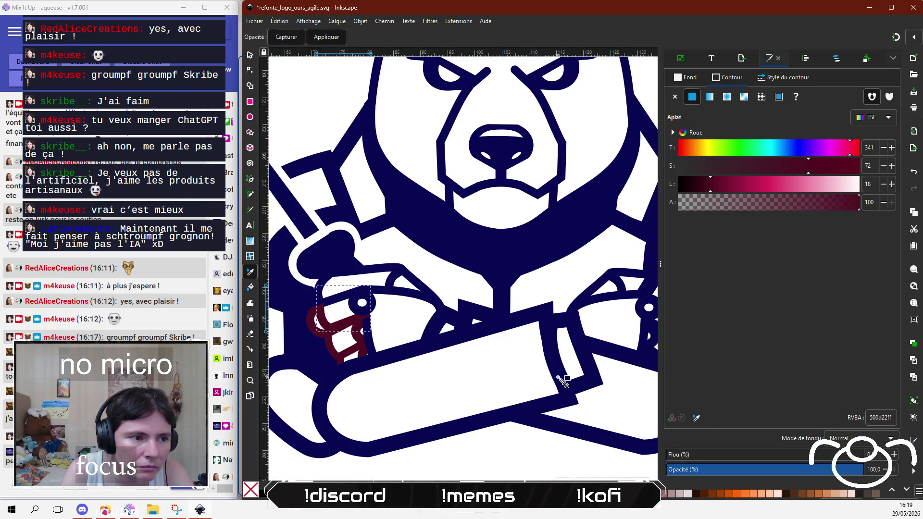
key(s)
click(559, 382)
click(318, 328)
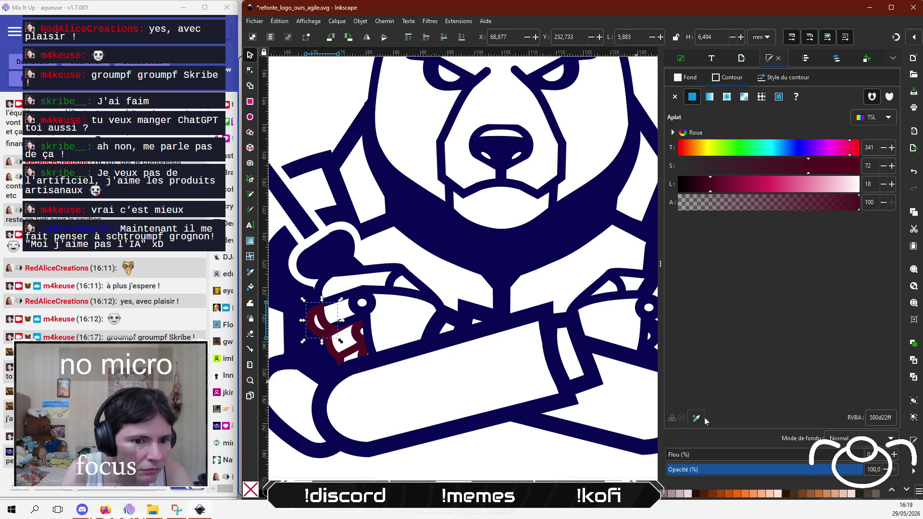
key(d)
click(555, 335)
key(s)
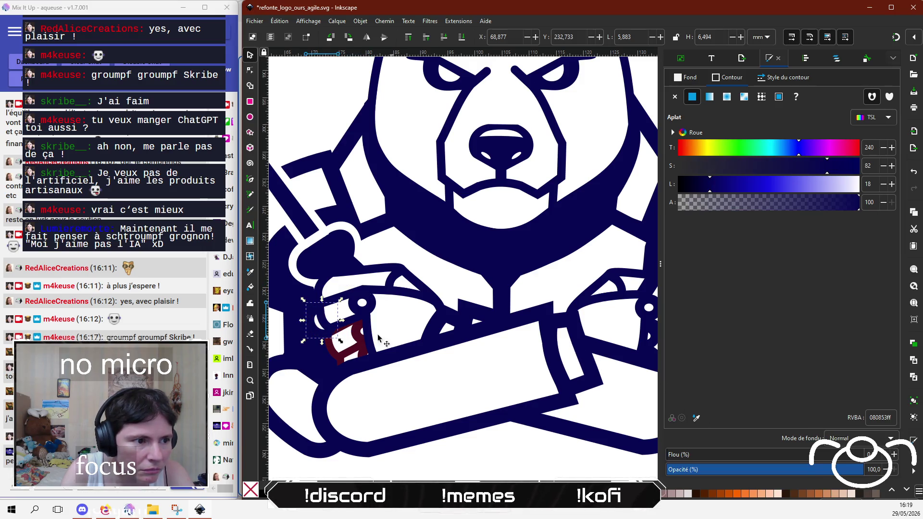
Step: Make the remaining dark red piece and the small top red part navy
click(339, 355)
click(696, 418)
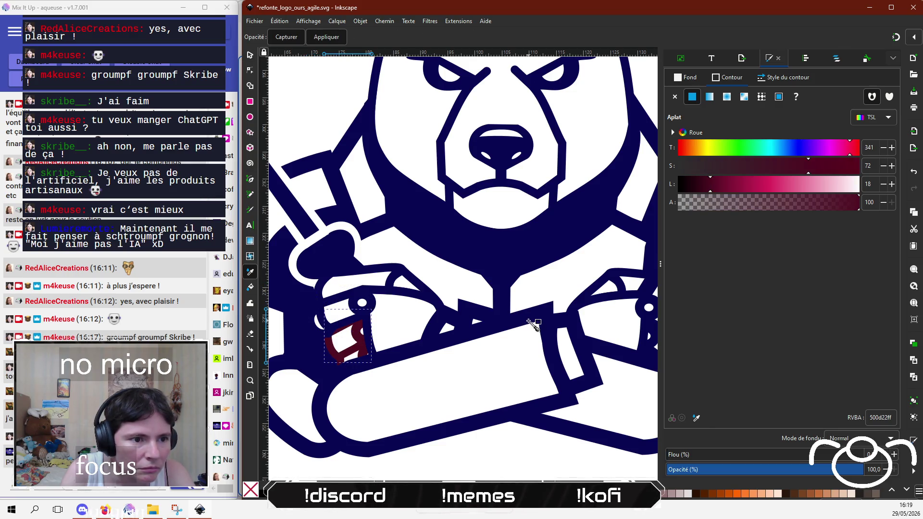
click(531, 321)
click(355, 339)
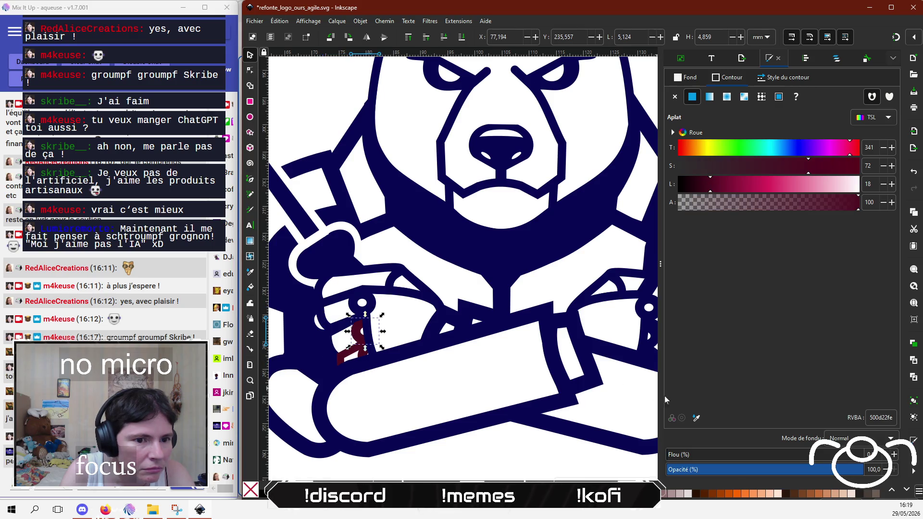
key(d)
click(547, 321)
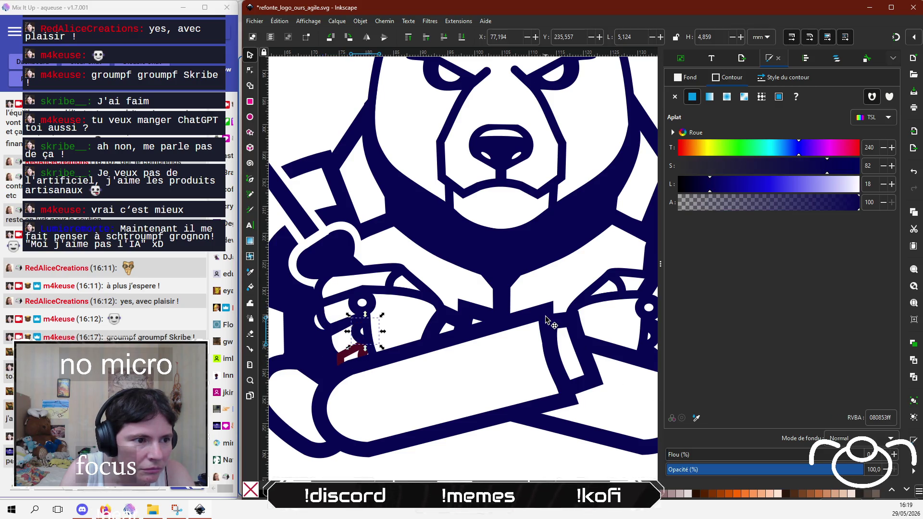
key(s)
Step: Turn the lower red shape and the last small red piece navy, then zoom out
click(354, 353)
click(696, 418)
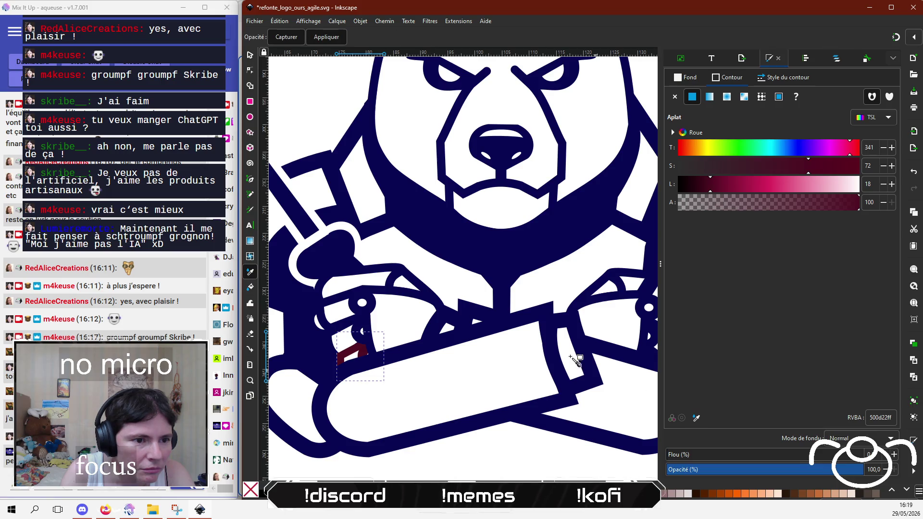
click(553, 322)
click(364, 354)
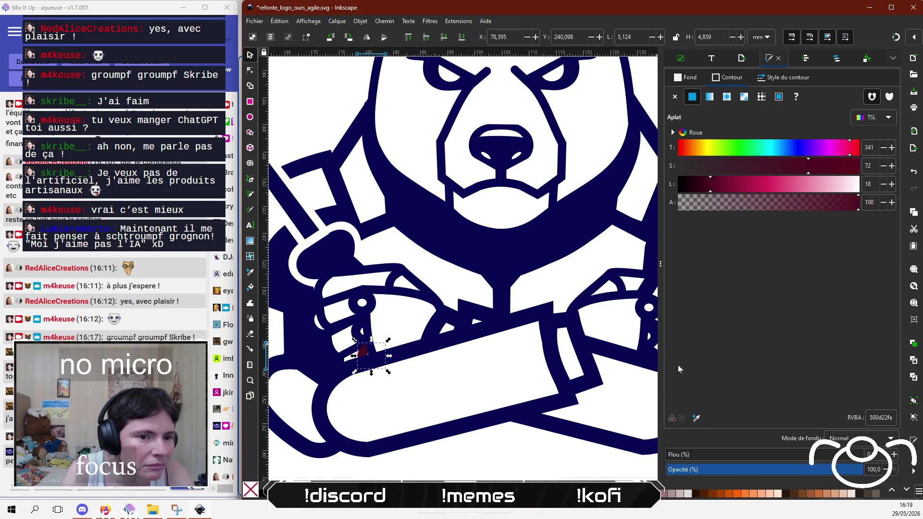
click(696, 417)
click(538, 323)
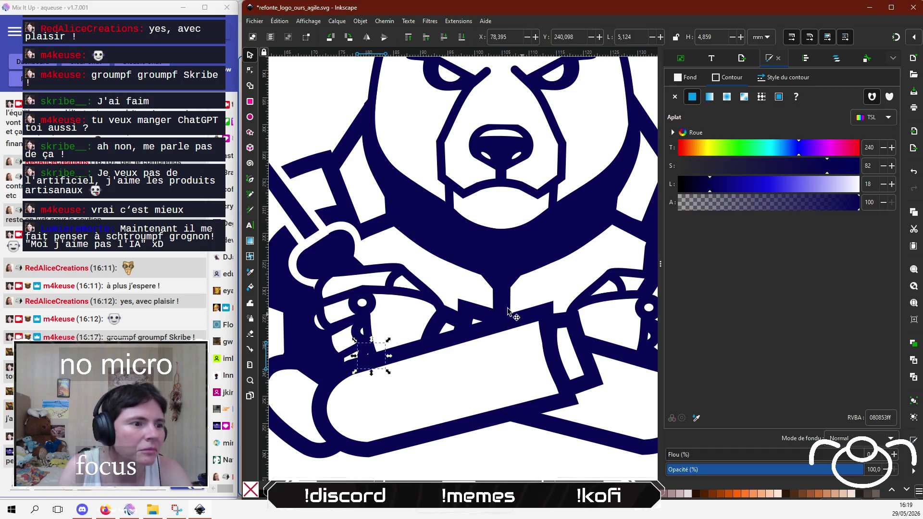
scroll(434, 268, down, 3)
Step: Deselect everything and save the logo document with Ctrl+S
click(510, 374)
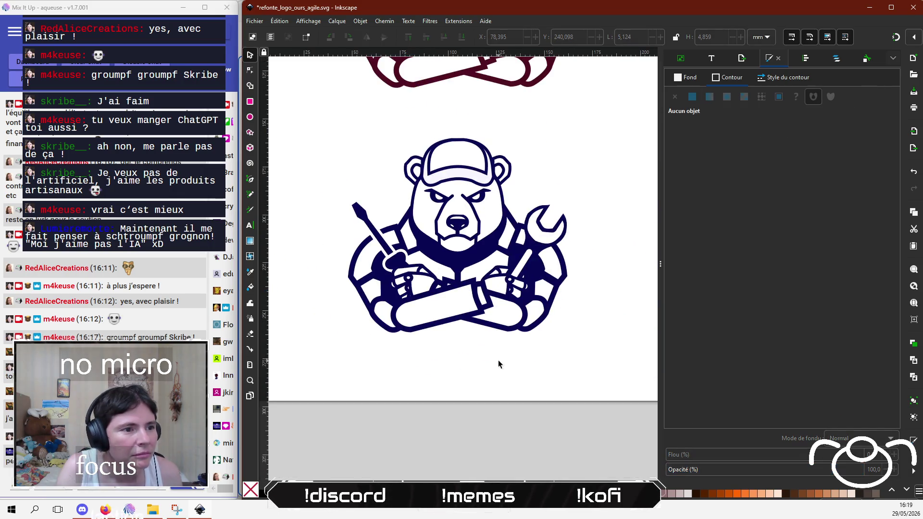
scroll(502, 379, up, 1)
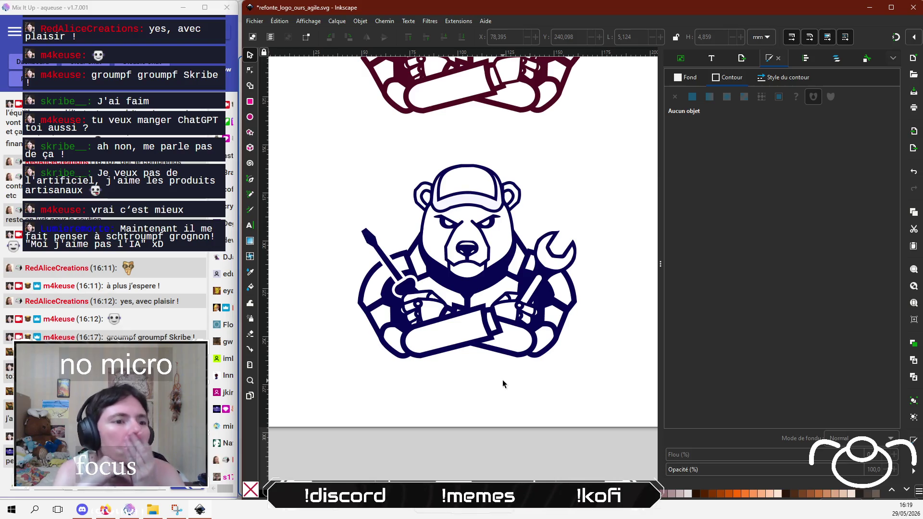
key(ctrl+s)
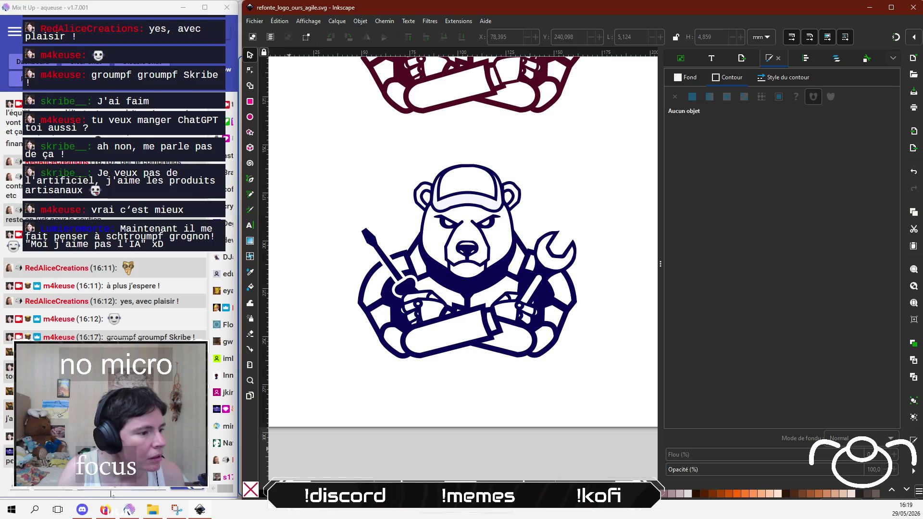
Step: Switch to the chat window, return to the logo, then switch away again
click(158, 433)
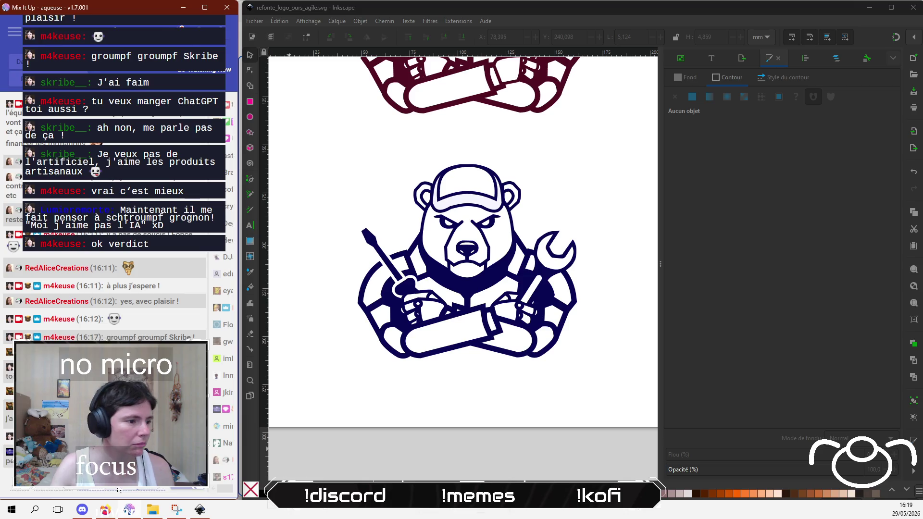
click(457, 258)
scroll(445, 332, up, 3)
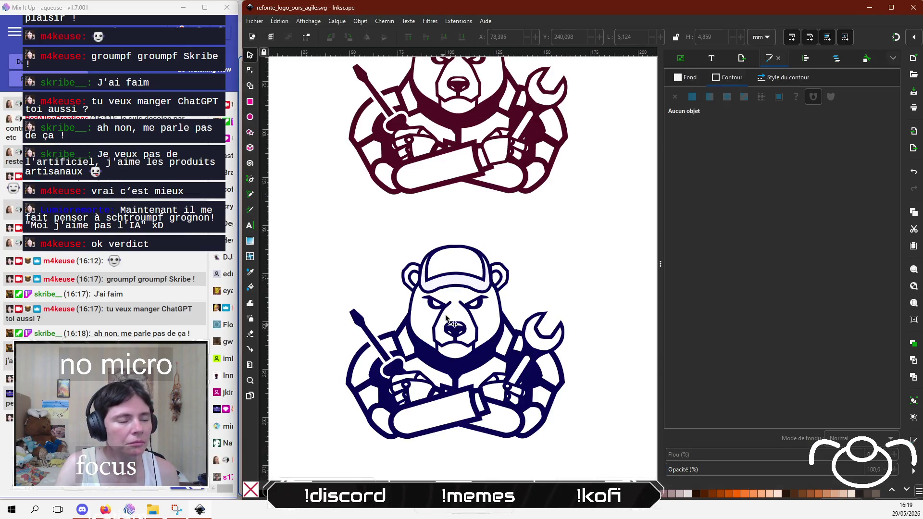
scroll(495, 278, down, 1)
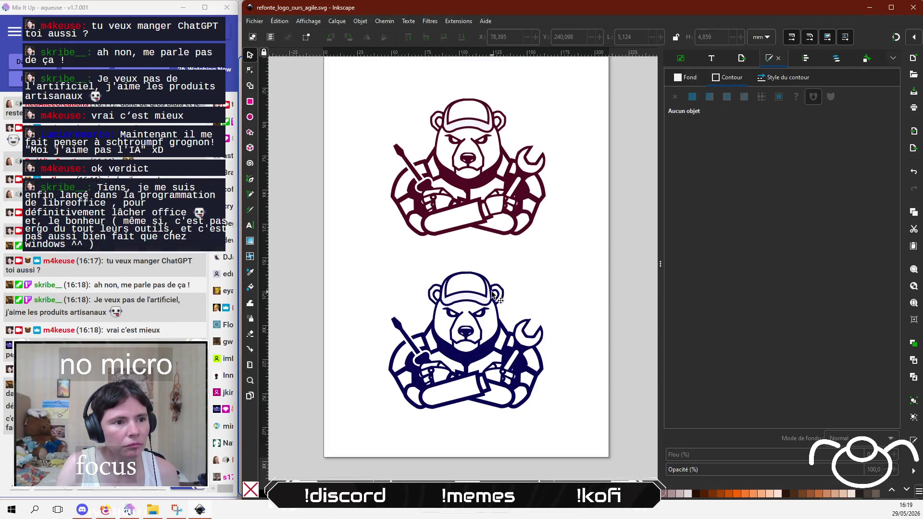
key(alt+Tab)
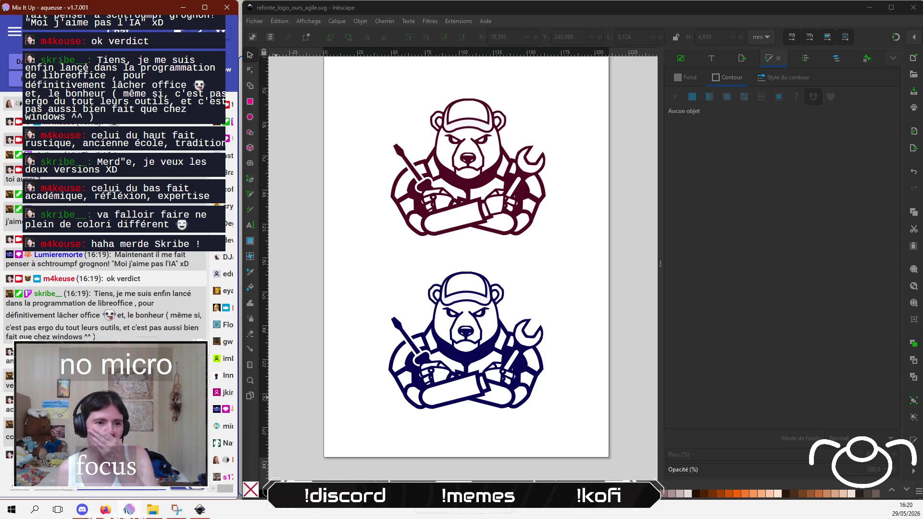
Step: Bring the upper maroon bear fully into view above the navy one
ctrl+scroll(575, 370, up, 2)
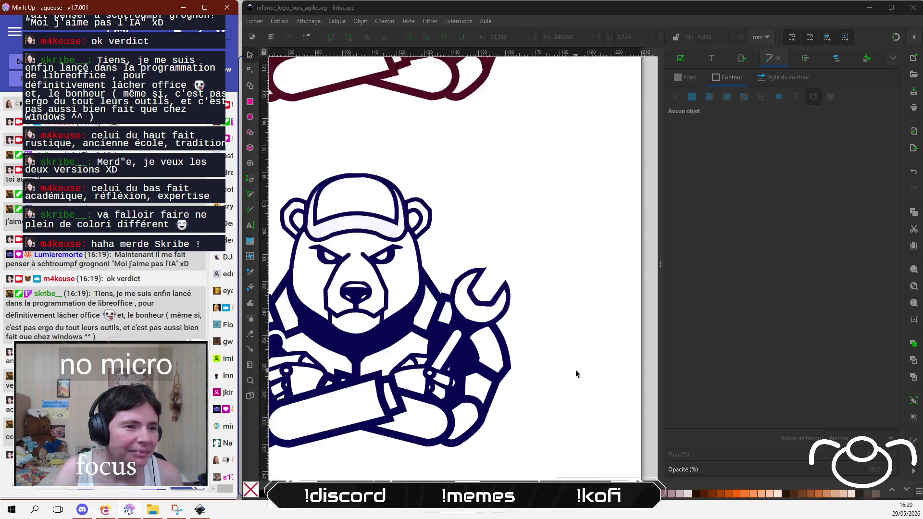
ctrl+scroll(480, 317, up, 1)
ctrl+scroll(401, 312, down, 2)
ctrl+scroll(438, 319, down, 1)
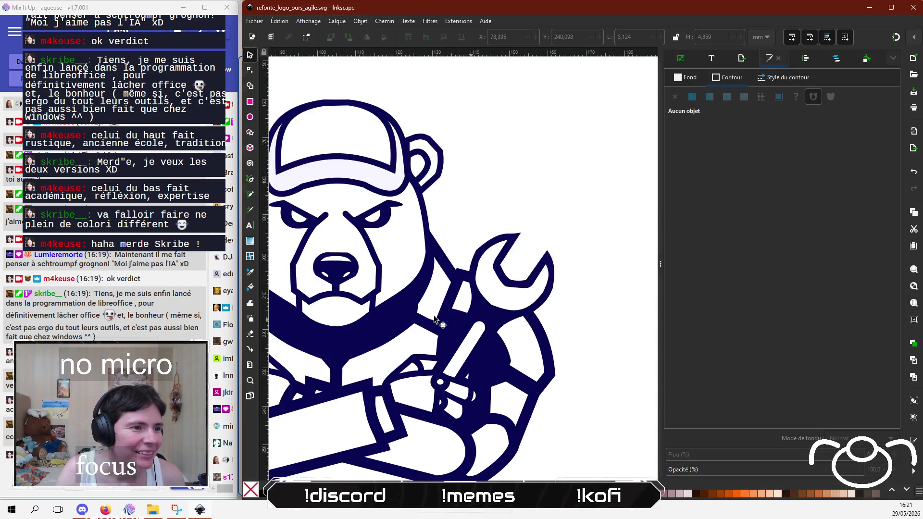
ctrl+scroll(435, 319, down, 1)
drag(434, 318, 460, 415)
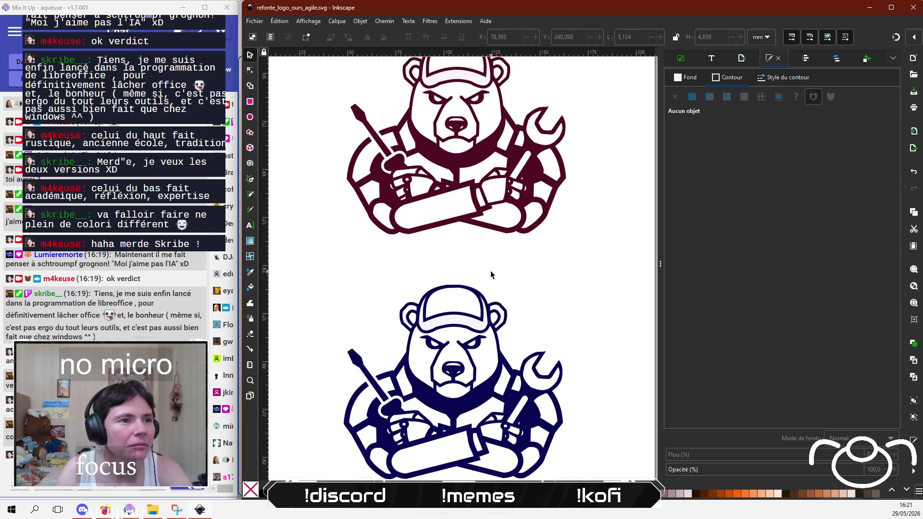
mouse_move(490, 272)
mouse_down()
mouse_move(486, 354)
mouse_move(480, 278)
mouse_move(478, 354)
mouse_move(477, 291)
mouse_move(496, 321)
mouse_move(499, 289)
mouse_up()
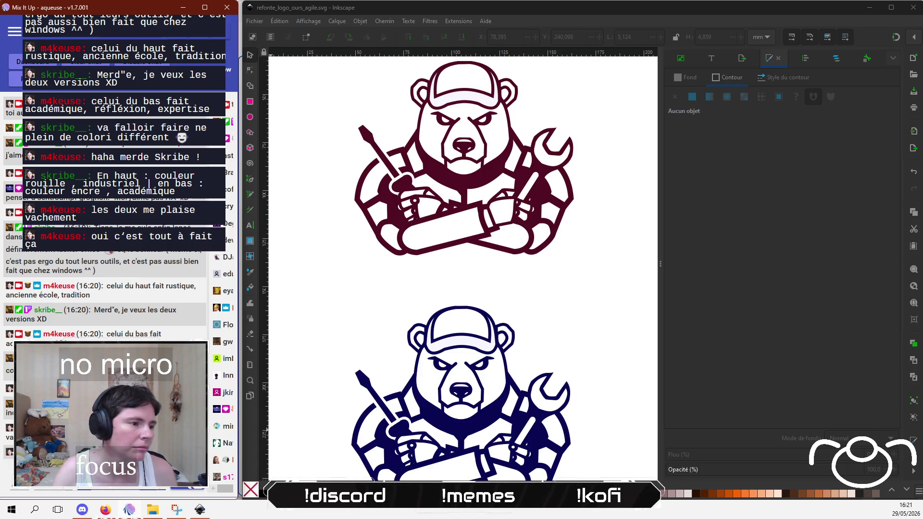
scroll(396, 295, down, 1)
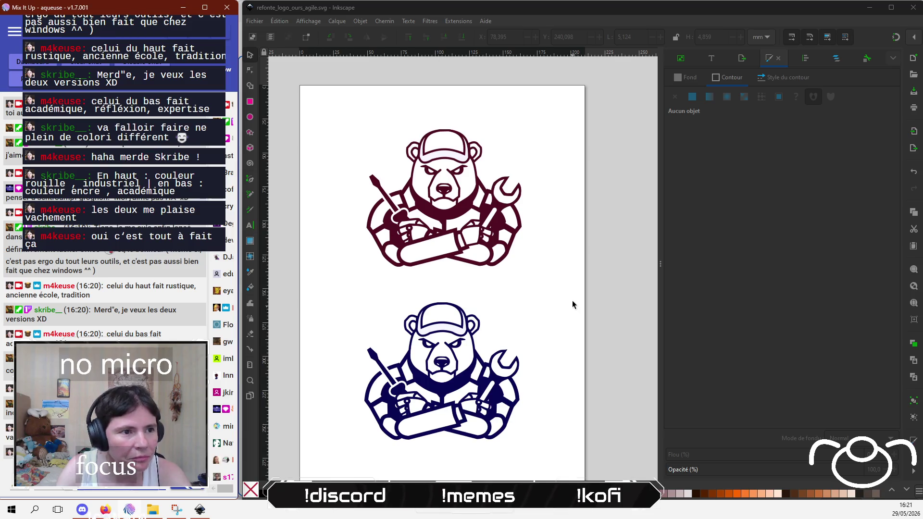
Step: Rubber-band select the whole navy bear, reposition it below the maroon bear, and deselect
mouse_move(317, 281)
mouse_down()
mouse_move(358, 349)
mouse_move(529, 449)
mouse_up()
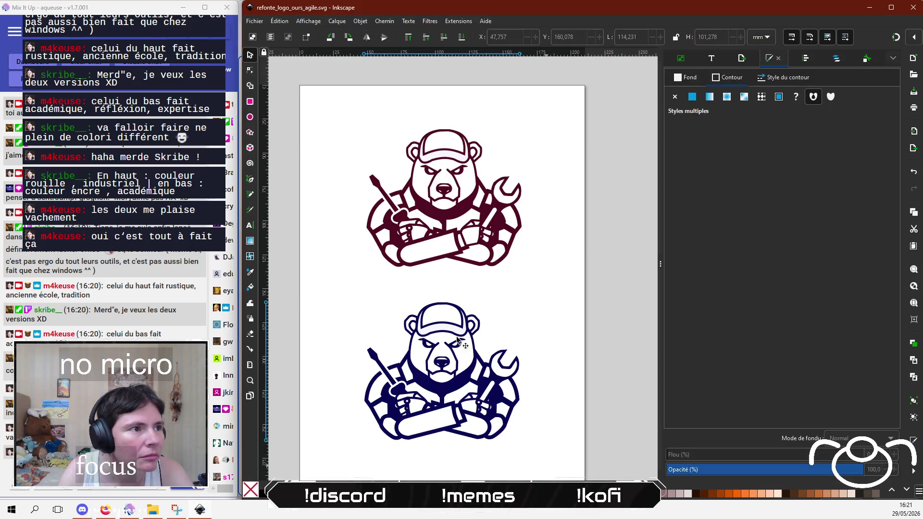
mouse_move(445, 316)
mouse_down()
mouse_move(460, 145)
mouse_move(452, 136)
mouse_move(447, 306)
mouse_up()
mouse_move(447, 271)
mouse_down()
mouse_move(453, 137)
mouse_move(444, 322)
mouse_move(452, 305)
mouse_up()
click(365, 293)
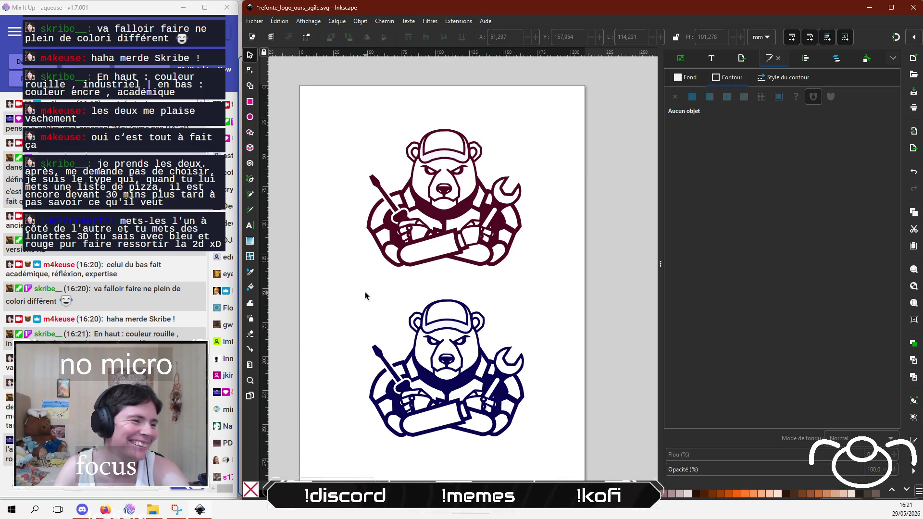
click(10, 382)
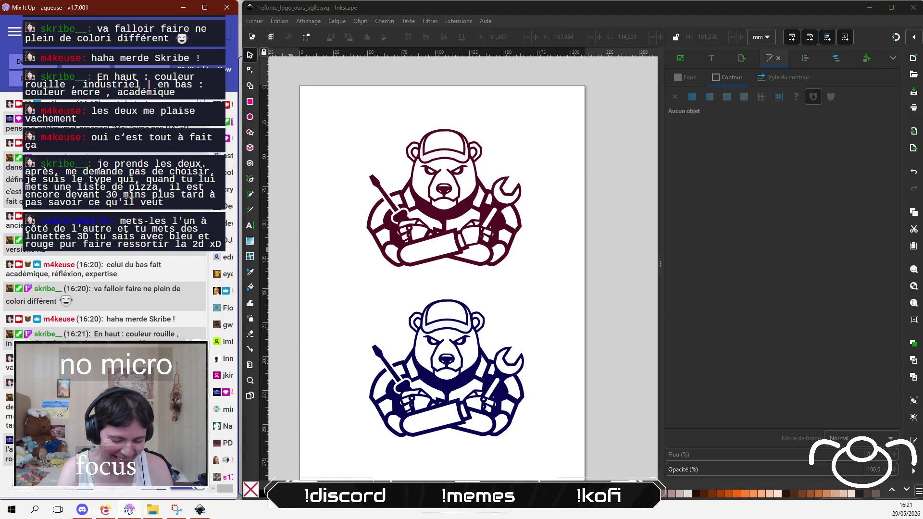
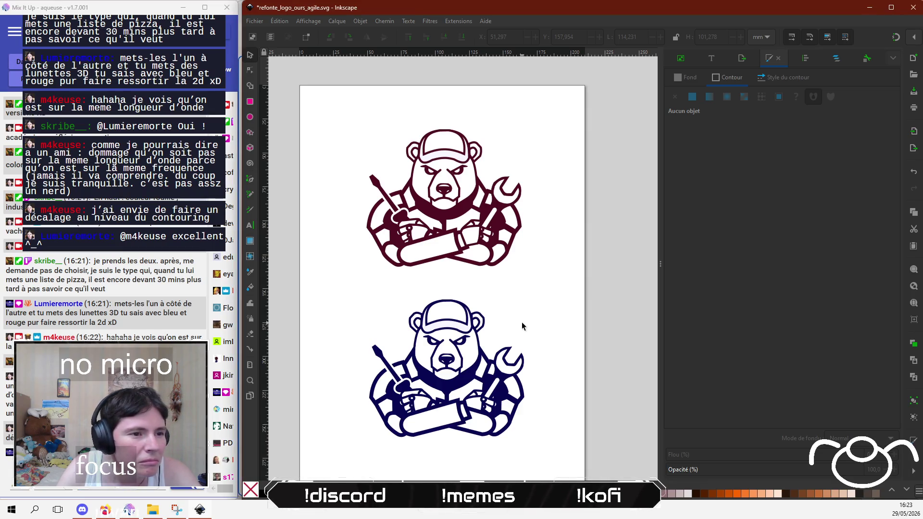
Step: Make the white fill of the lower bear's cap fully transparent, keeping its outline opaque
click(437, 315)
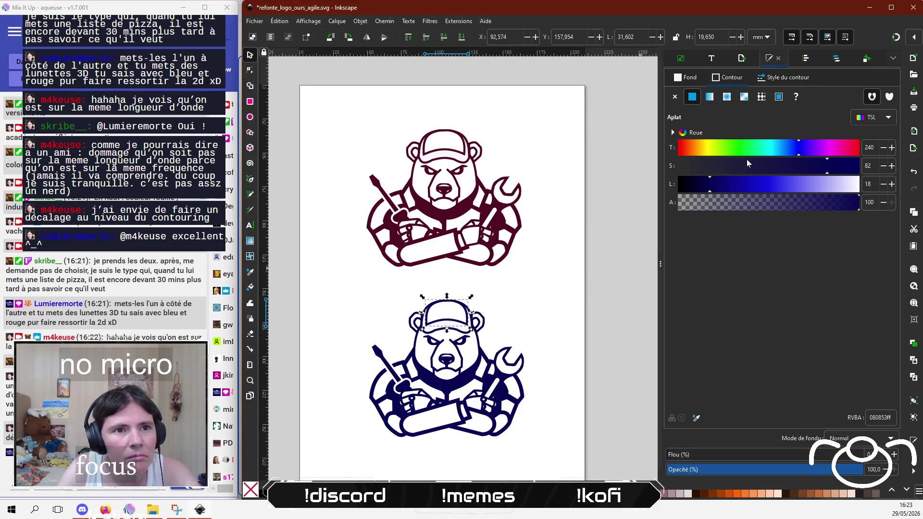
click(699, 204)
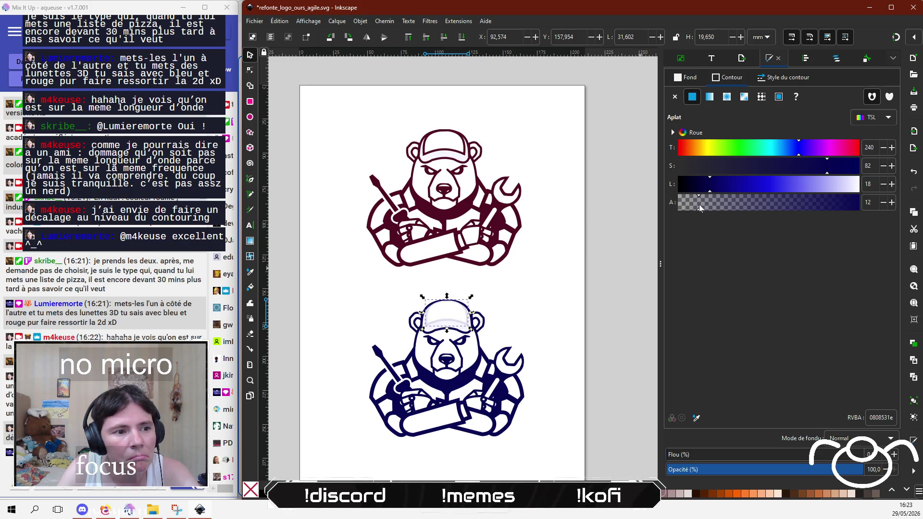
drag(699, 204, 856, 201)
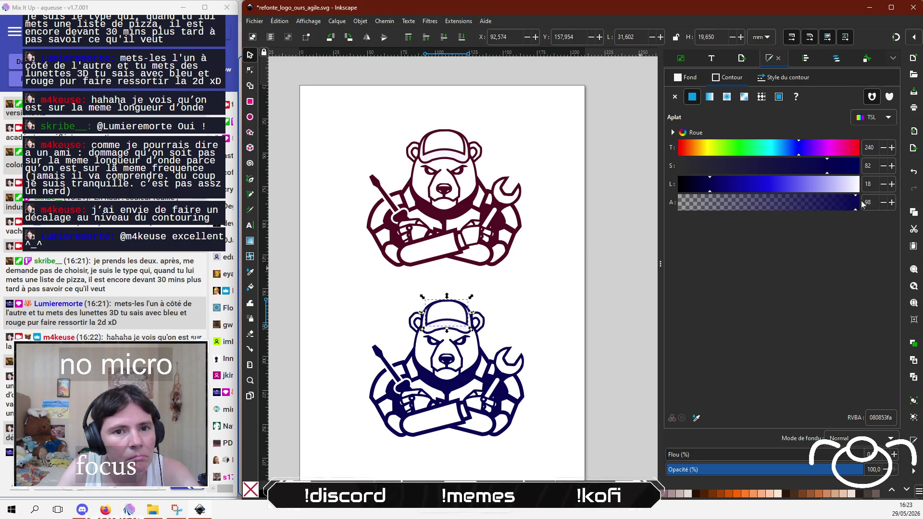
click(686, 77)
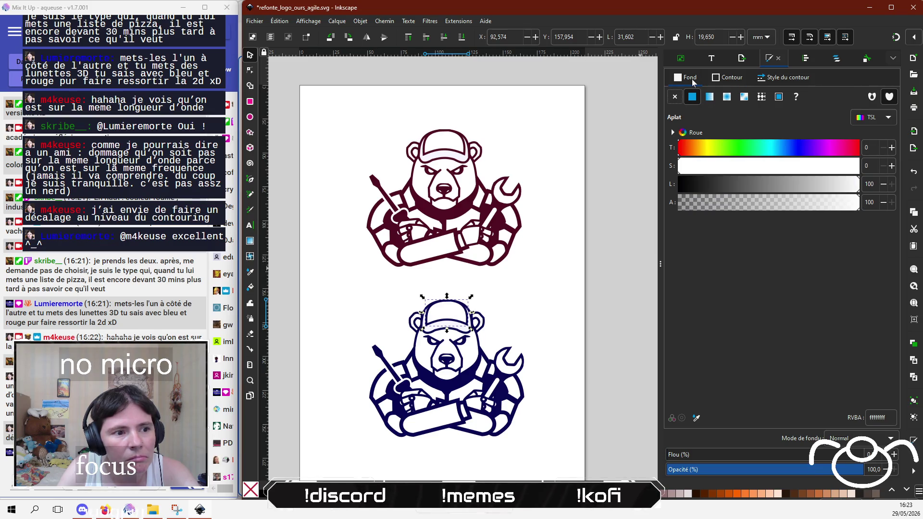
click(716, 204)
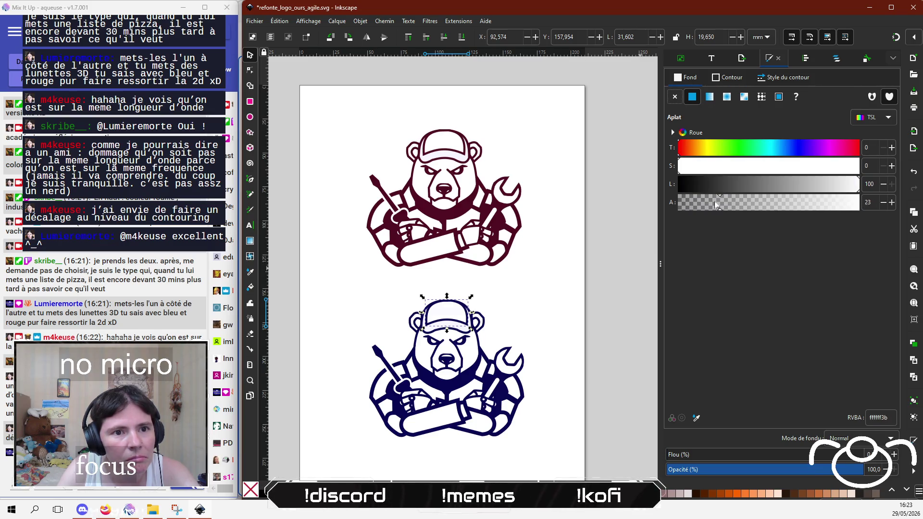
click(560, 308)
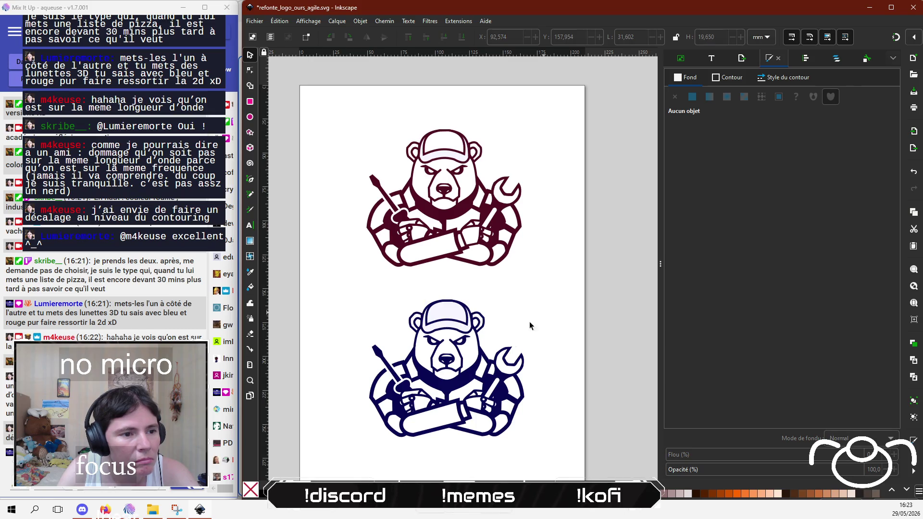
Step: Make the white head shape's fill transparent, then check the ear and face pieces
click(485, 347)
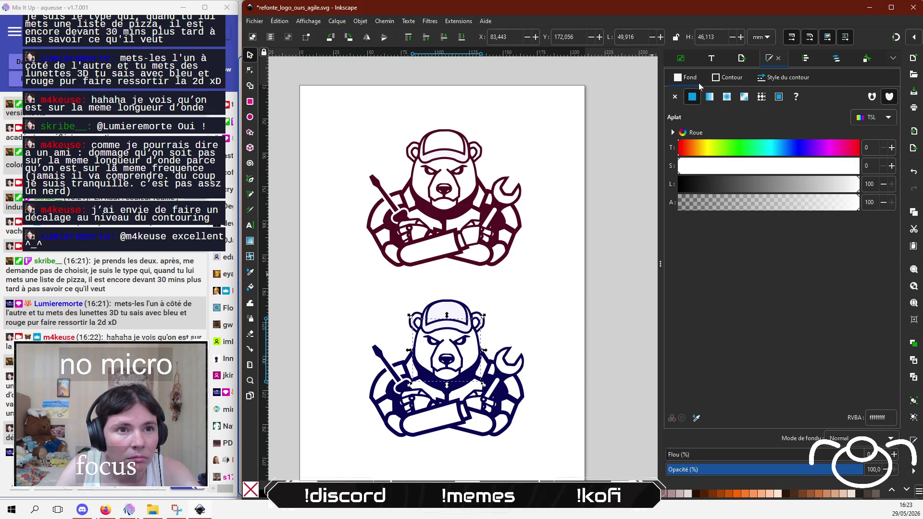
drag(697, 210, 678, 205)
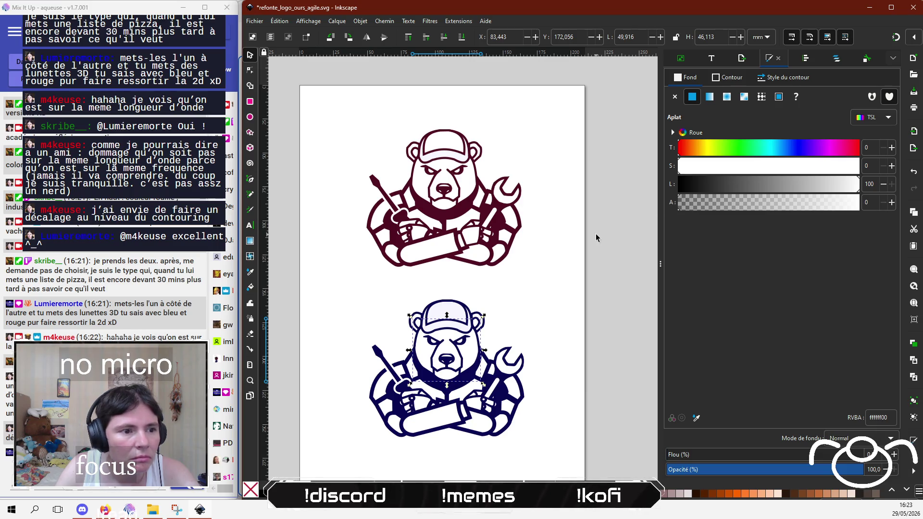
click(544, 300)
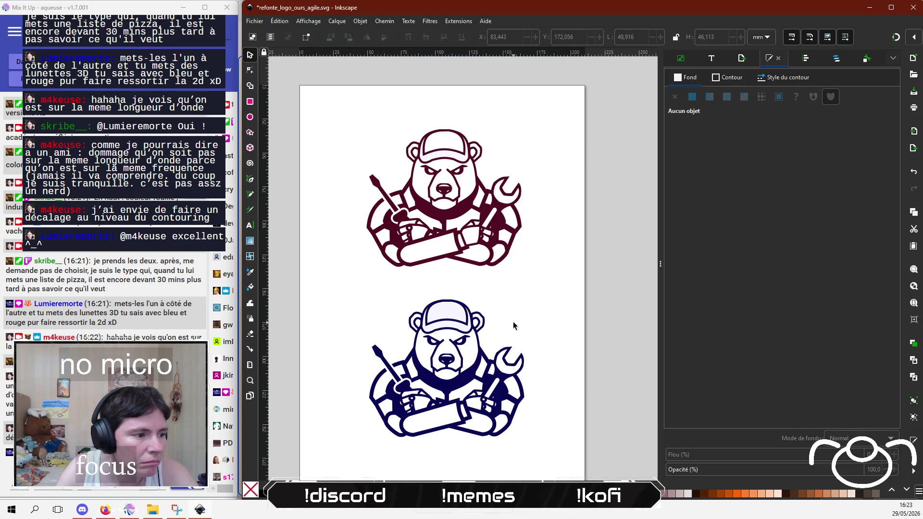
click(477, 324)
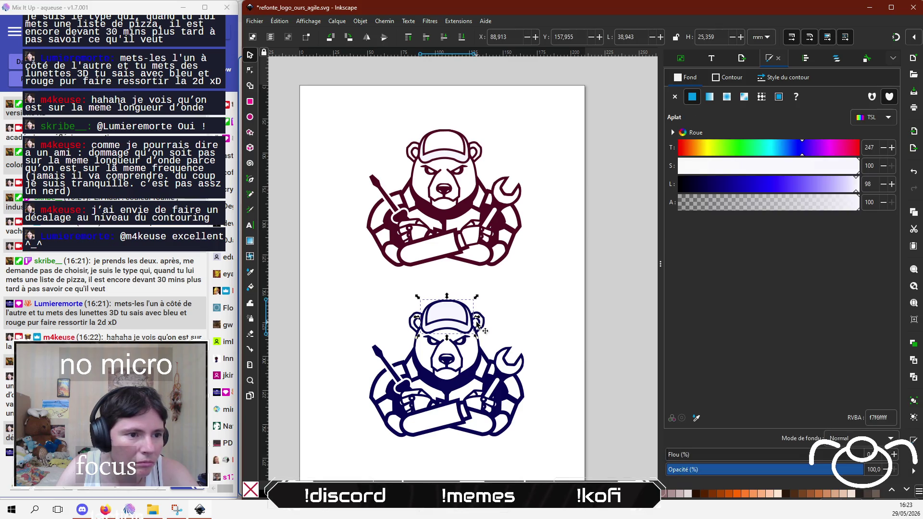
click(478, 323)
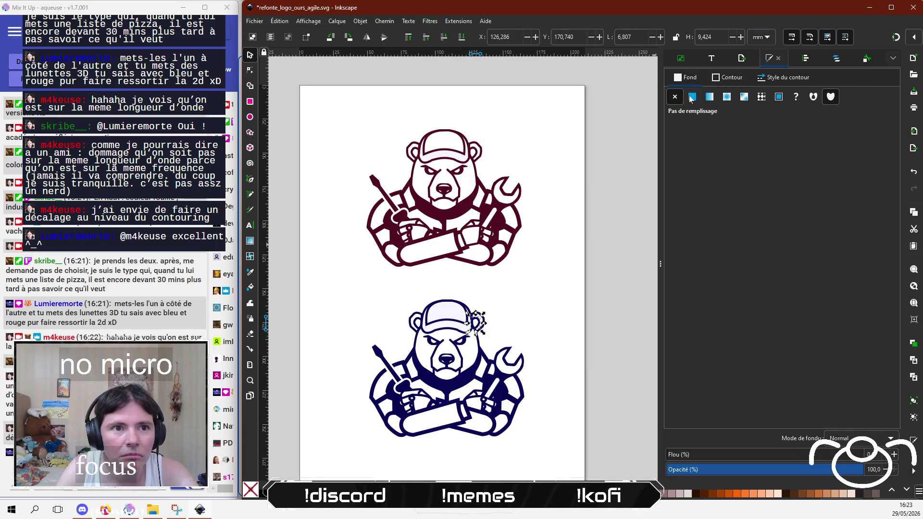
click(716, 77)
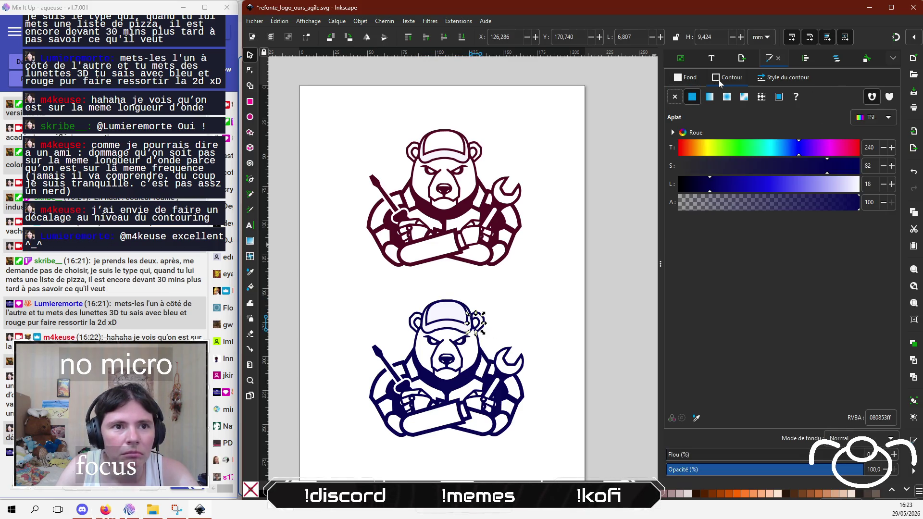
click(512, 299)
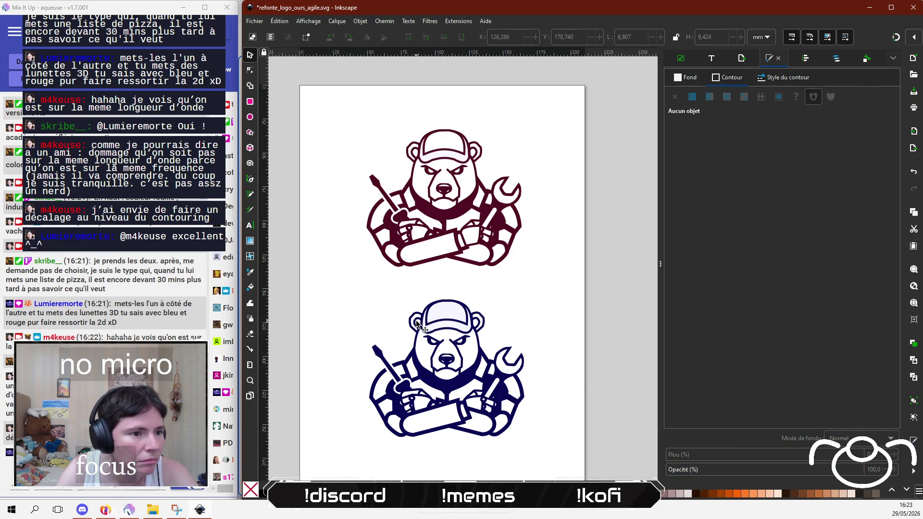
click(435, 346)
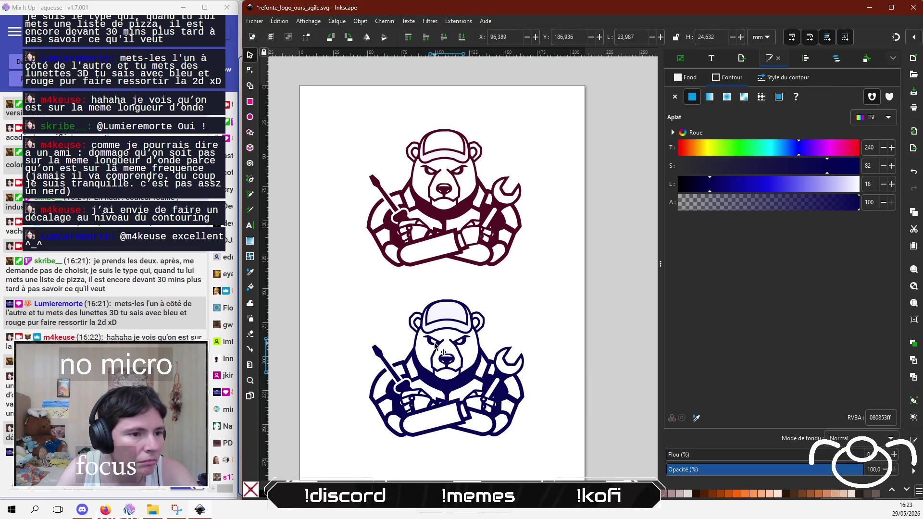
click(344, 316)
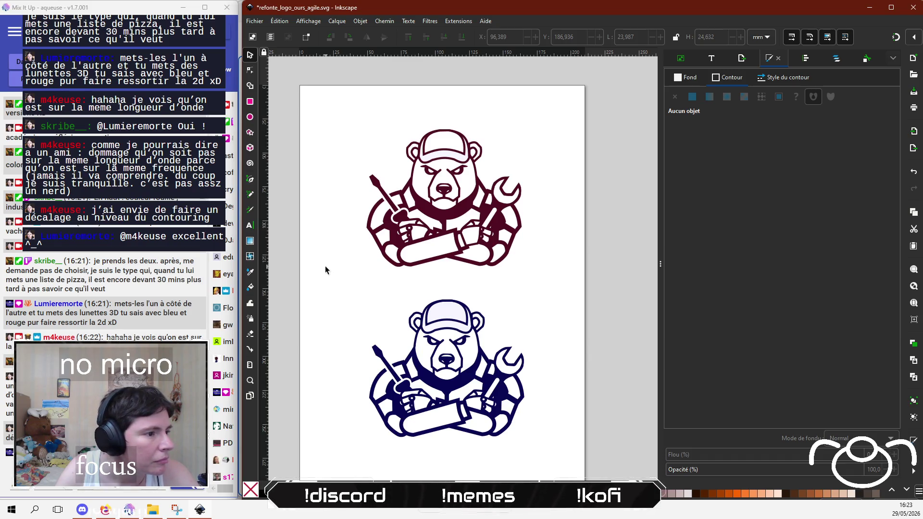
Step: Set the screwdriver-holding hand piece's white fill to fully transparent (ffffff00)
click(412, 366)
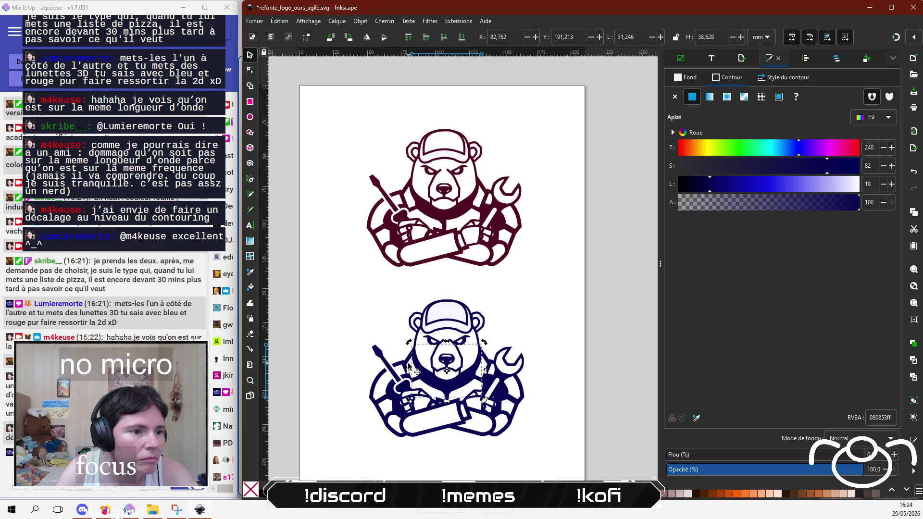
click(409, 366)
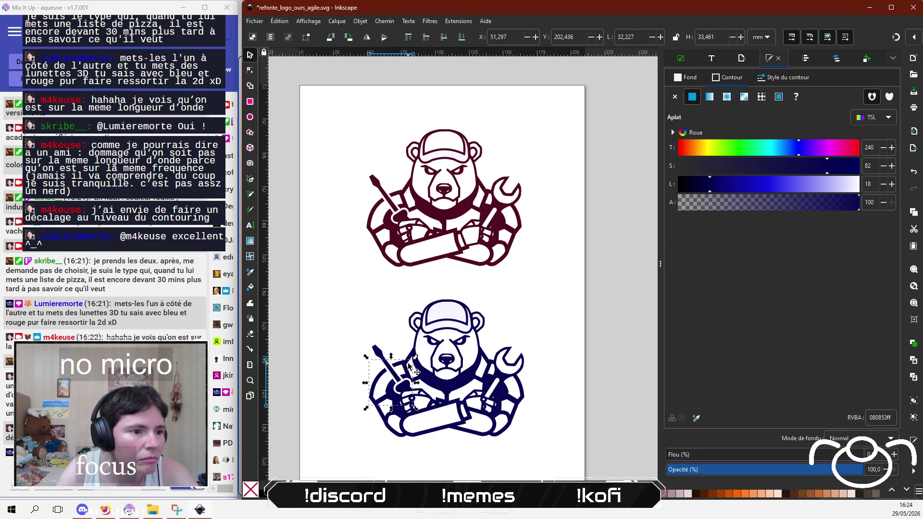
click(688, 77)
drag(724, 202, 651, 209)
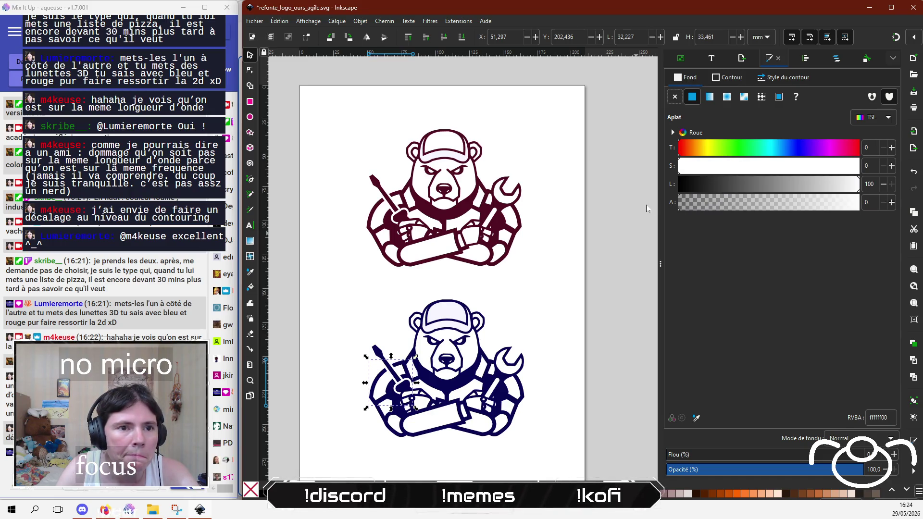
click(518, 324)
click(414, 374)
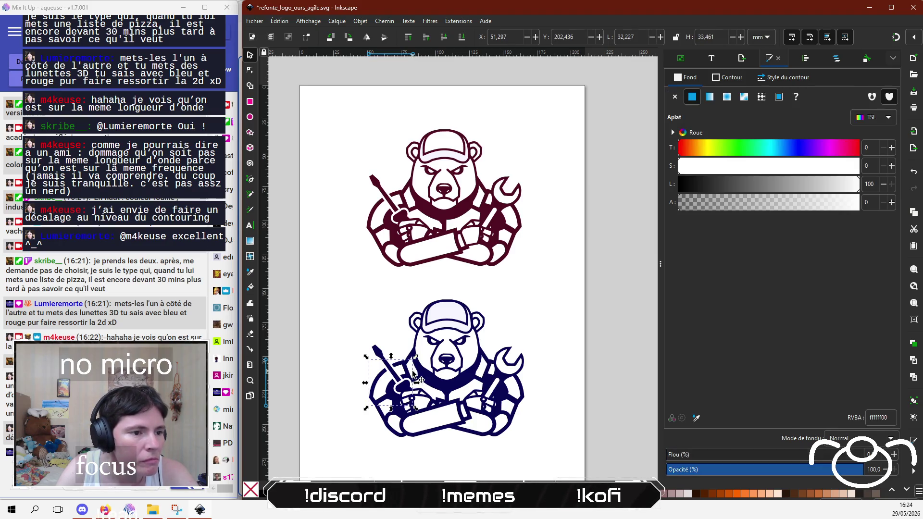
alt+click(413, 374)
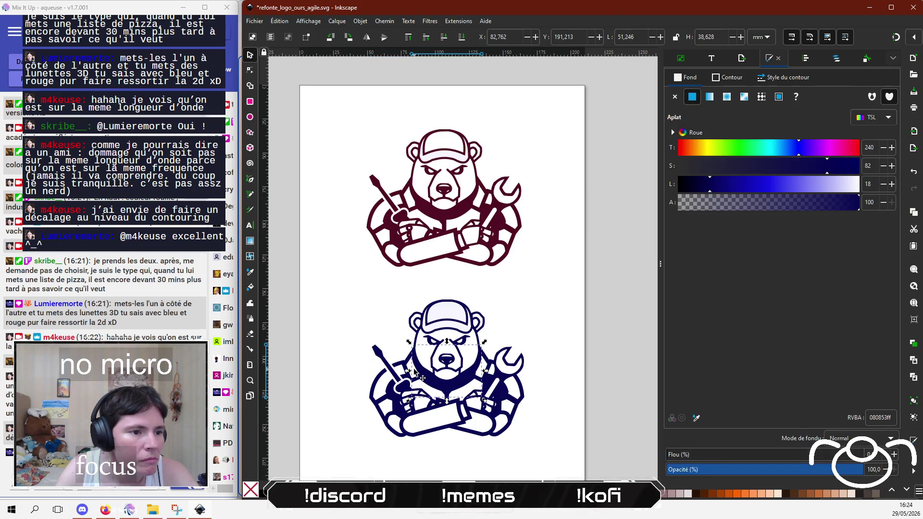
click(414, 372)
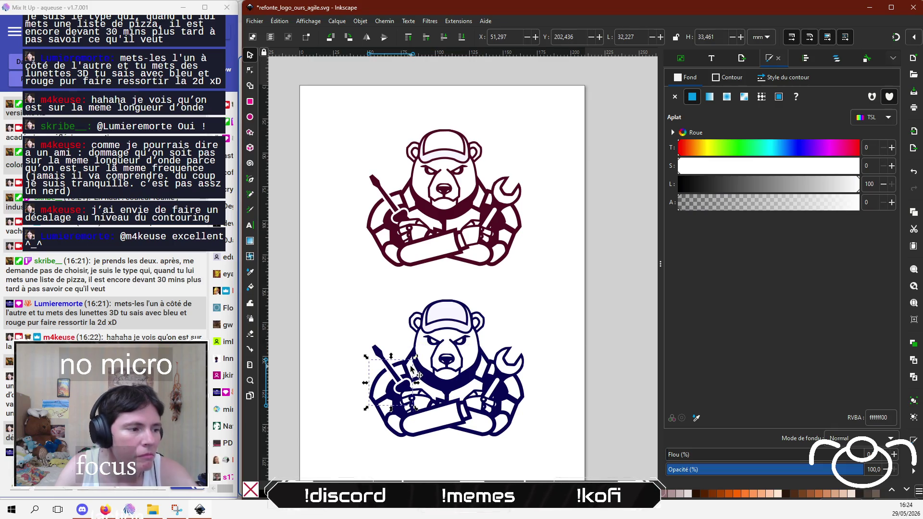
Step: Lower the screwdriver hand's white fill alpha to nearly transparent
ctrl+scroll(410, 368, up, 4)
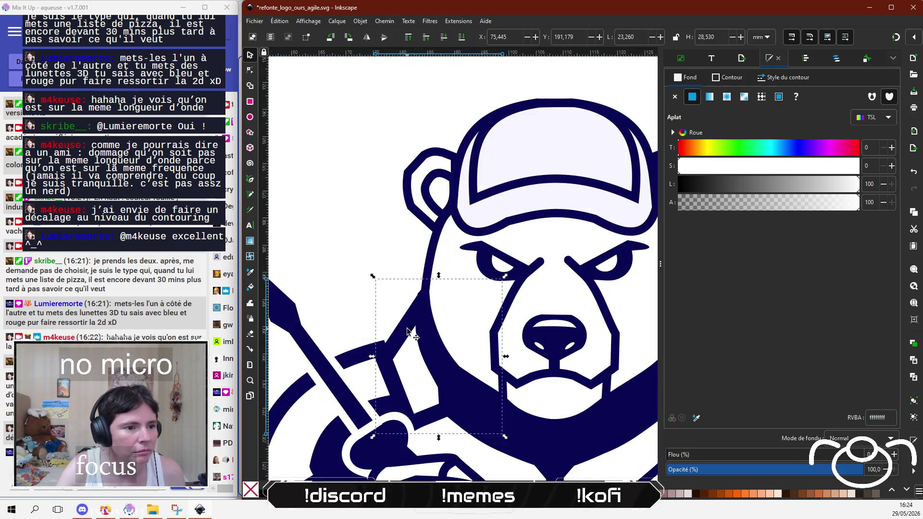
drag(689, 206, 676, 206)
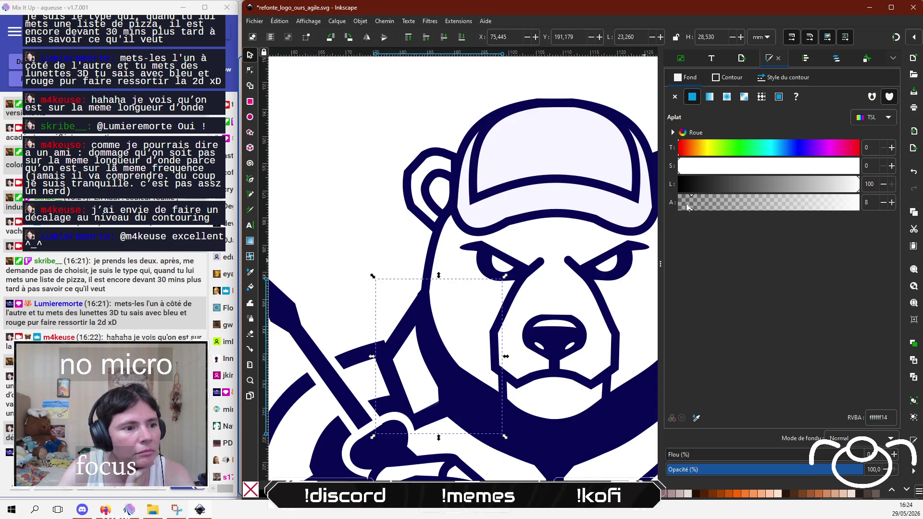
click(351, 212)
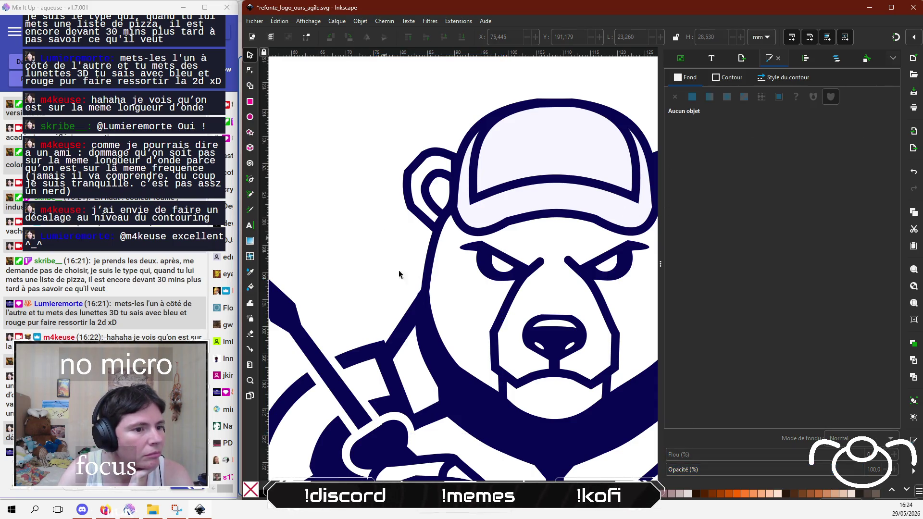
scroll(424, 286, down, 2)
scroll(424, 287, right, 4)
Step: Select the white shapes beside the face and around the wrench to find the target
click(524, 301)
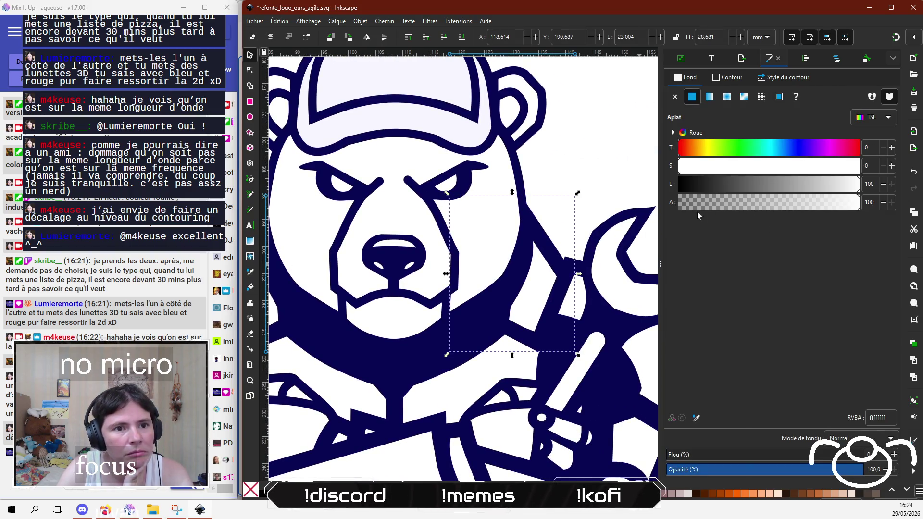
click(598, 154)
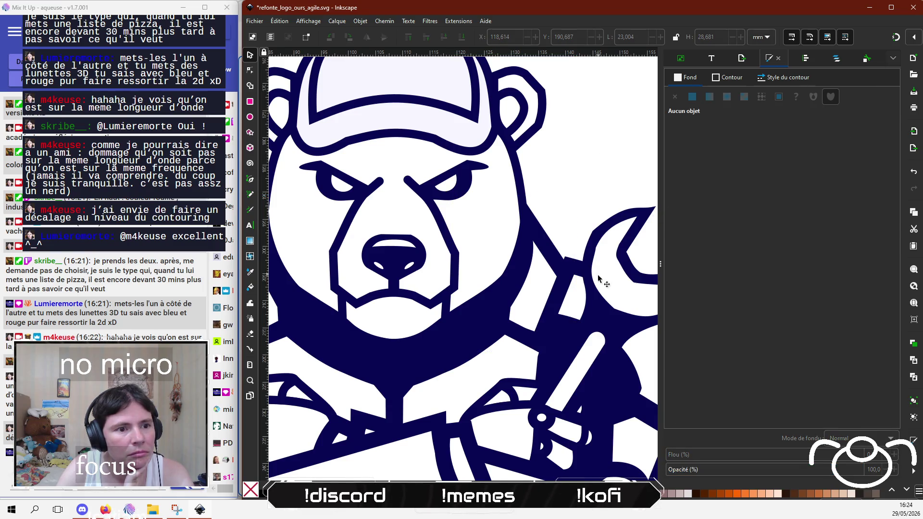
click(584, 290)
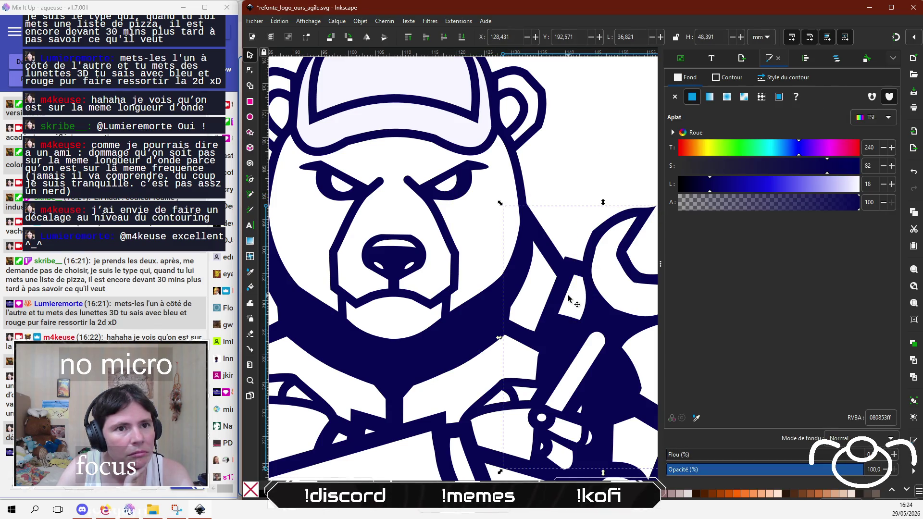
click(568, 302)
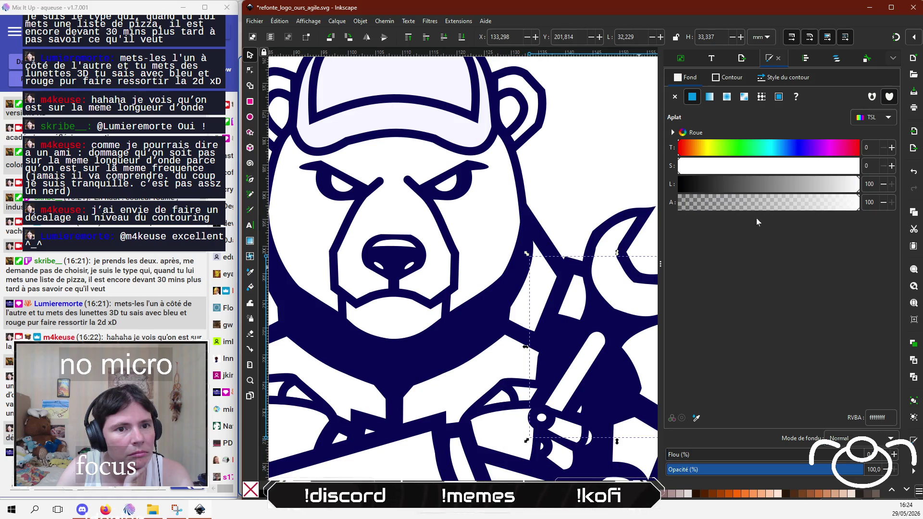
click(599, 172)
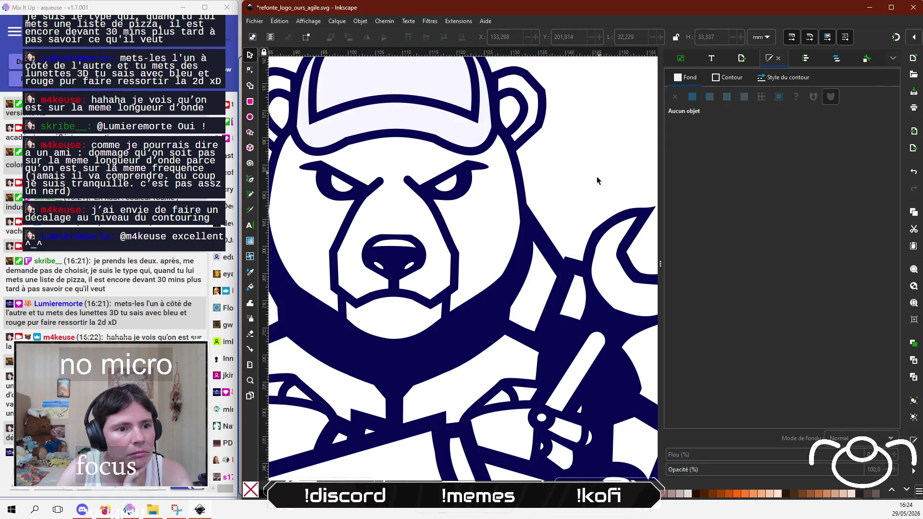
scroll(524, 356, down, 3)
scroll(524, 355, right, 6)
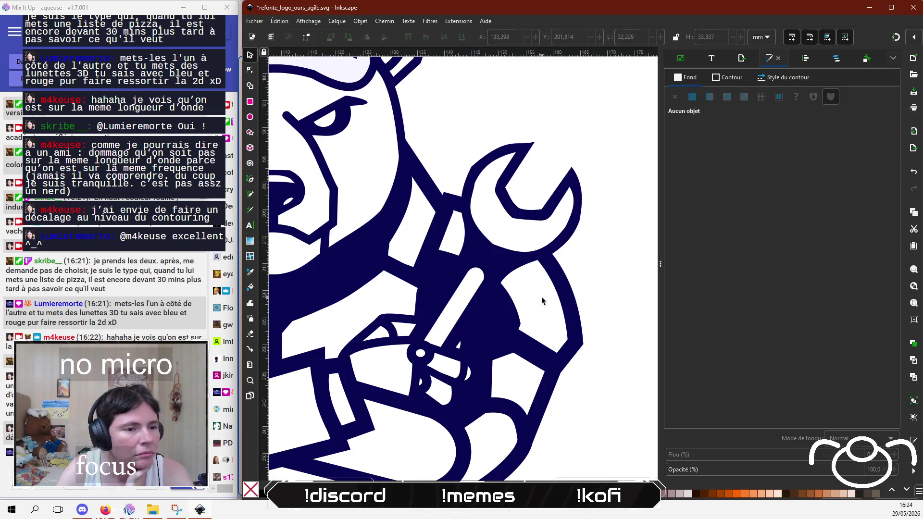
click(562, 288)
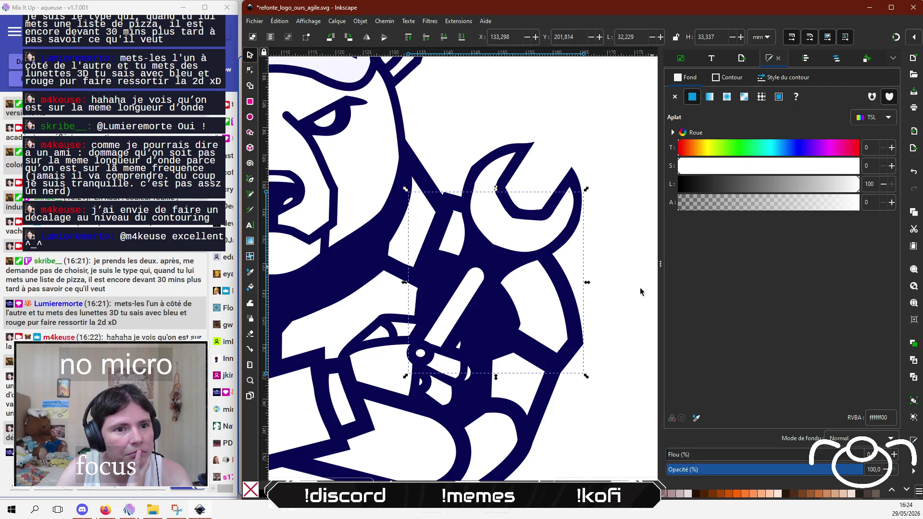
click(608, 387)
Step: Set the white shape inside the hand below the wrench to alpha 0 (ffffff00)
click(547, 403)
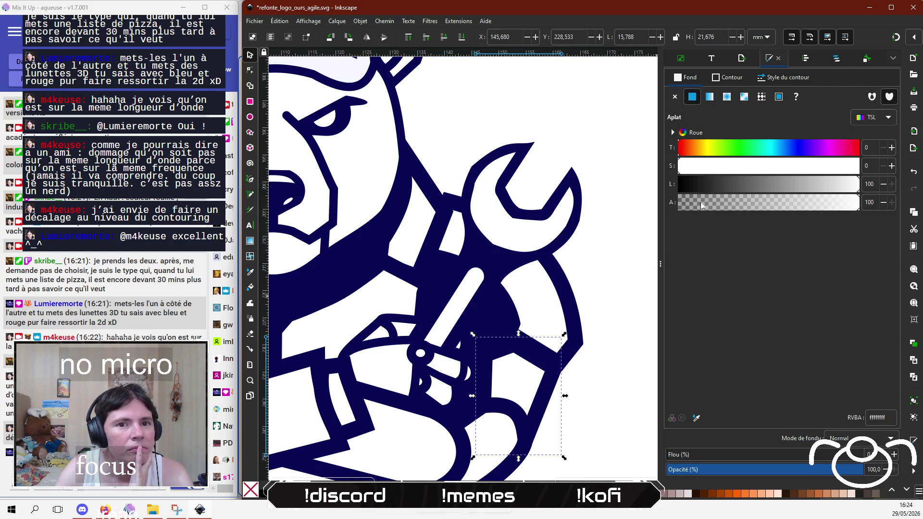
drag(701, 206, 682, 206)
click(592, 377)
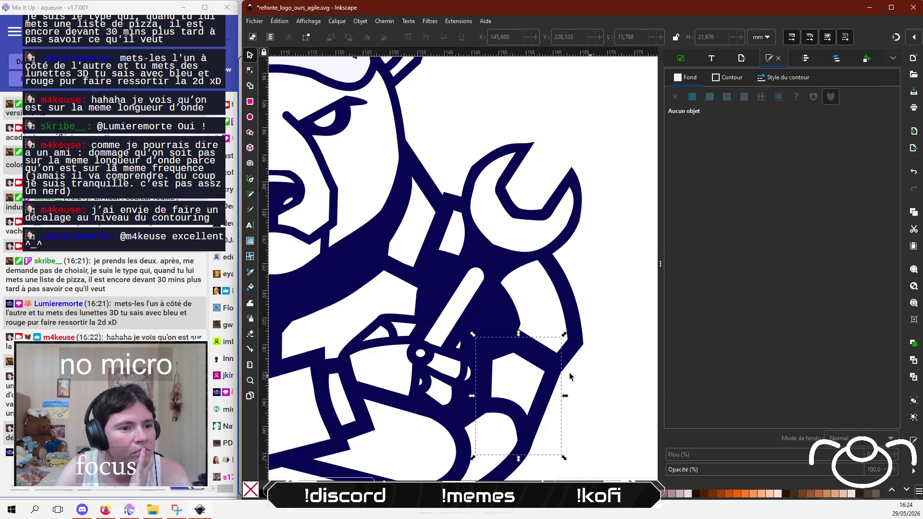
scroll(503, 304, down, 5)
click(516, 306)
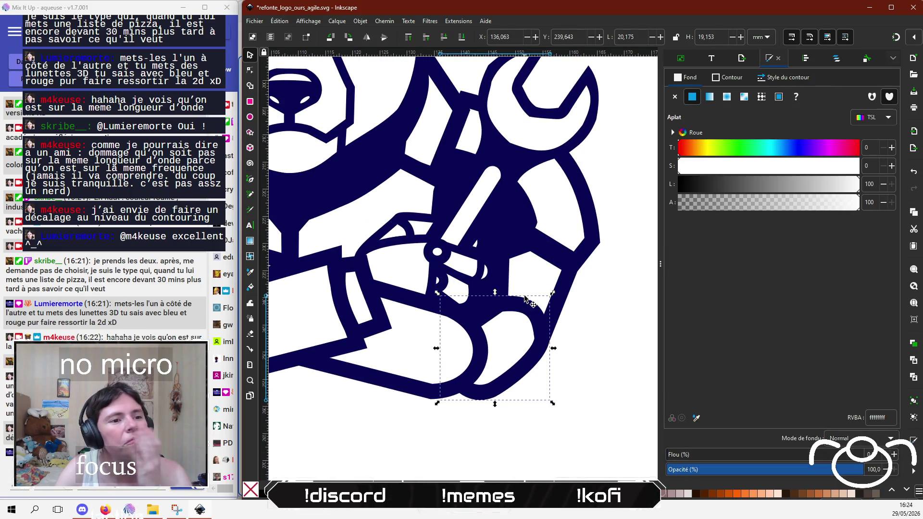
drag(726, 204, 652, 206)
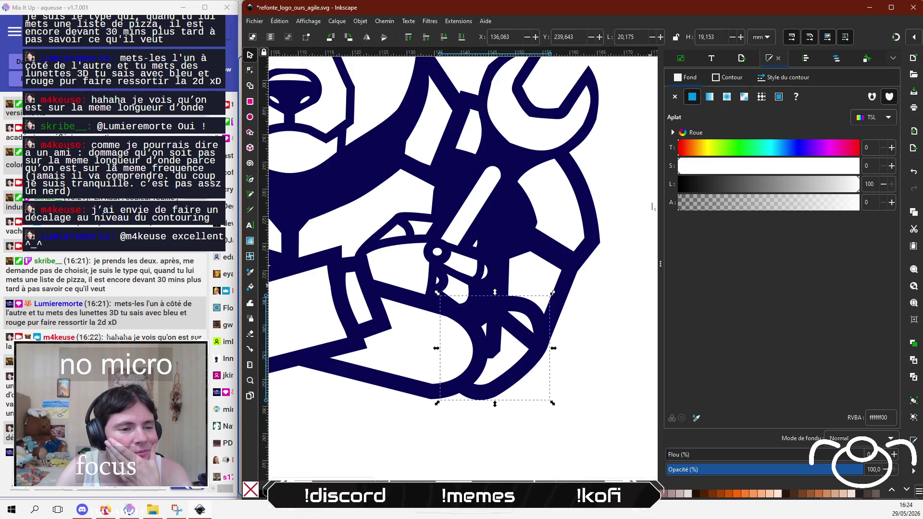
click(770, 207)
drag(770, 207, 660, 206)
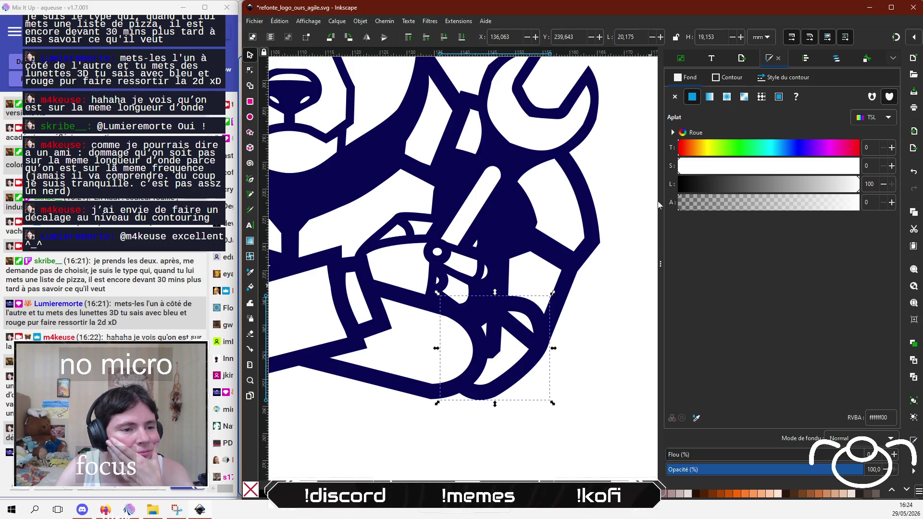
click(607, 408)
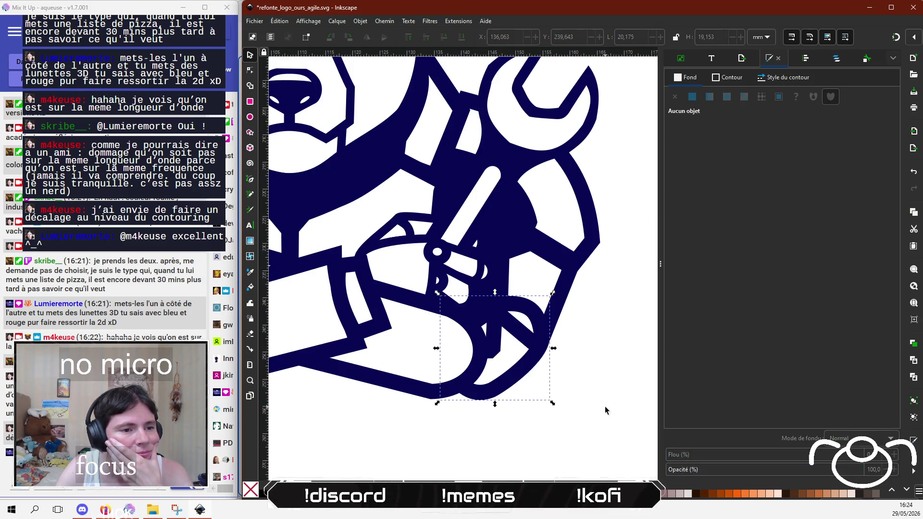
Step: Reshape the hand's inner path by bending its curve and nudging its nodes
double_click(514, 336)
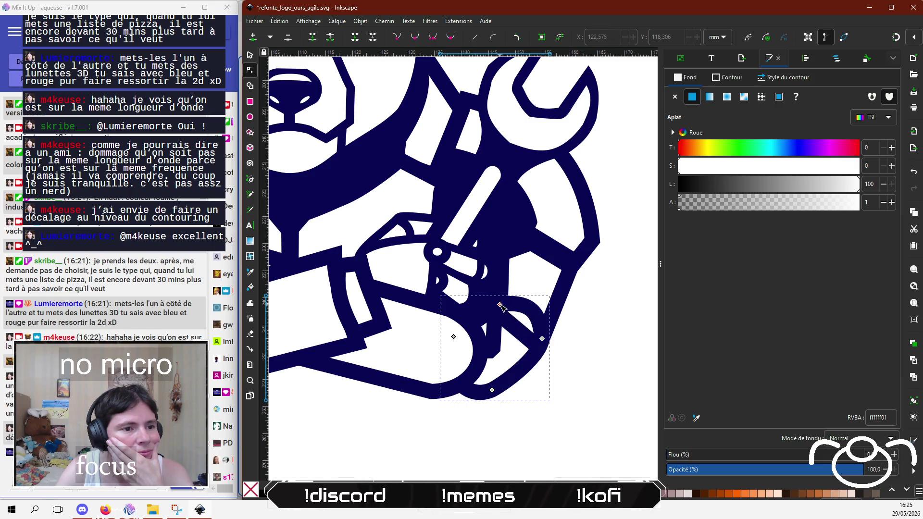
click(500, 305)
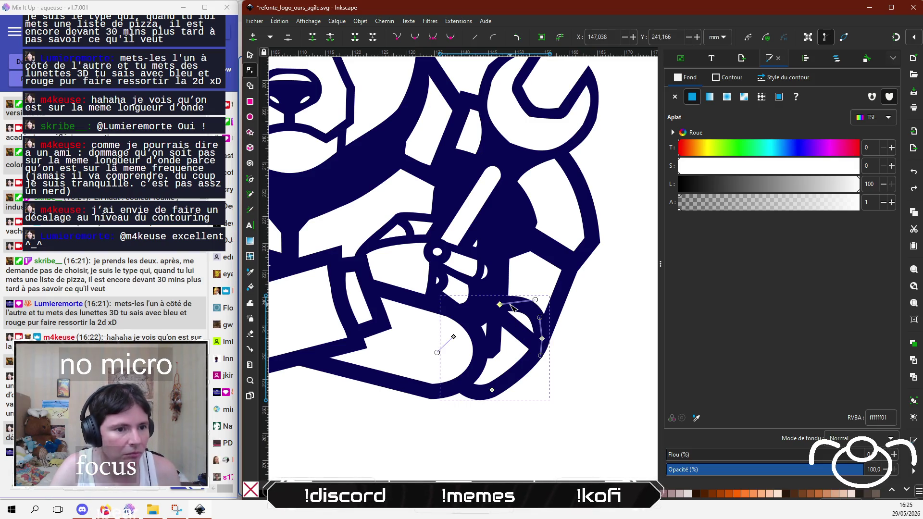
click(517, 331)
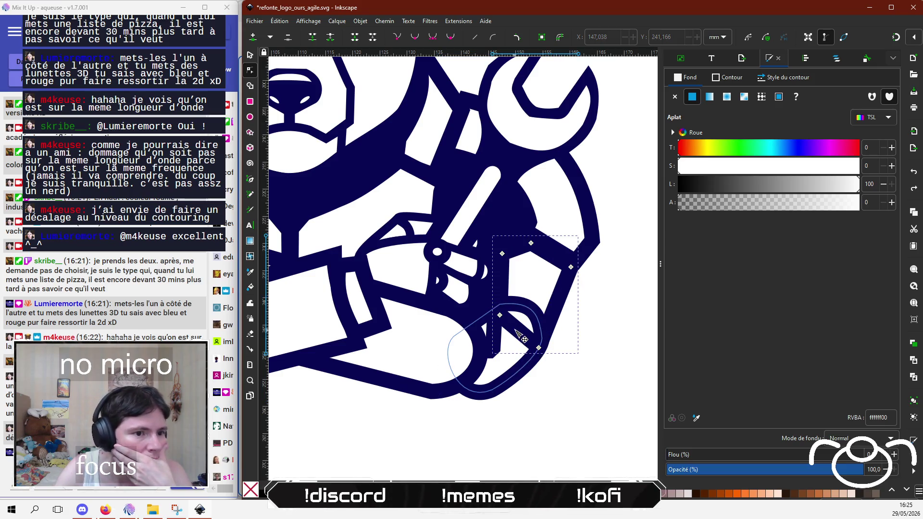
mouse_move(515, 330)
mouse_down()
mouse_move(529, 311)
mouse_move(499, 313)
mouse_up()
click(500, 313)
drag(538, 347, 538, 328)
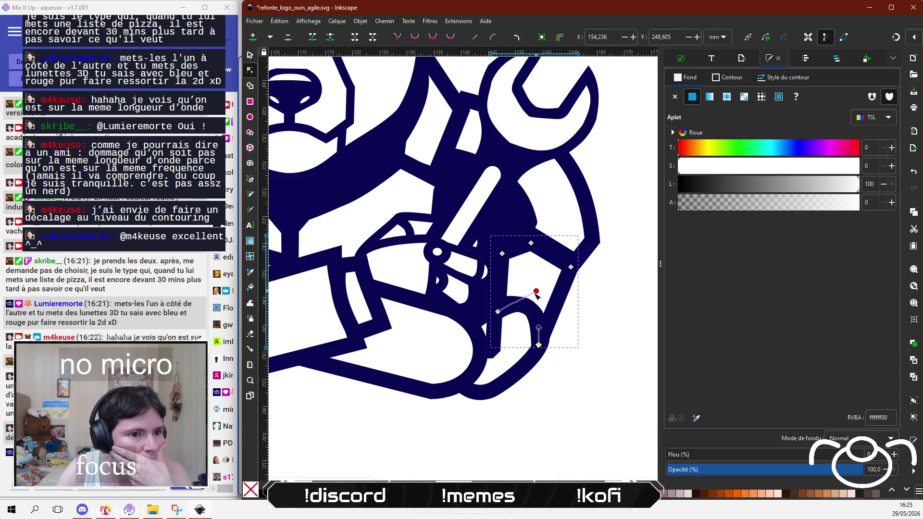
mouse_move(536, 292)
mouse_down()
mouse_move(527, 298)
mouse_move(543, 344)
mouse_up()
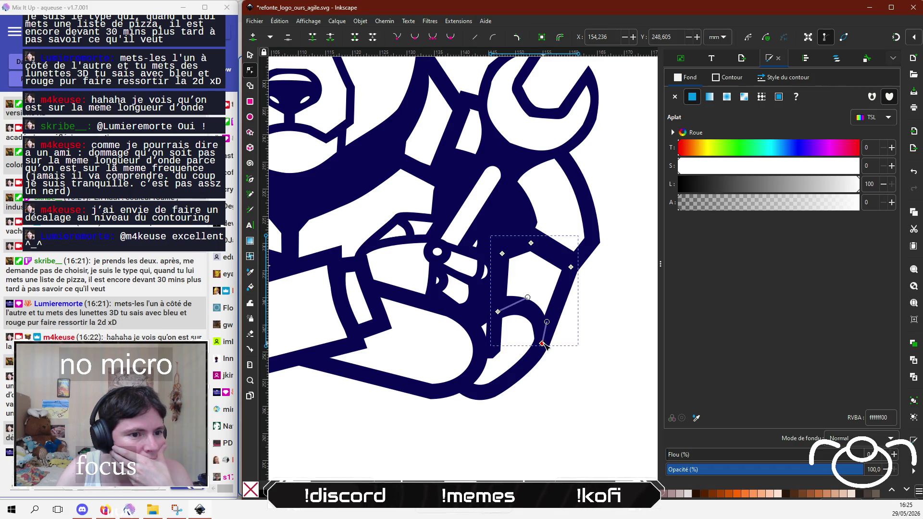
drag(500, 314, 502, 311)
click(535, 429)
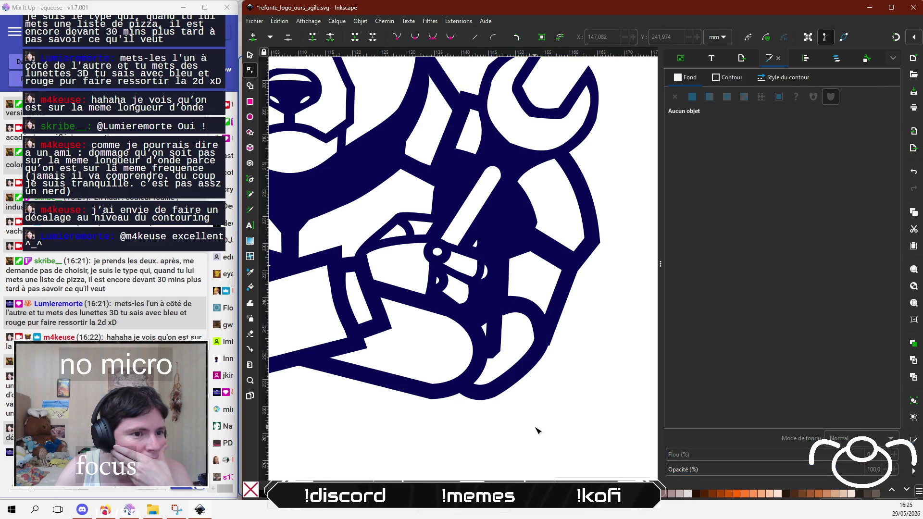
Step: Select the lower loop path, the larger hand path and the inner loop
click(560, 304)
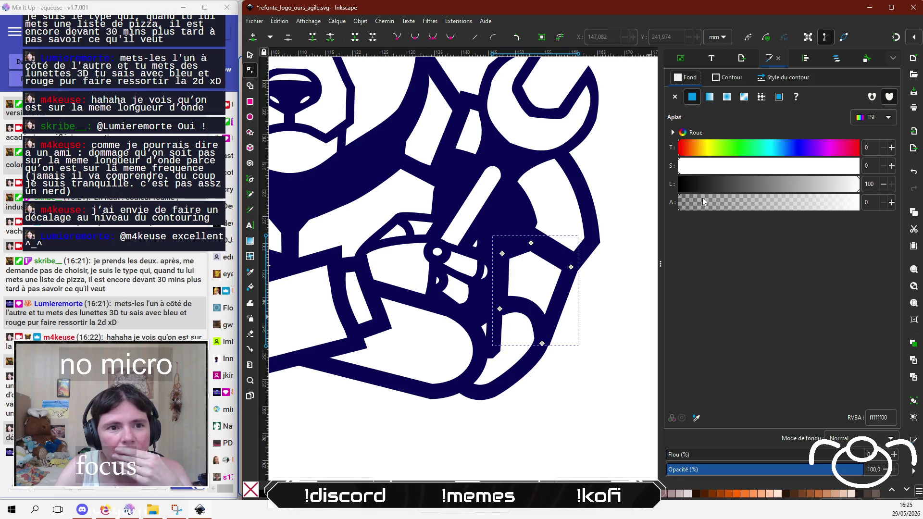
click(538, 421)
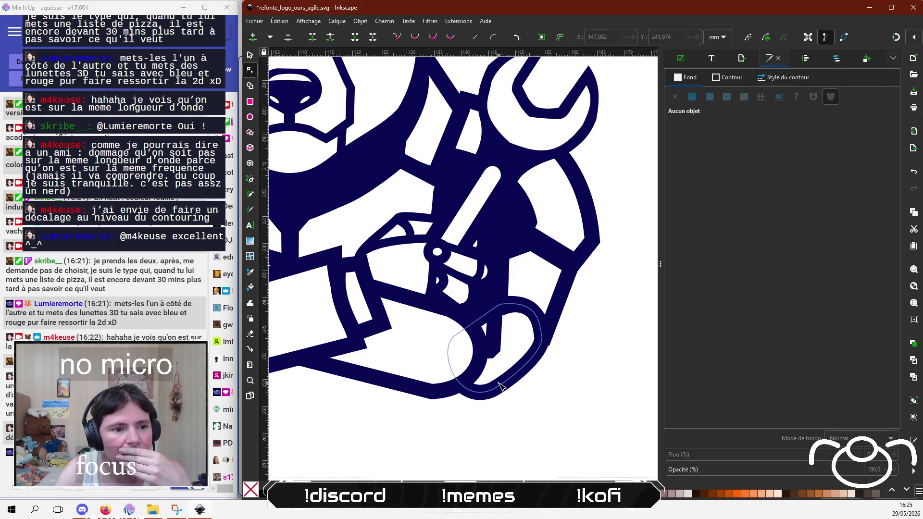
click(454, 336)
click(530, 401)
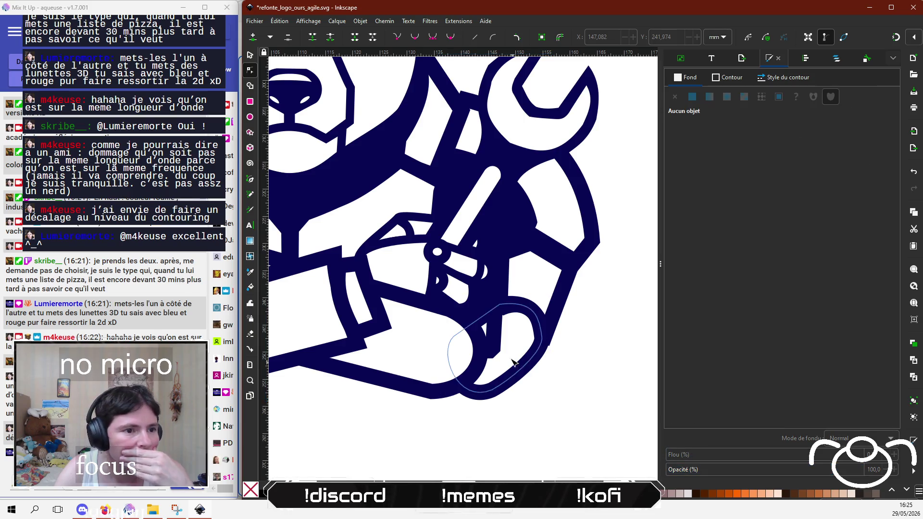
click(501, 329)
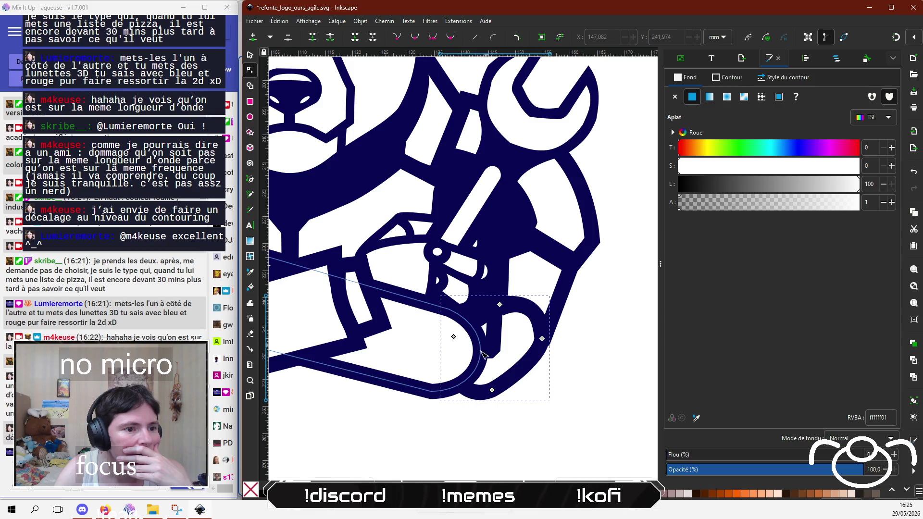
click(485, 336)
click(482, 331)
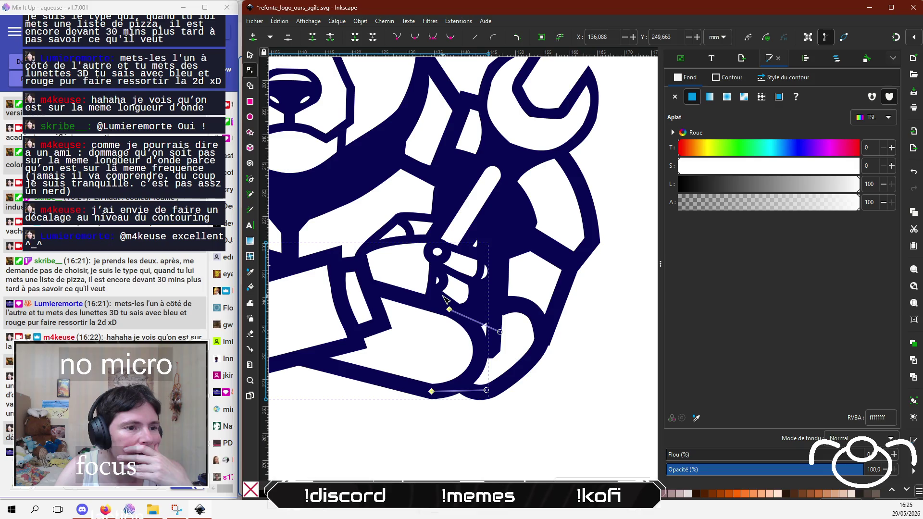
click(531, 360)
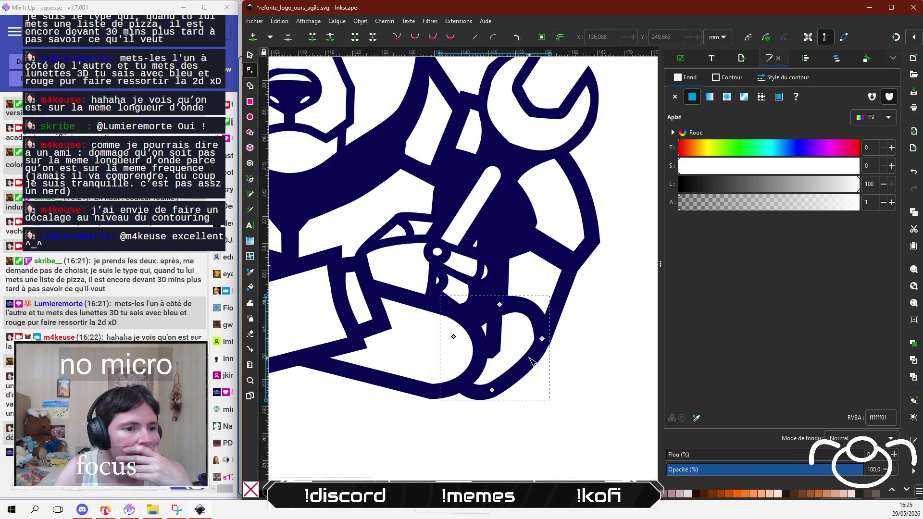
Step: Hide path22-5-4 in Objects and pull path18-3-1's bottom node upward
click(806, 59)
click(830, 60)
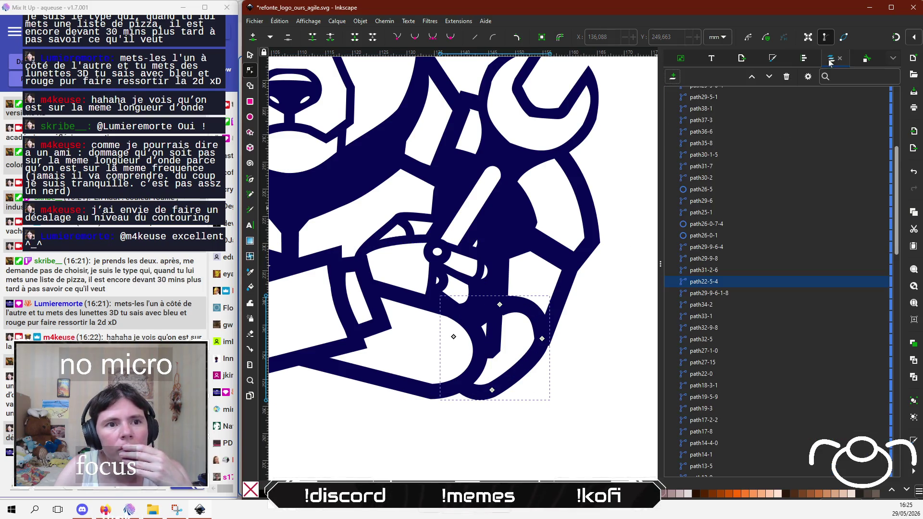
click(871, 281)
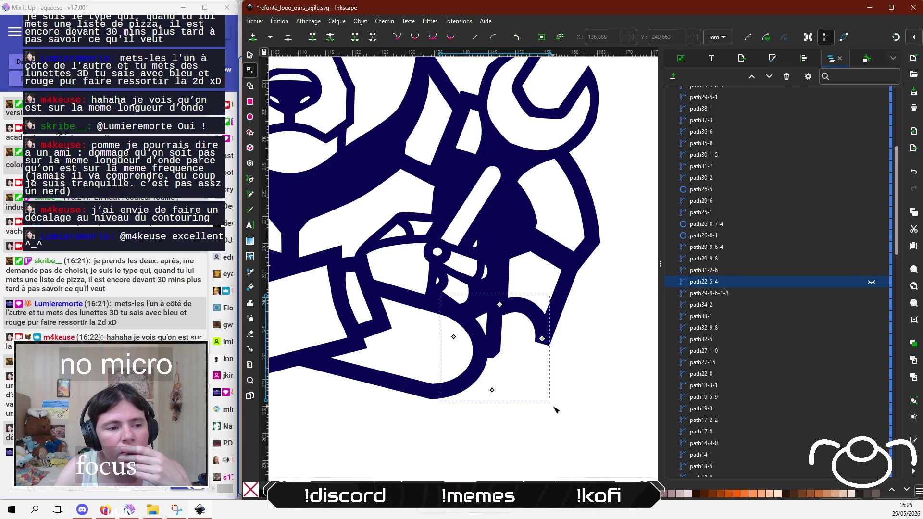
click(498, 345)
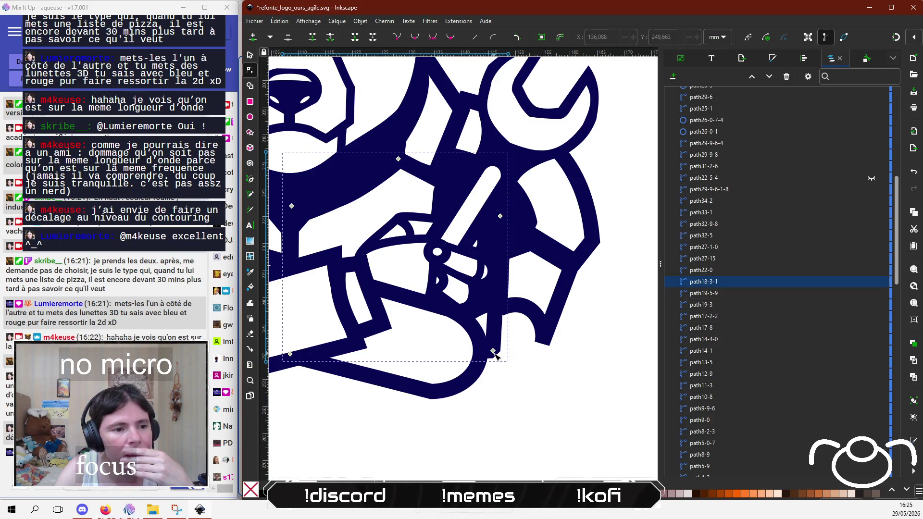
click(493, 352)
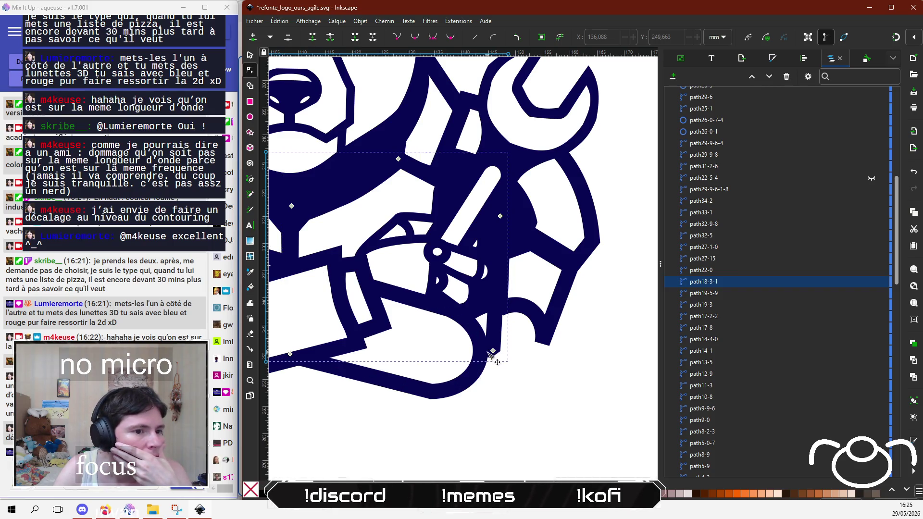
mouse_move(493, 351)
mouse_down()
mouse_move(491, 322)
mouse_move(476, 321)
mouse_up()
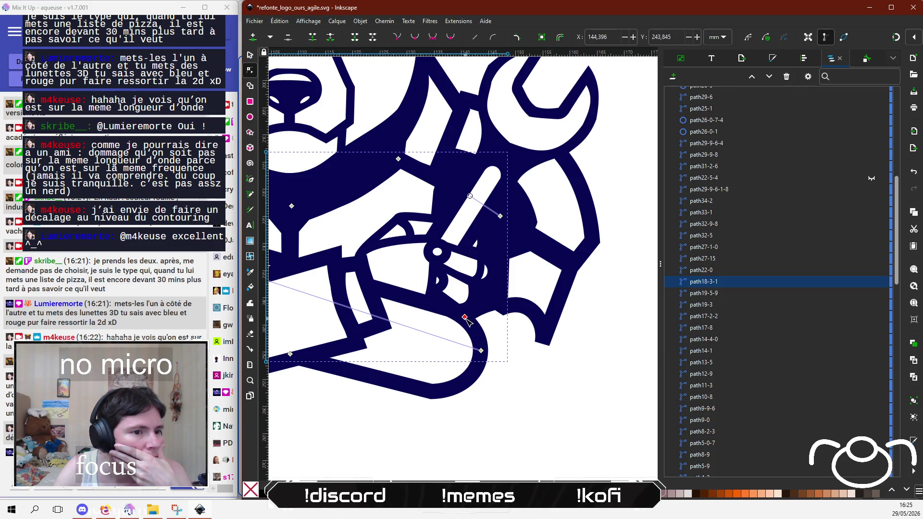
click(539, 356)
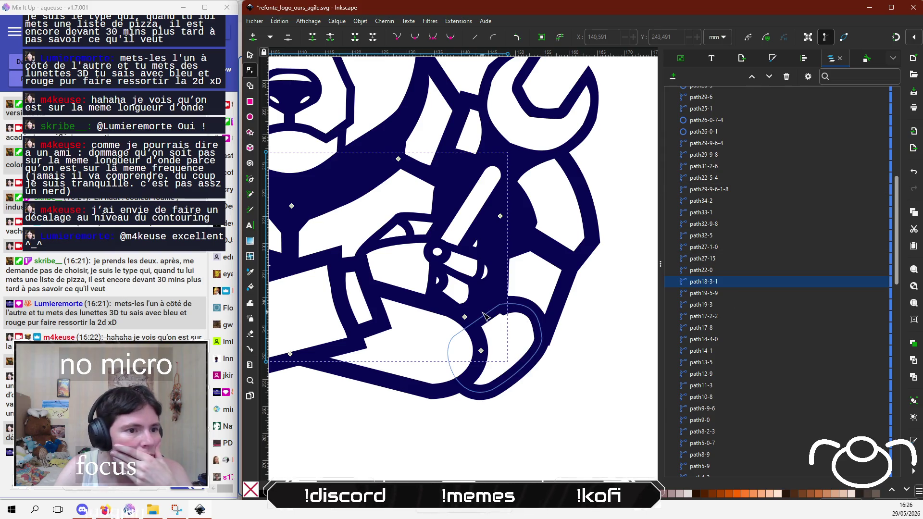
Step: Reshape the top edge of the rounded lower path path22-5-4
click(509, 405)
click(518, 346)
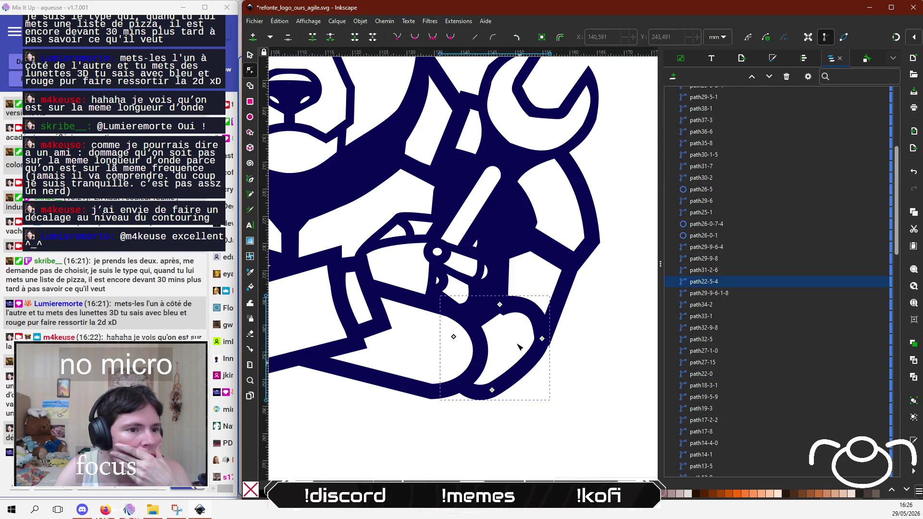
drag(500, 305, 503, 307)
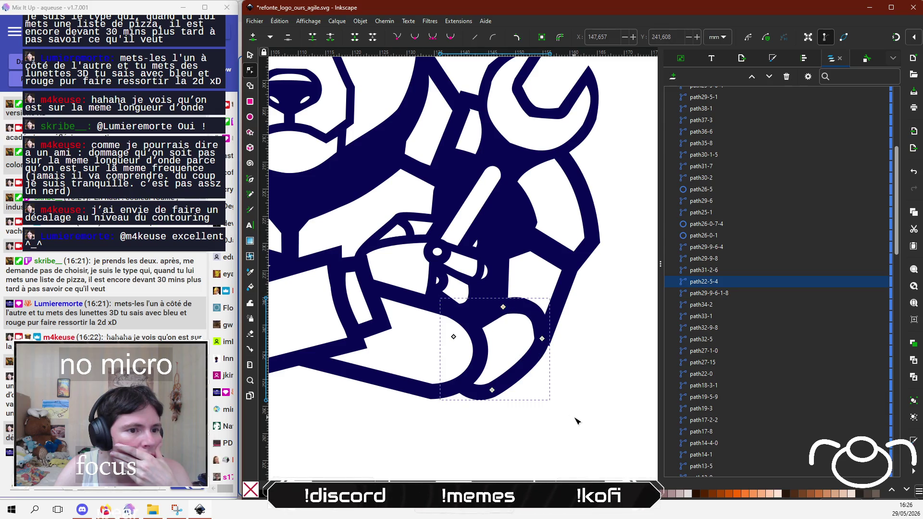
click(543, 344)
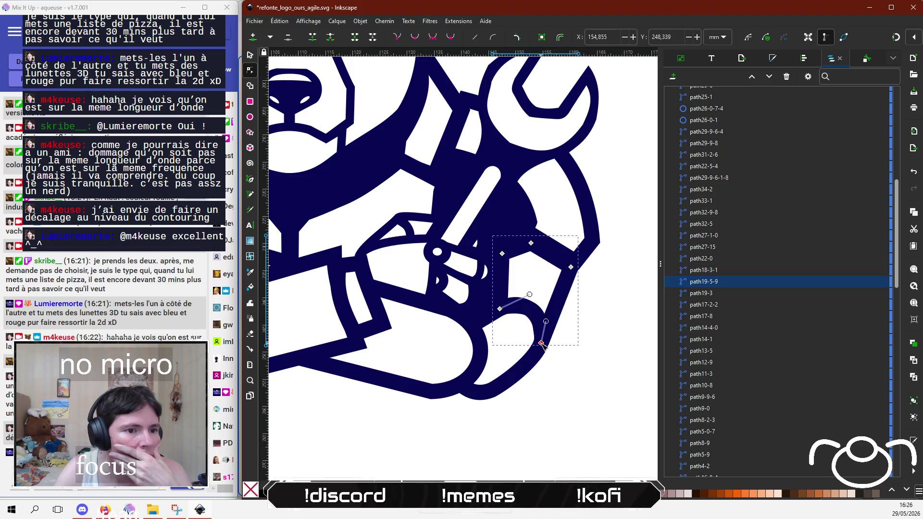
Step: Make the forearm band's fill slightly translucent, then hide it in Objects
scroll(538, 387, left, 5)
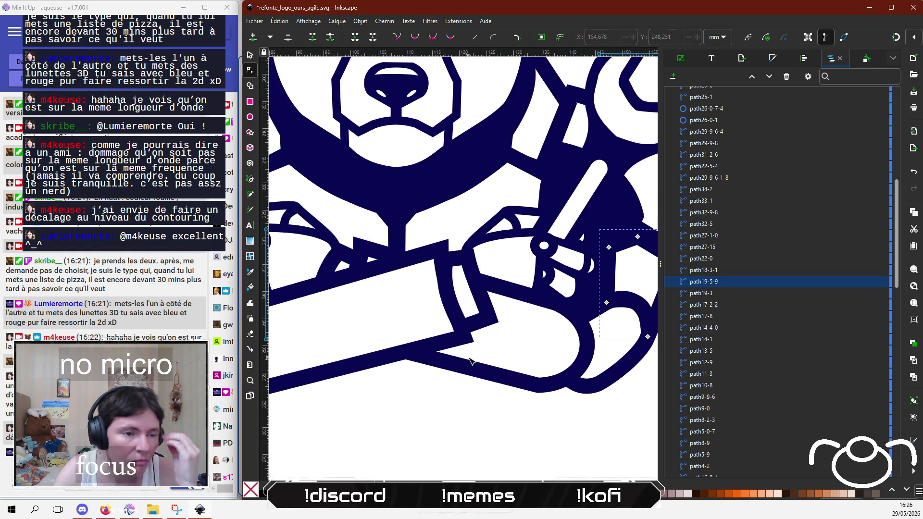
click(497, 377)
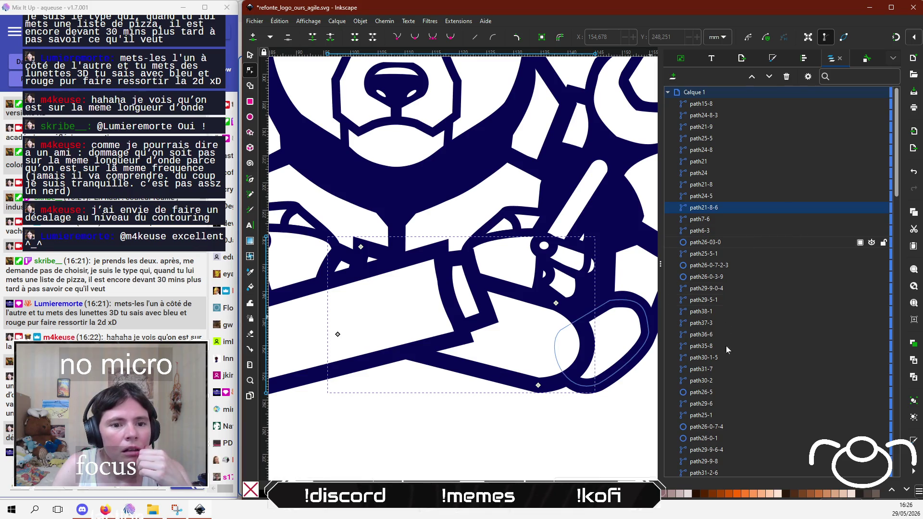
click(773, 59)
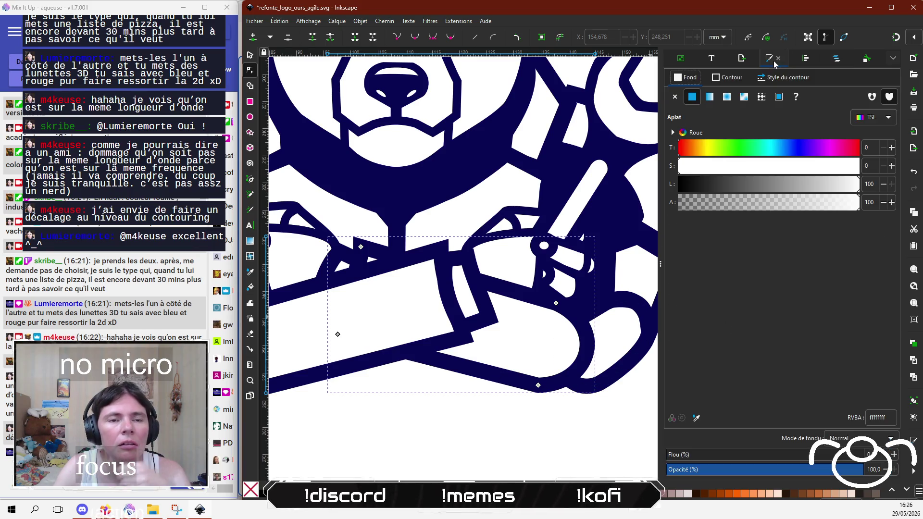
click(702, 207)
mouse_move(700, 207)
mouse_down()
mouse_move(855, 201)
mouse_move(692, 201)
mouse_move(717, 201)
mouse_up()
click(494, 428)
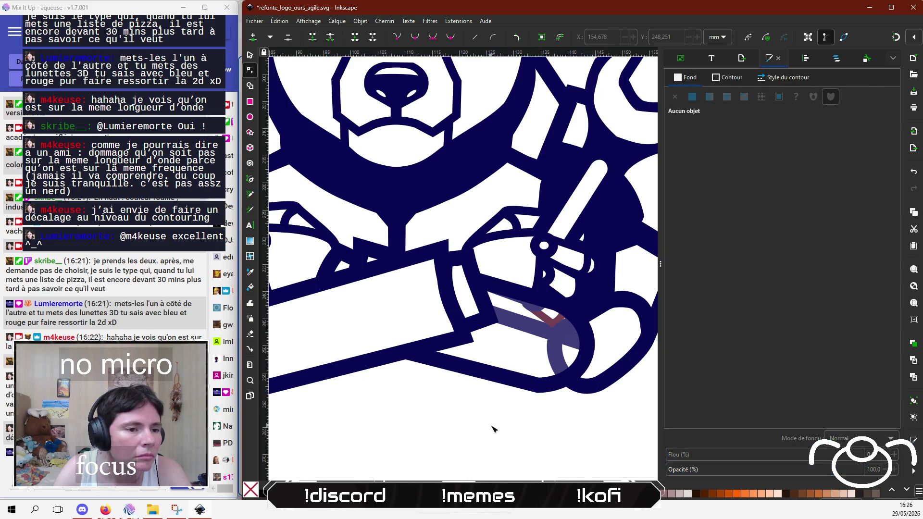
click(511, 390)
click(832, 60)
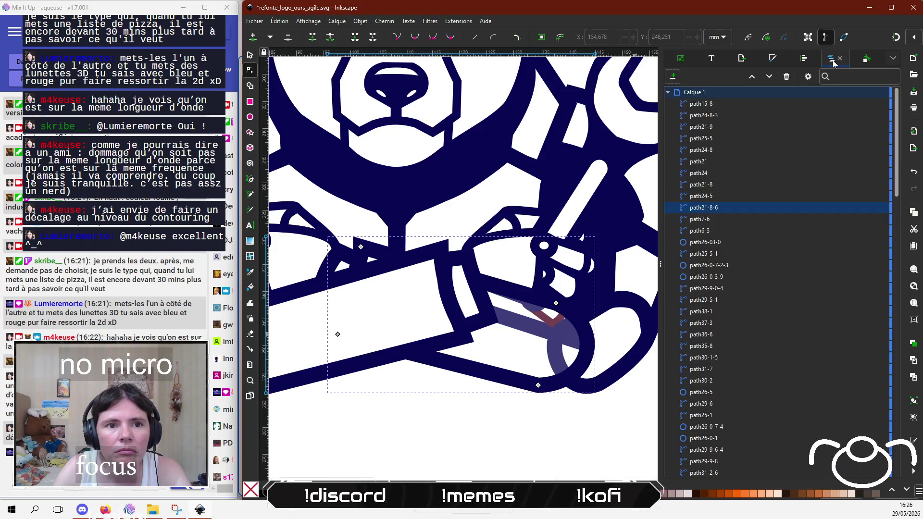
click(873, 208)
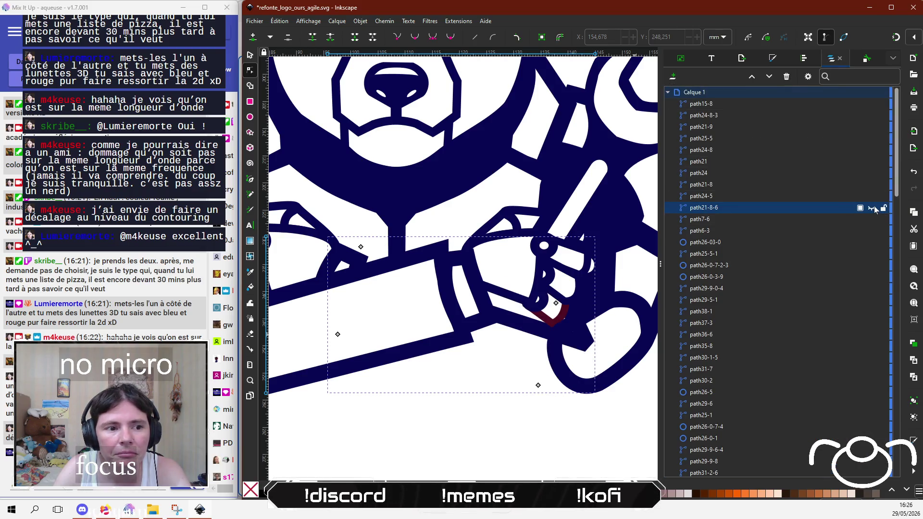
Step: Move a node of the path18-3-1 outline leftward along the bar
click(516, 329)
click(581, 341)
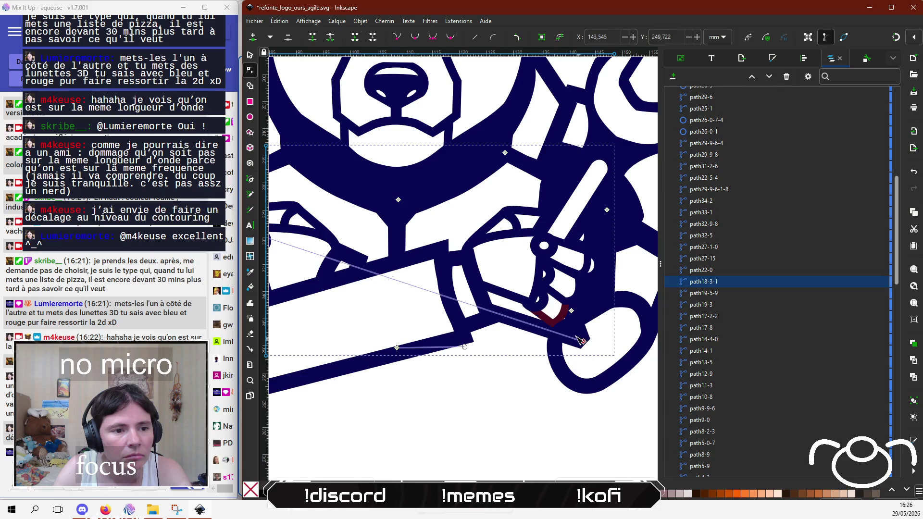
drag(581, 340, 557, 334)
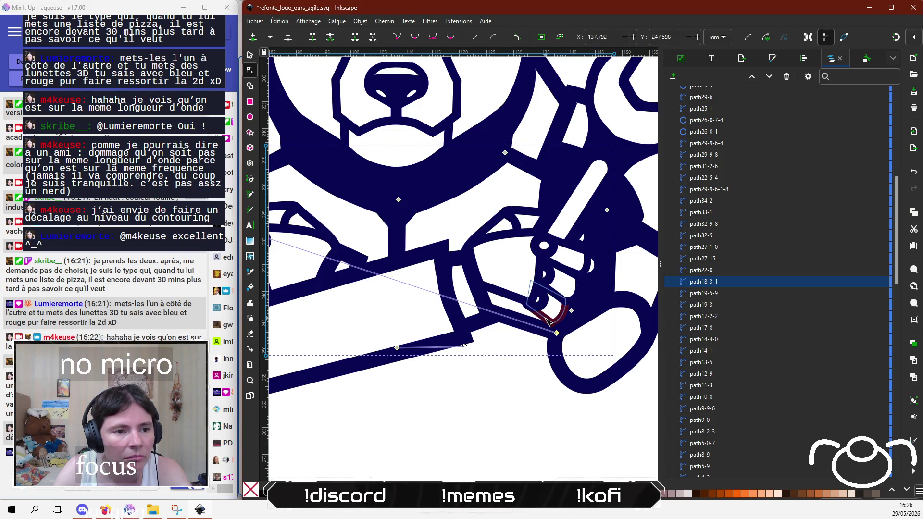
Step: Delete the small dark-red piece beside the bear's paw
click(548, 320)
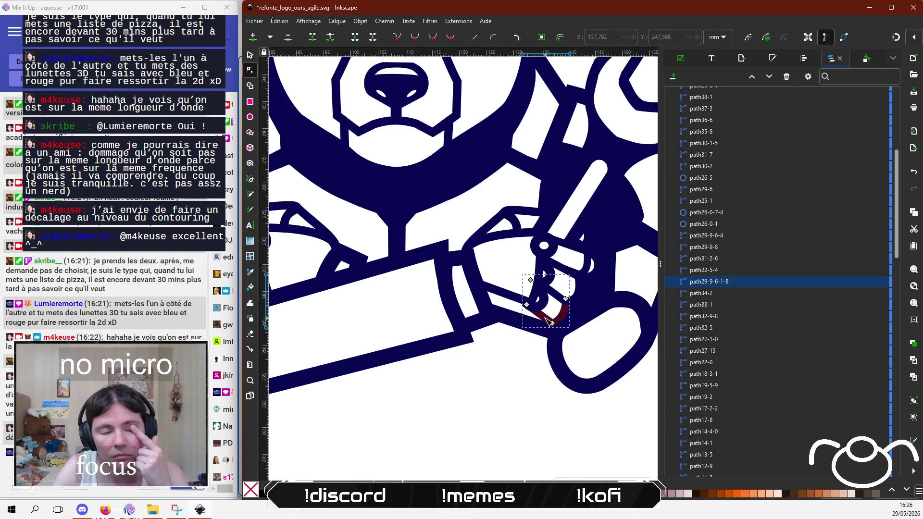
click(250, 55)
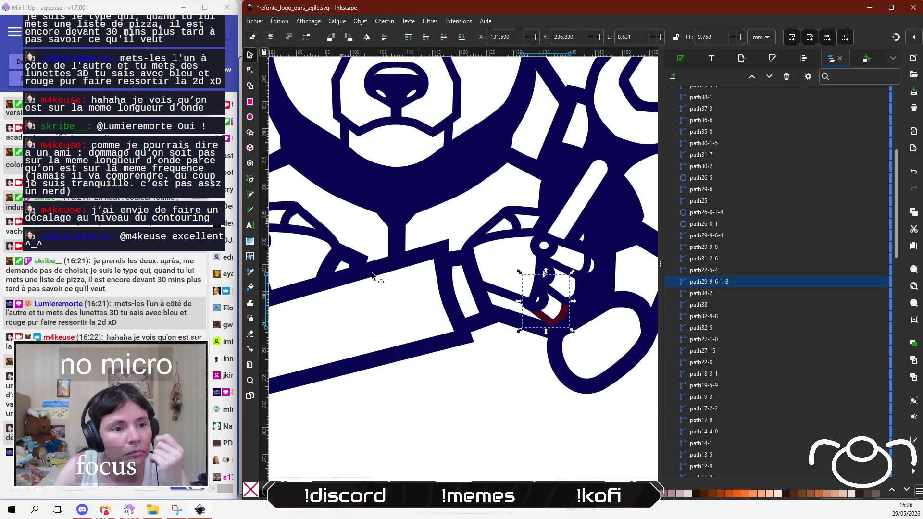
key(Delete)
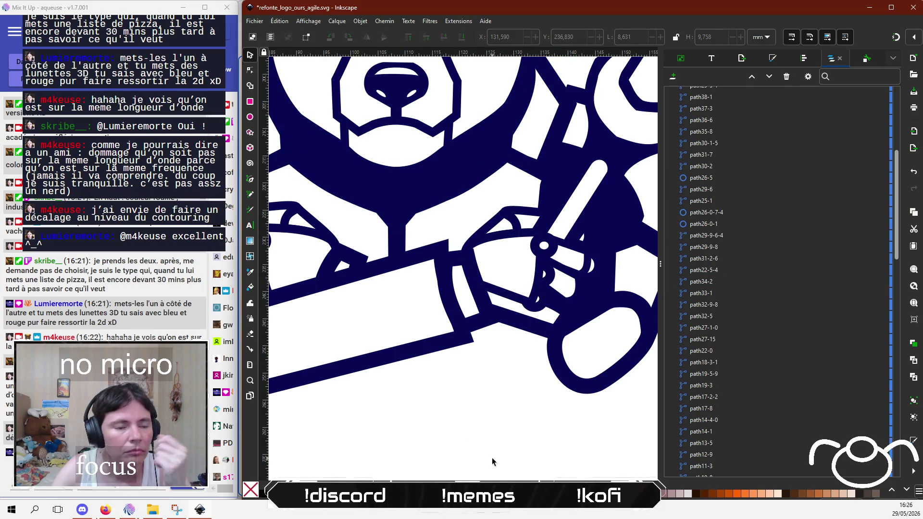
scroll(864, 140, up, 5)
scroll(864, 139, up, 2)
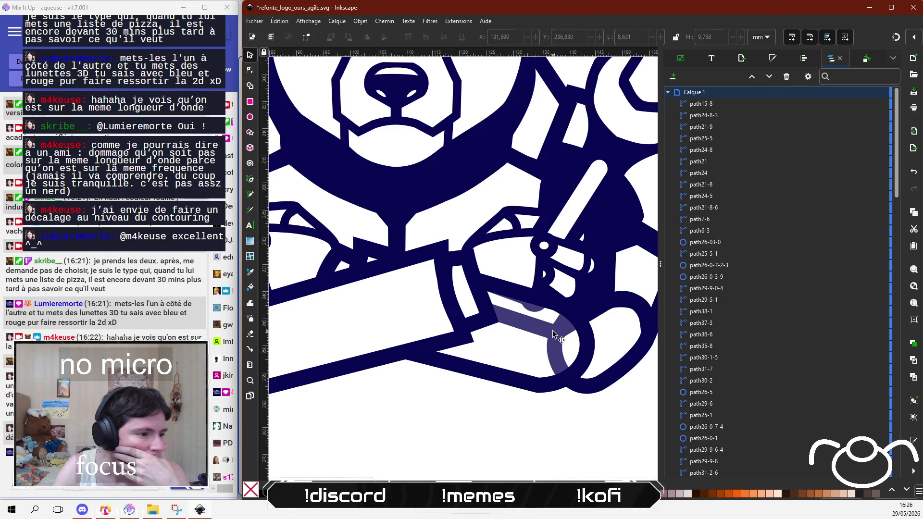
Step: Hide the band shape path21-8-6 using its eye icon in the Objects list
click(533, 315)
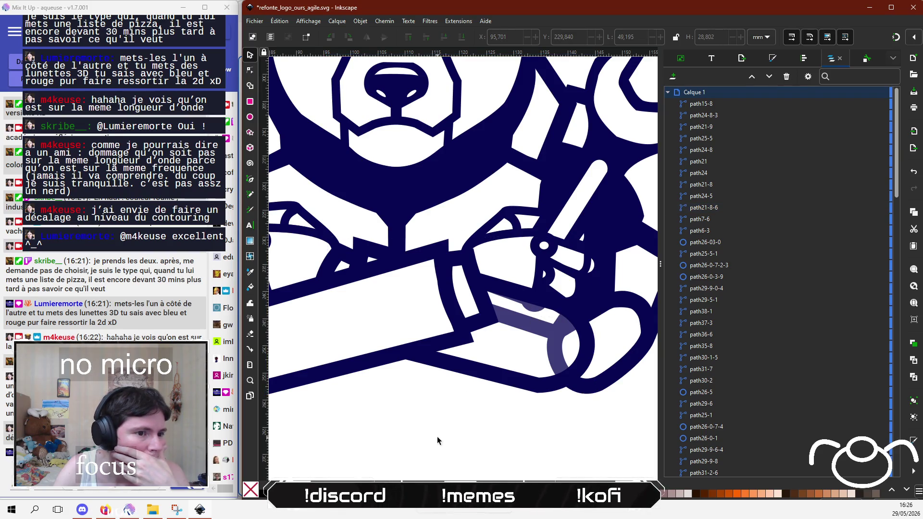
click(475, 370)
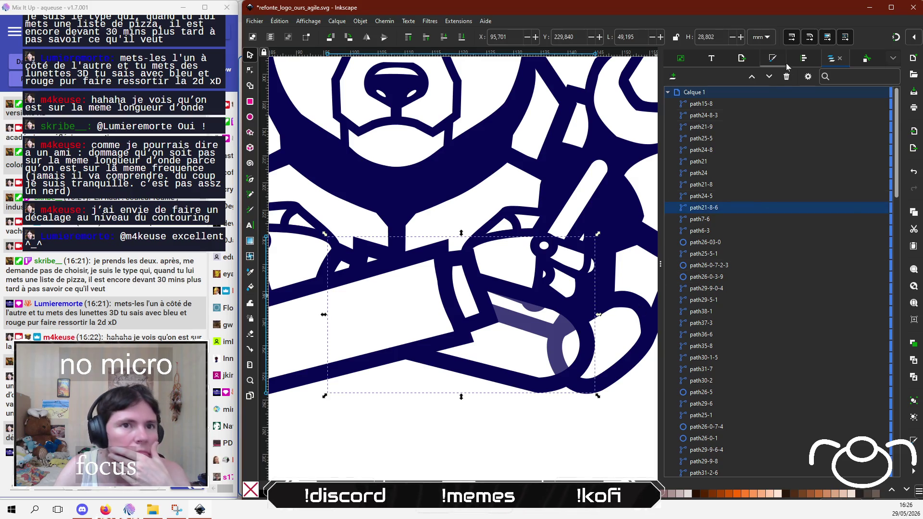
click(772, 58)
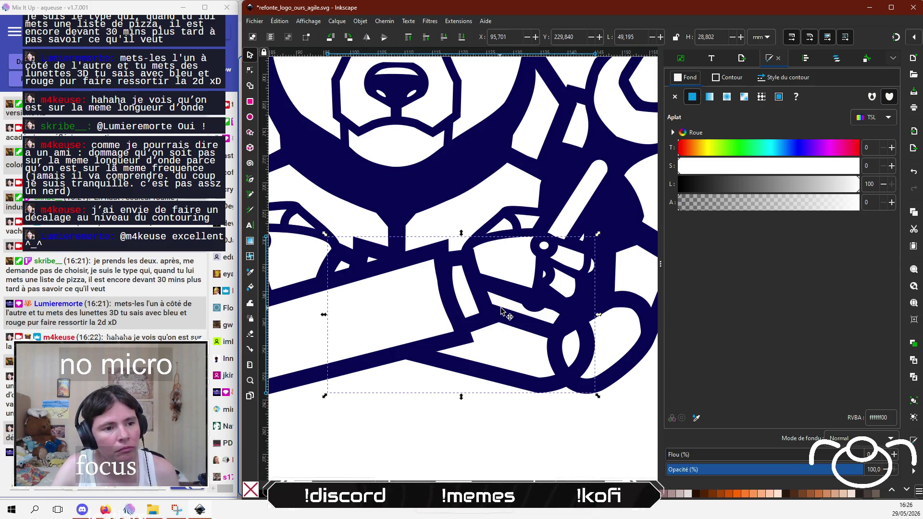
click(516, 324)
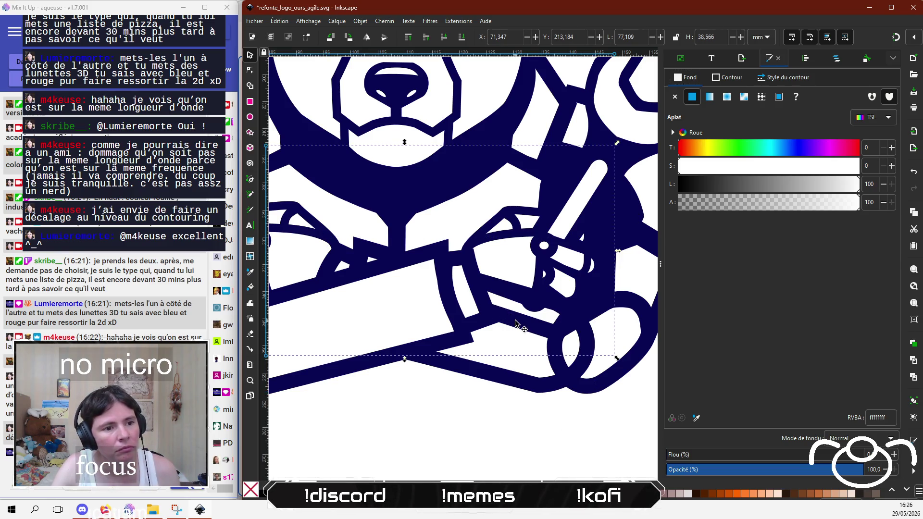
click(498, 382)
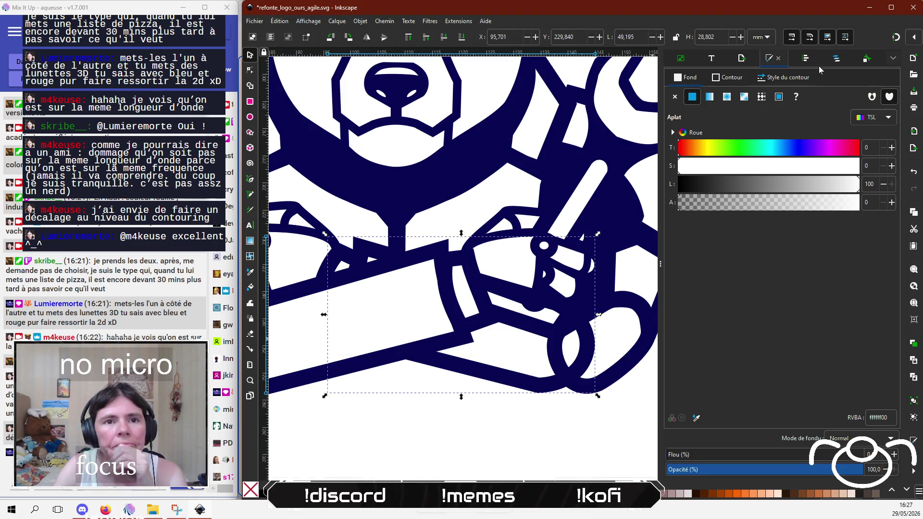
click(836, 58)
click(872, 207)
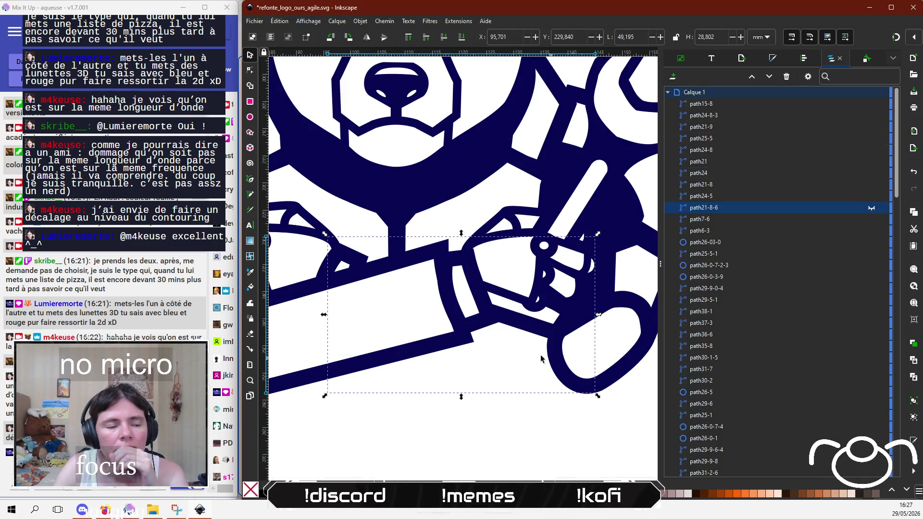
click(517, 324)
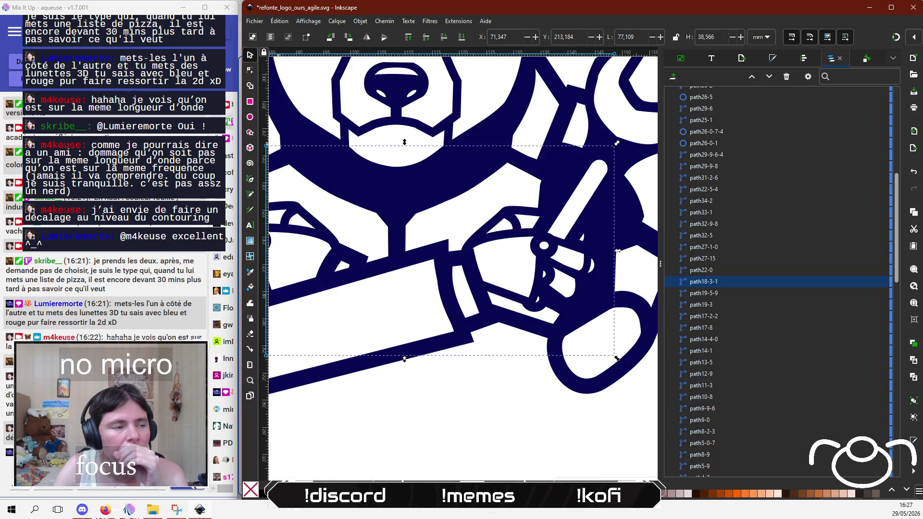
click(250, 74)
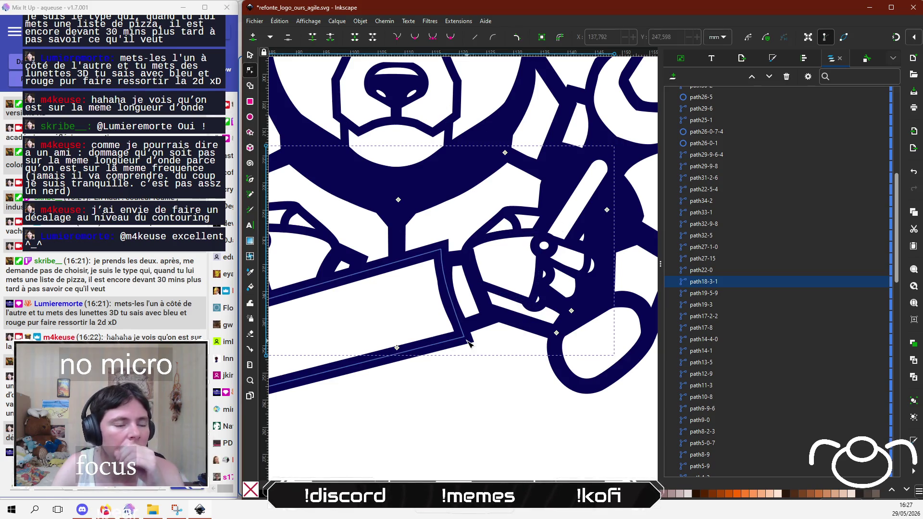
Step: Reposition path18-3-1's end nodes, moving the far node onto the bear's left hand
scroll(472, 347, down, 1)
scroll(476, 351, down, 1)
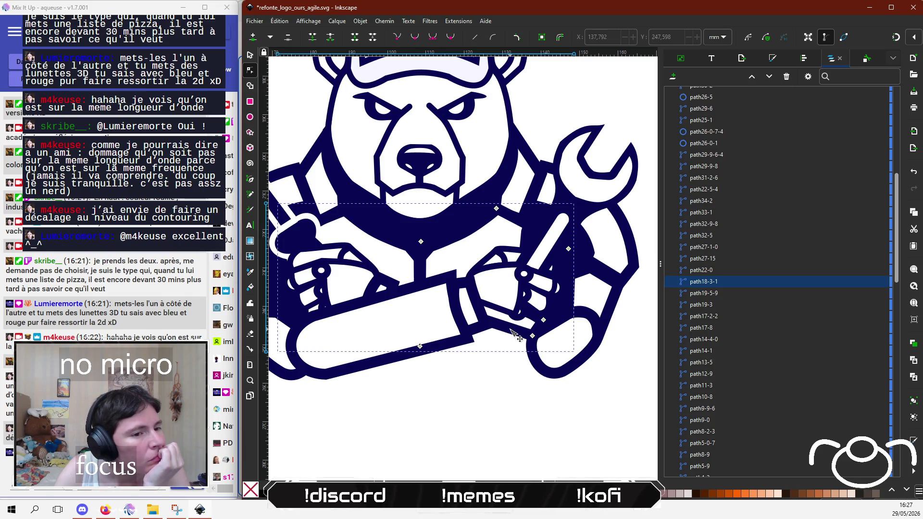
drag(532, 337, 517, 316)
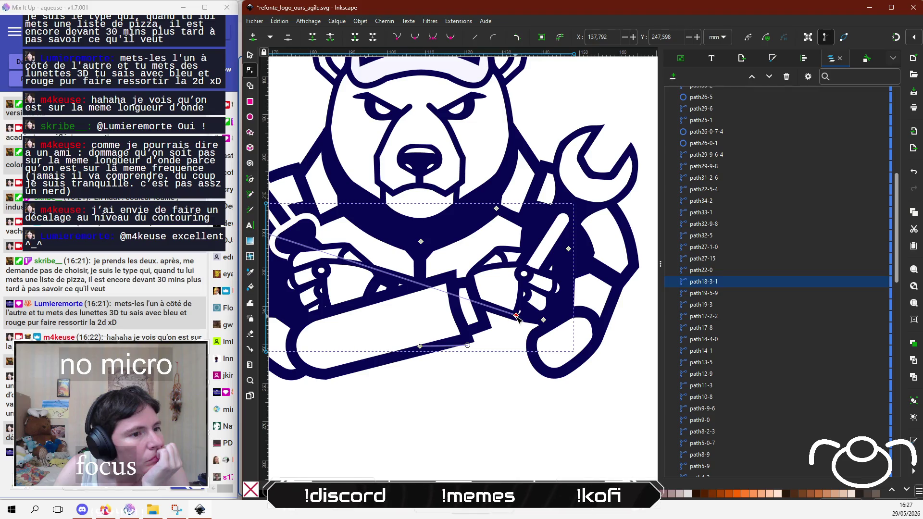
key(ctrl+z)
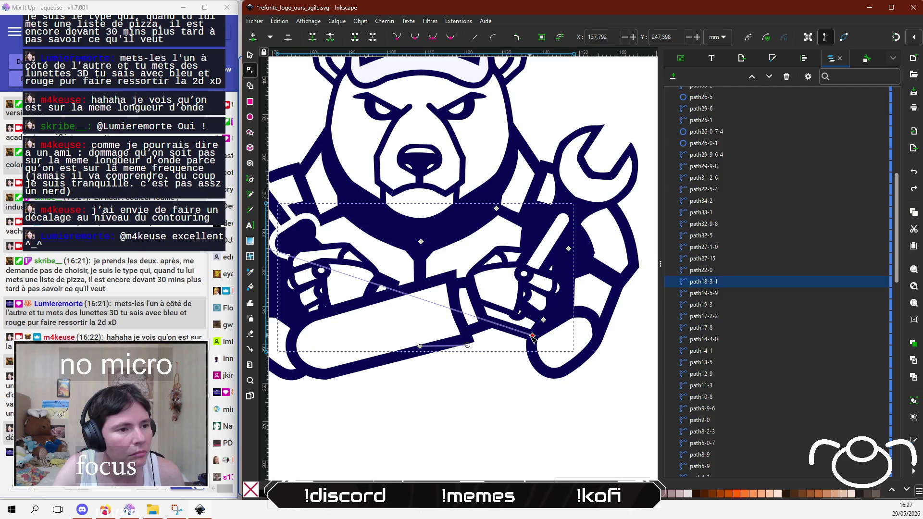
mouse_move(533, 338)
mouse_down()
mouse_move(535, 315)
mouse_move(532, 335)
mouse_up()
scroll(539, 368, down, 3)
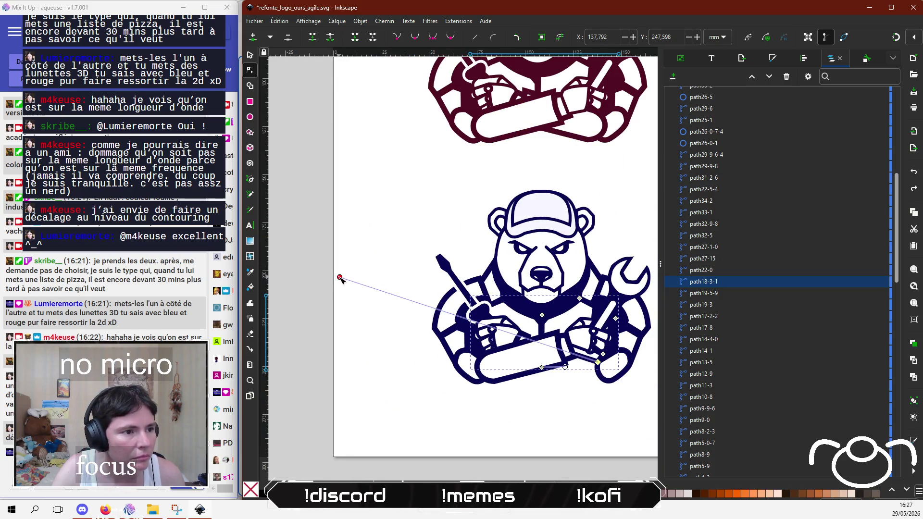
mouse_move(339, 277)
mouse_down()
mouse_move(550, 356)
mouse_move(563, 390)
mouse_move(550, 372)
mouse_move(565, 350)
mouse_up()
ctrl+scroll(565, 350, up, 4)
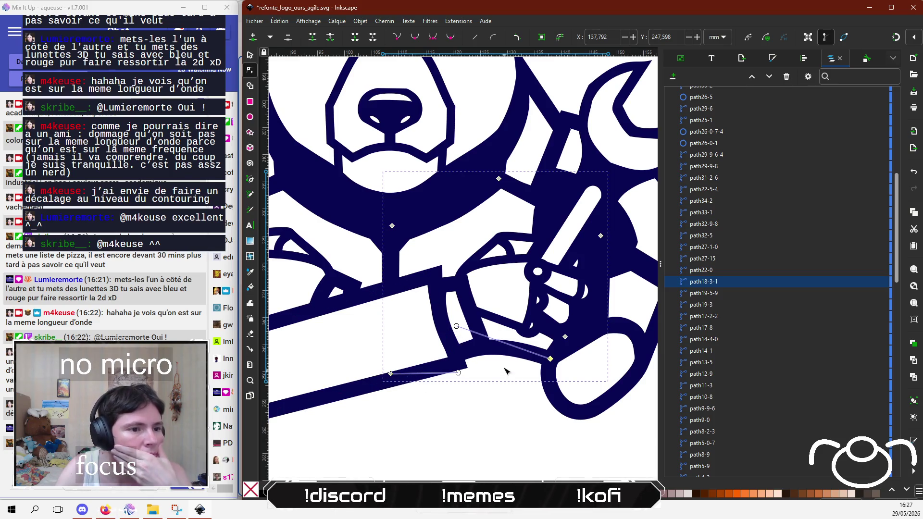
Step: Reshape the arm curve beside the bar, adding a node and nudging arm nodes
drag(495, 353, 507, 351)
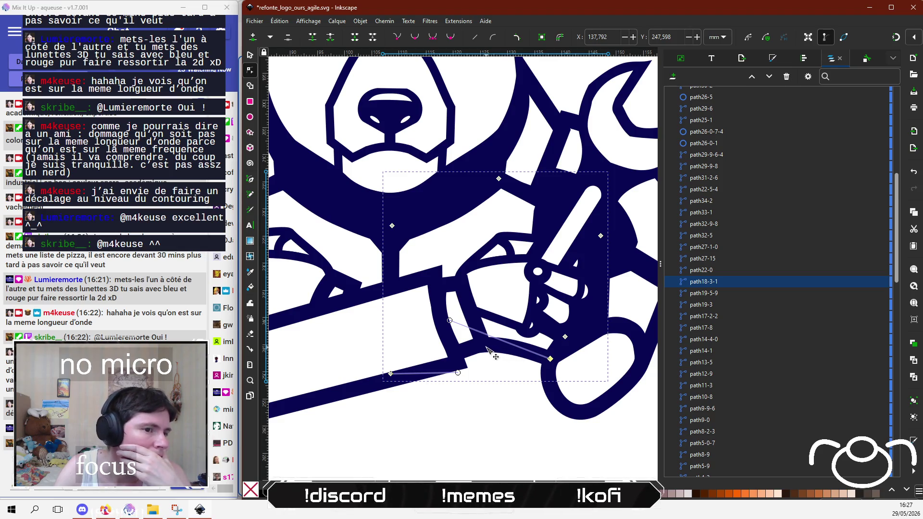
double_click(499, 349)
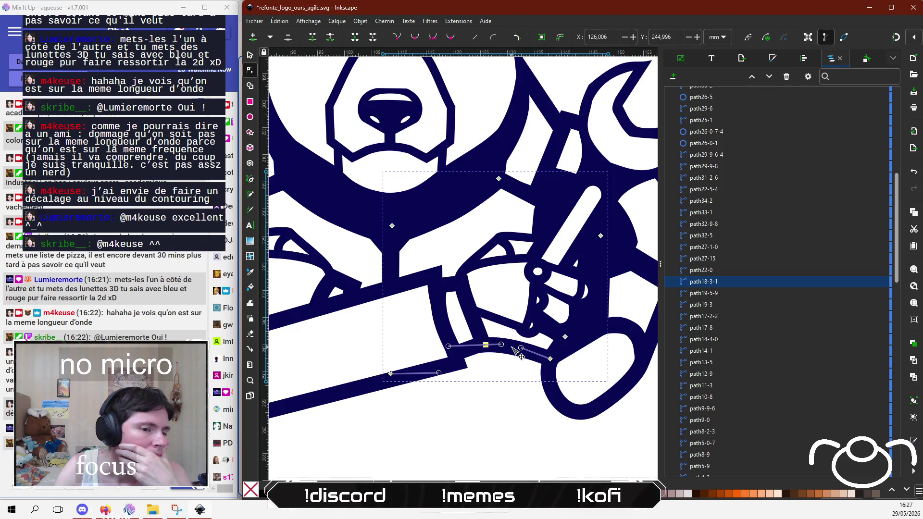
drag(512, 346, 514, 347)
click(564, 337)
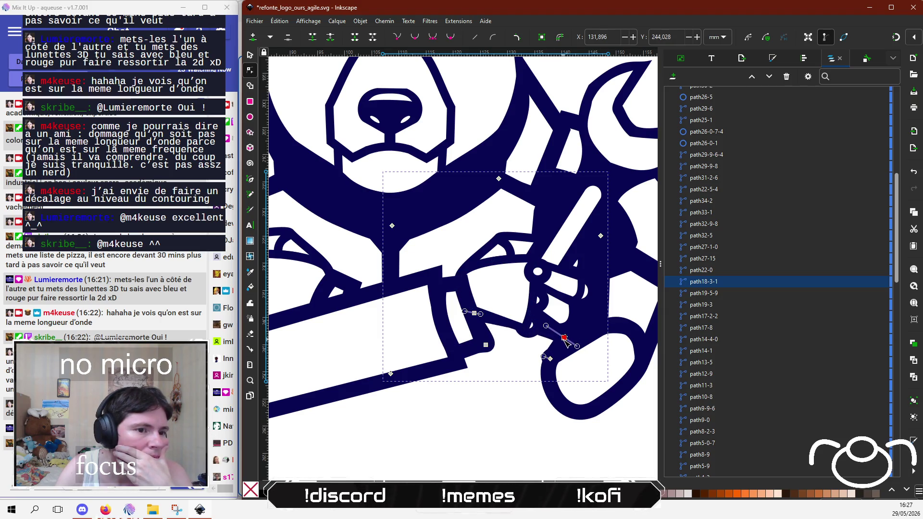
click(474, 313)
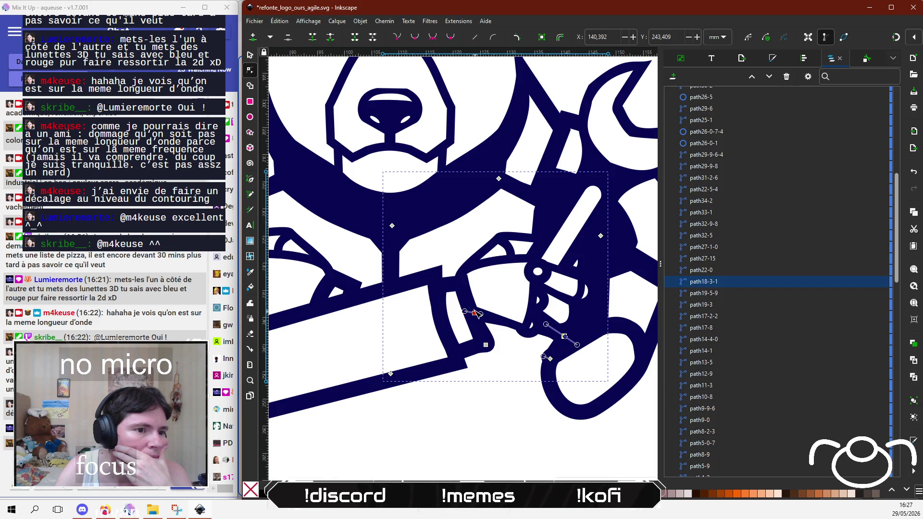
drag(477, 314, 476, 311)
key(Escape)
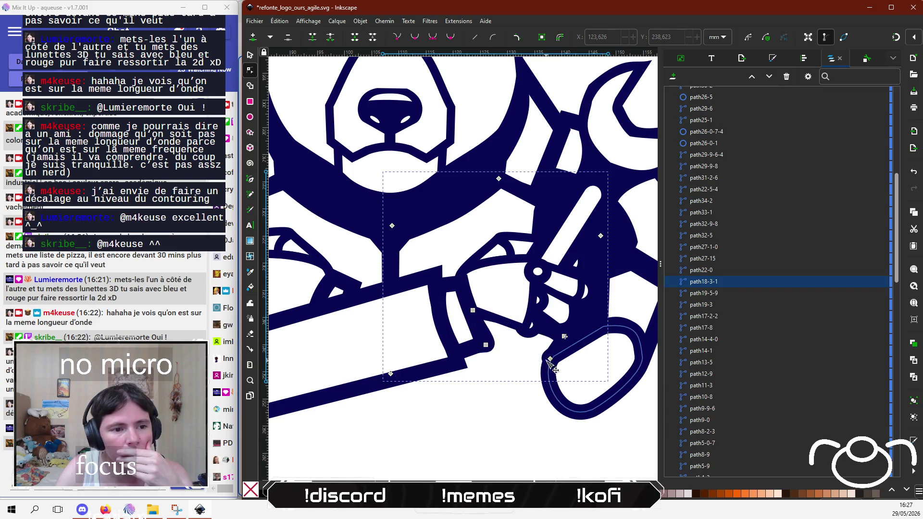
click(551, 359)
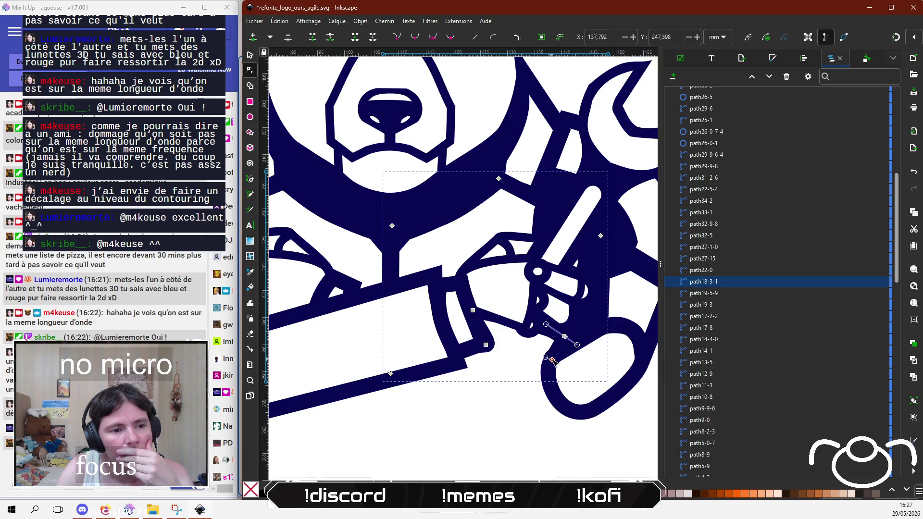
key(Escape)
Step: Unhide forearm piece path21-8-6 and delete the small stray circle by the hand
scroll(816, 241, up, 10)
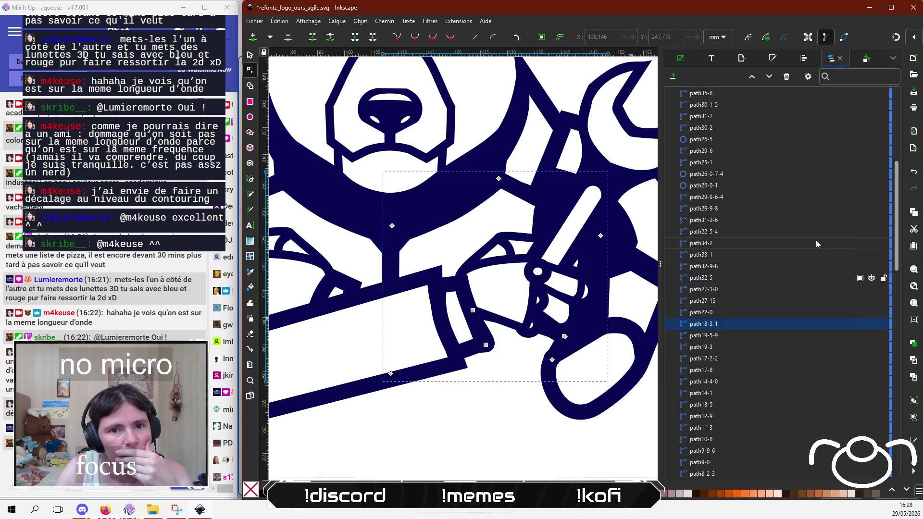
click(872, 208)
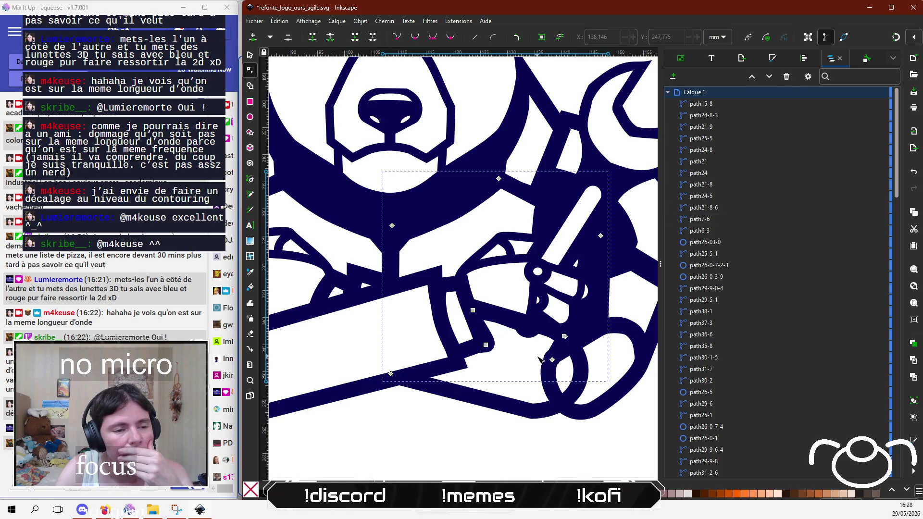
click(529, 334)
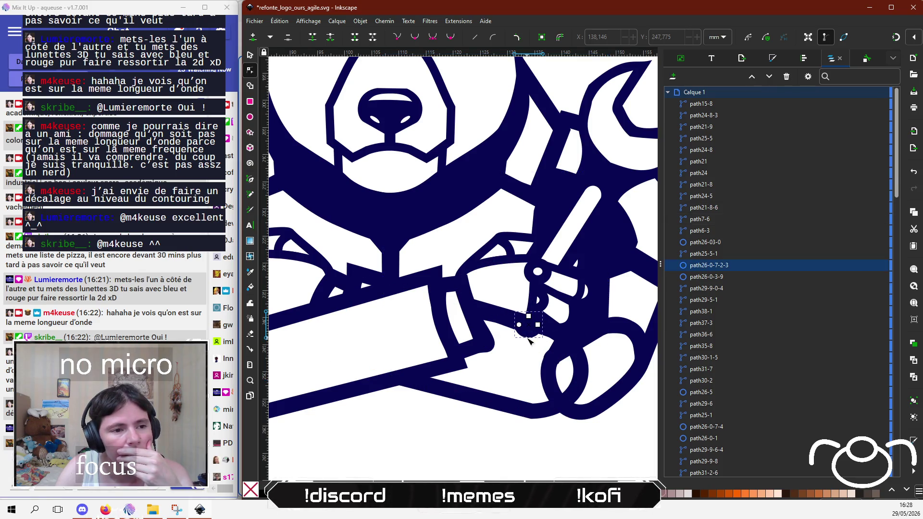
key(s)
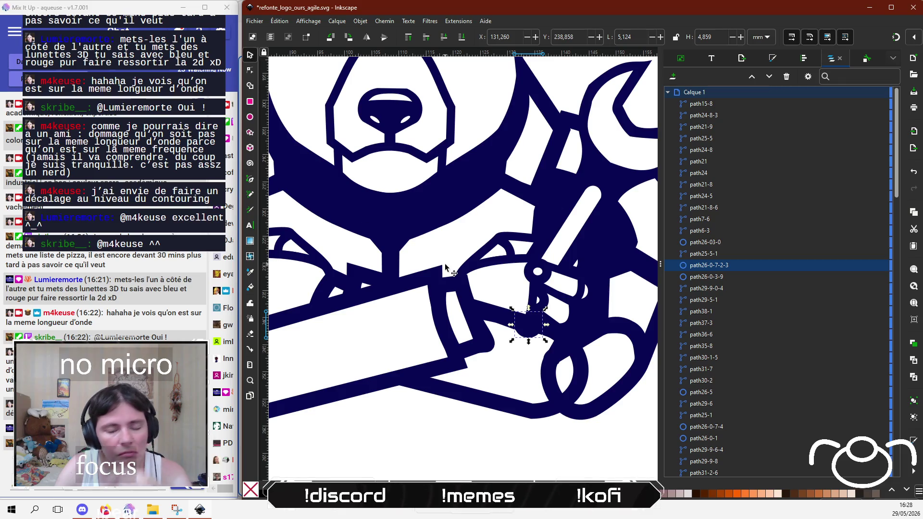
key(Delete)
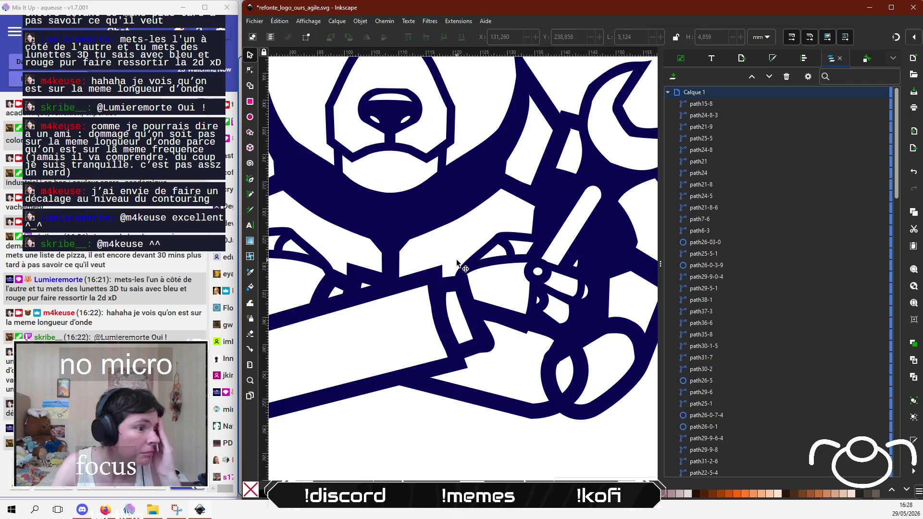
Step: Select forearm piece path21-8-6 and a node on arm path path25-5-1 for editing
ctrl+scroll(417, 274, down, 2)
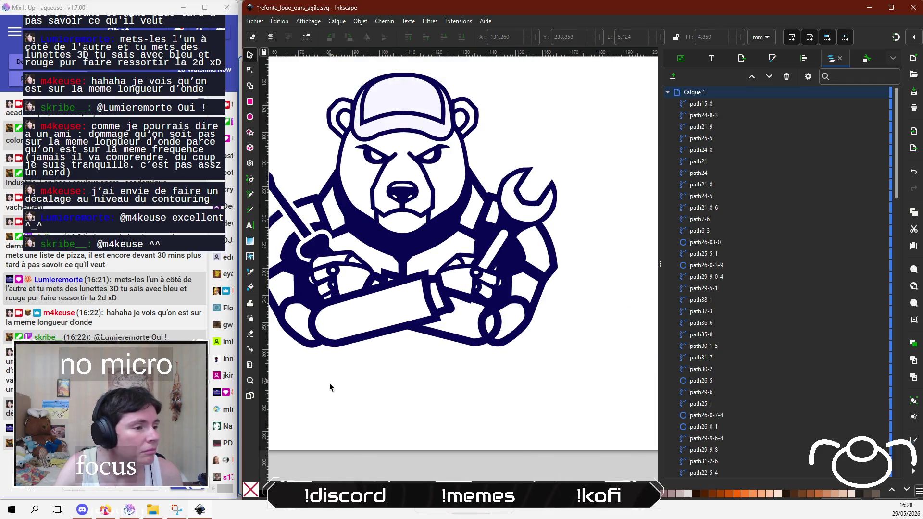
drag(407, 367, 460, 383)
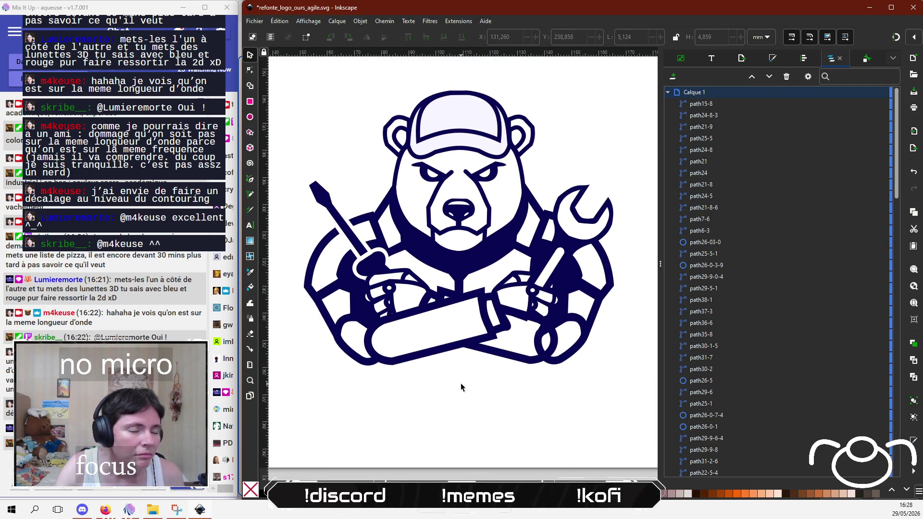
click(525, 321)
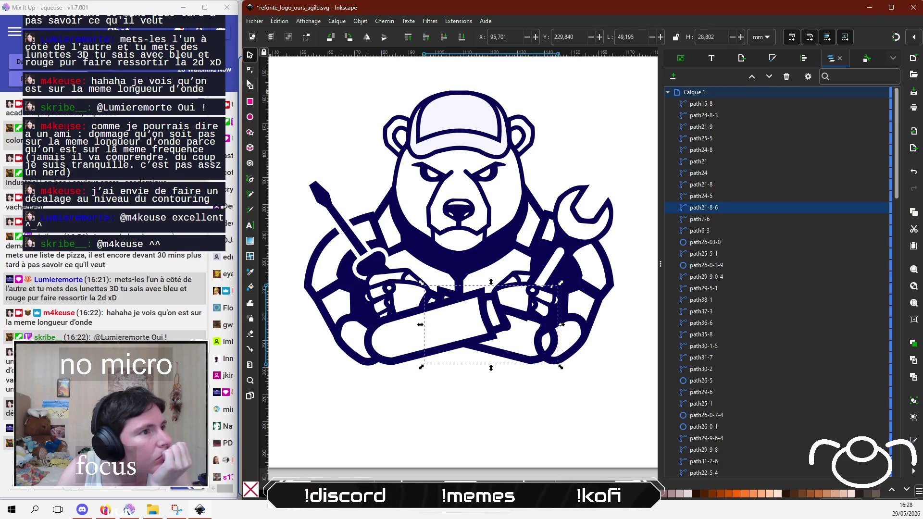
key(n)
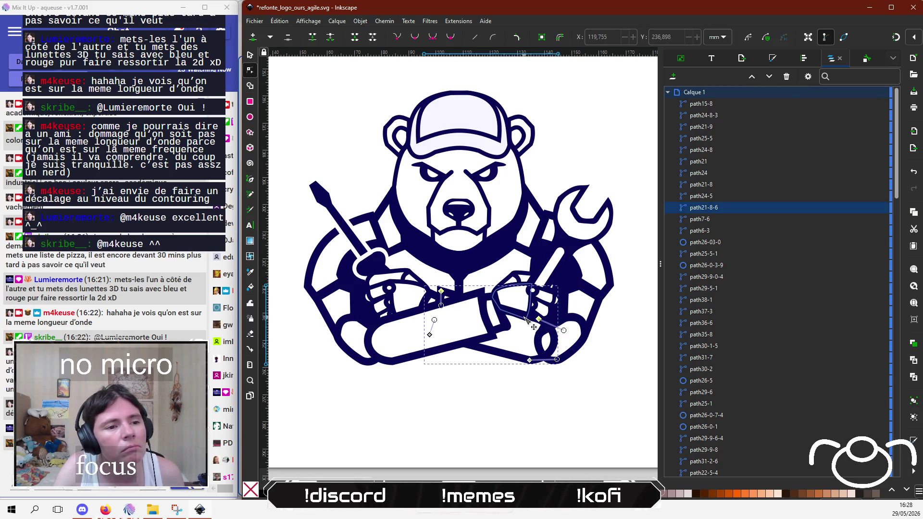
ctrl+scroll(520, 327, up, 3)
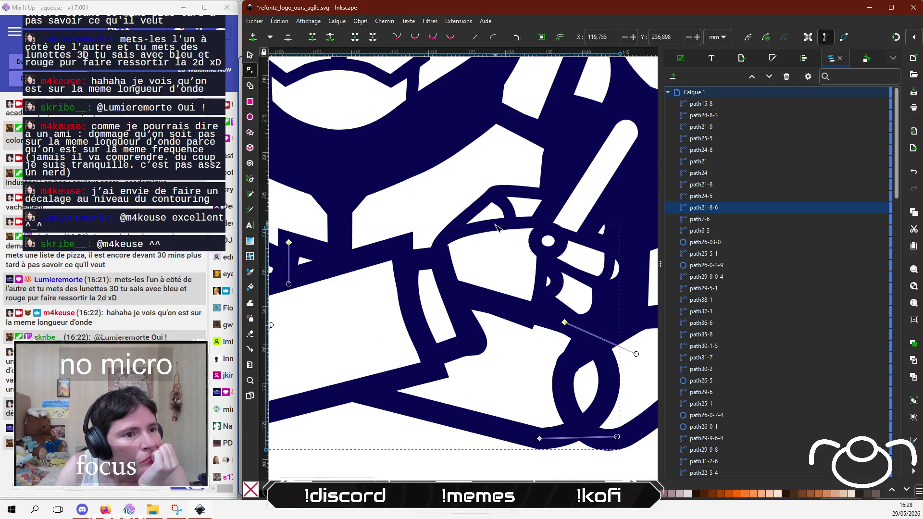
click(531, 317)
click(531, 316)
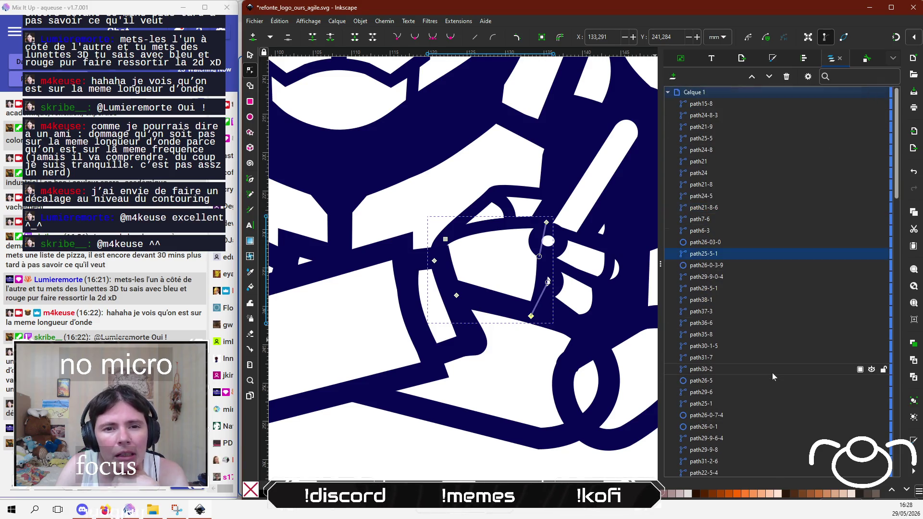
scroll(760, 313, down, 15)
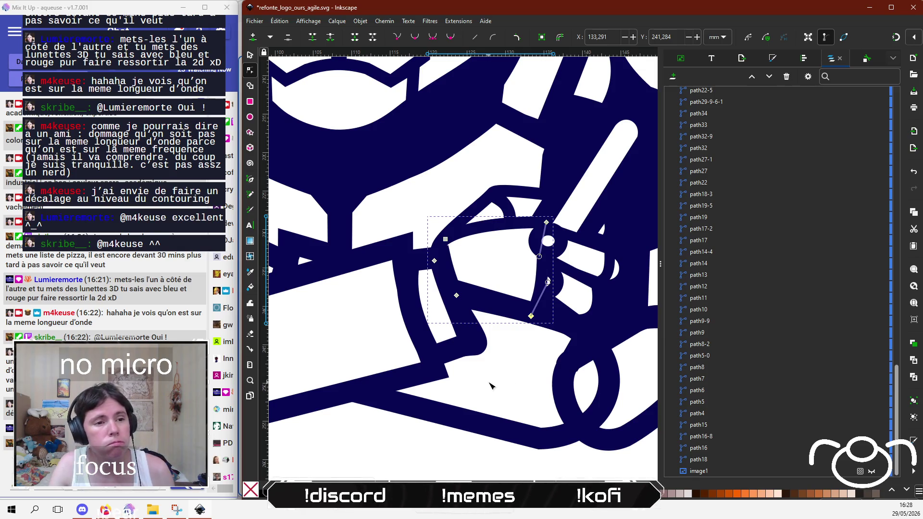
ctrl+scroll(491, 385, down, 3)
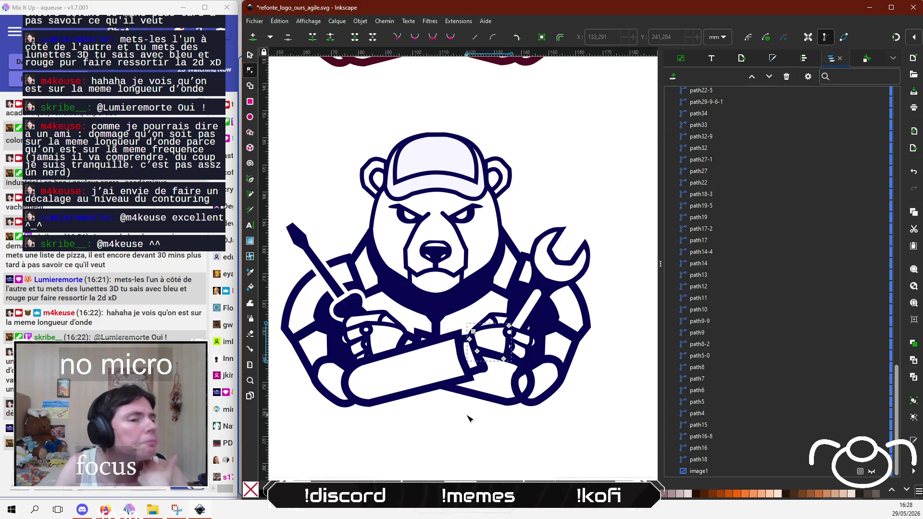
Step: Drag nodes of path22-5-4 and path18-3-1 up-right to start reshaping the forearm end
click(520, 386)
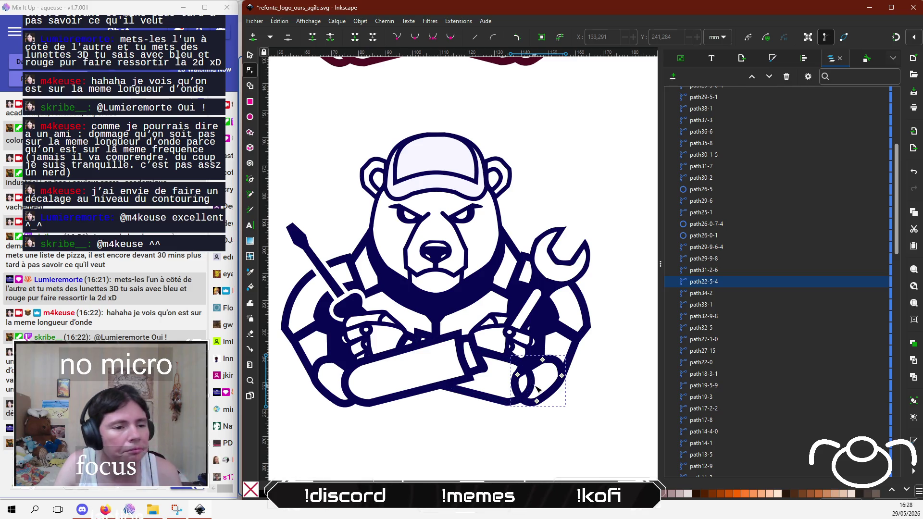
ctrl+scroll(528, 390, up, 2)
drag(507, 360, 520, 350)
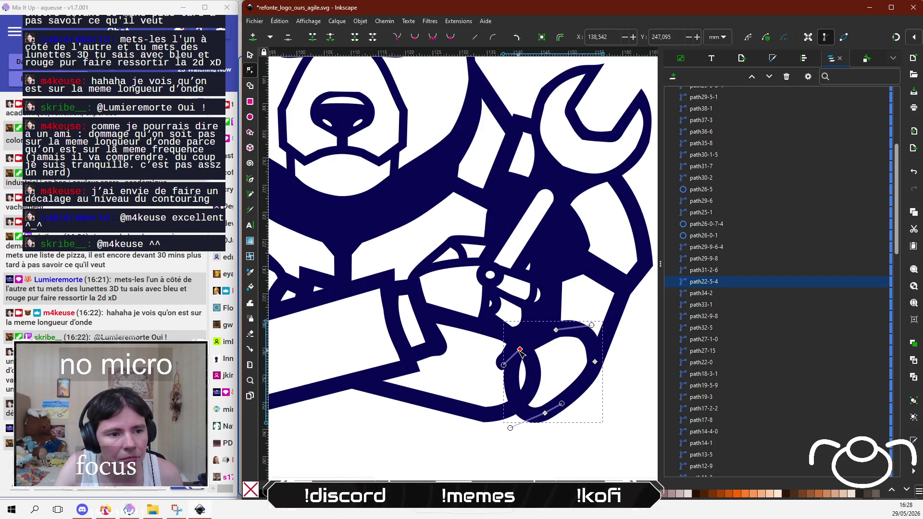
click(518, 352)
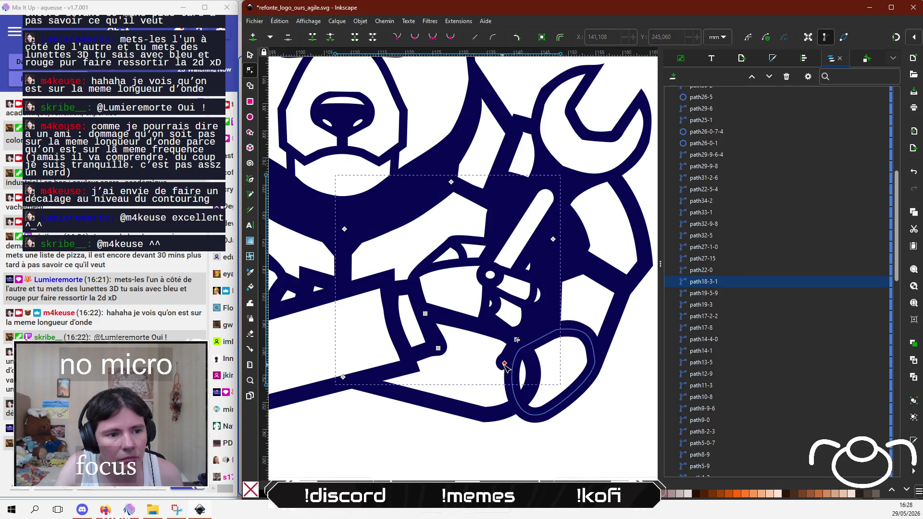
click(517, 353)
drag(519, 355, 524, 350)
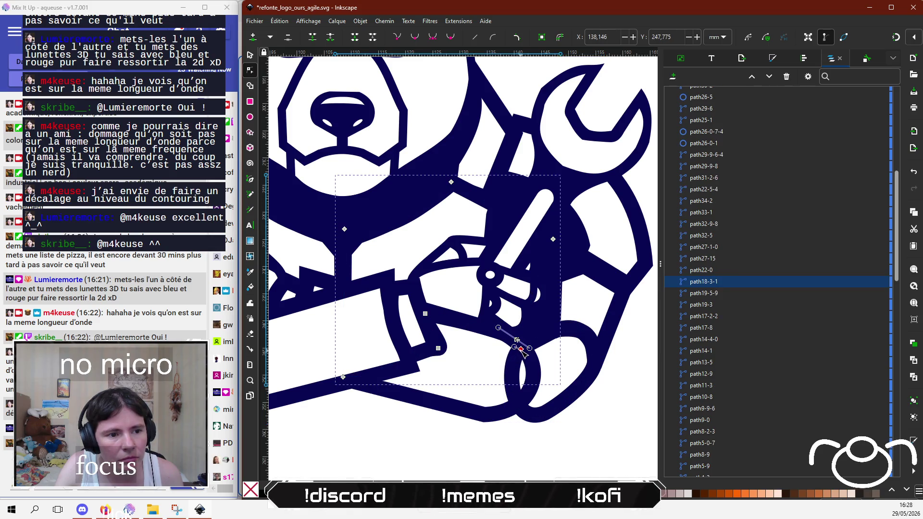
Step: Adjust the forearm's left, bottom and upper-left nodes, undoing one bad move, then zoom out
click(513, 375)
click(512, 375)
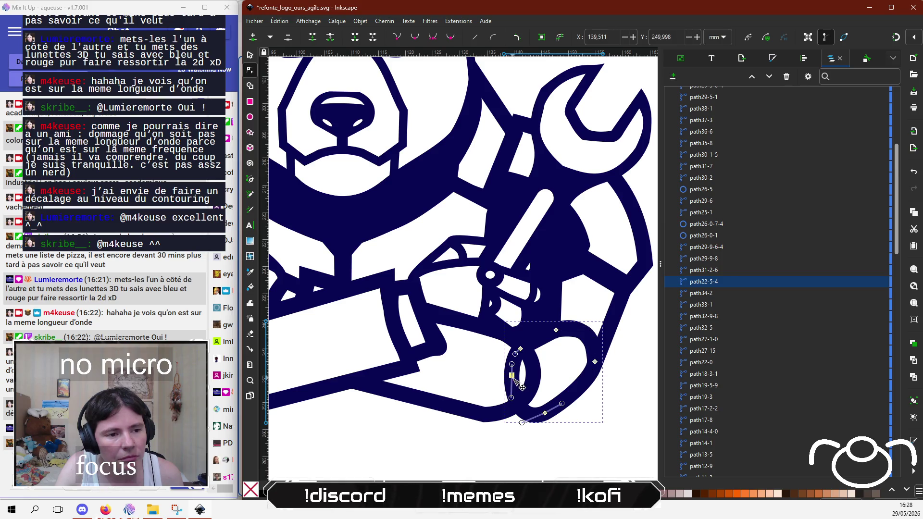
drag(514, 379, 537, 375)
key(ctrl+z)
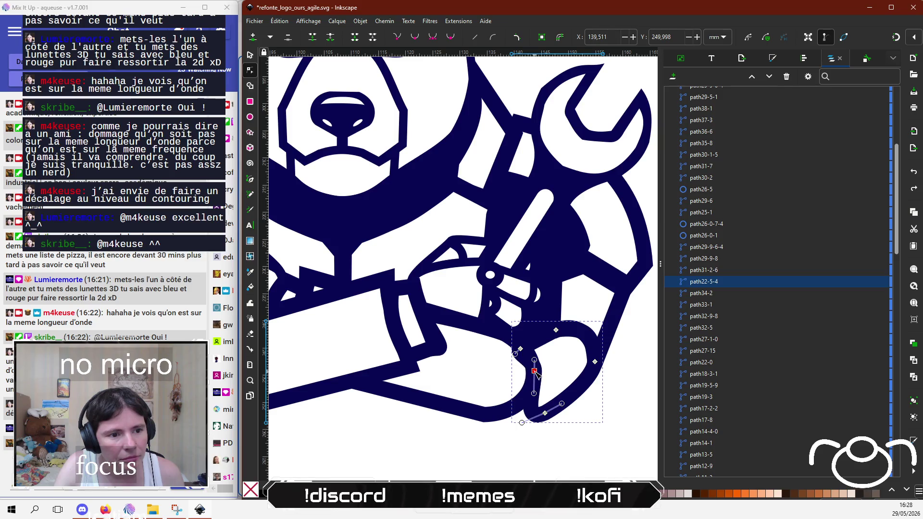
drag(545, 413, 536, 410)
drag(520, 348, 528, 343)
click(425, 455)
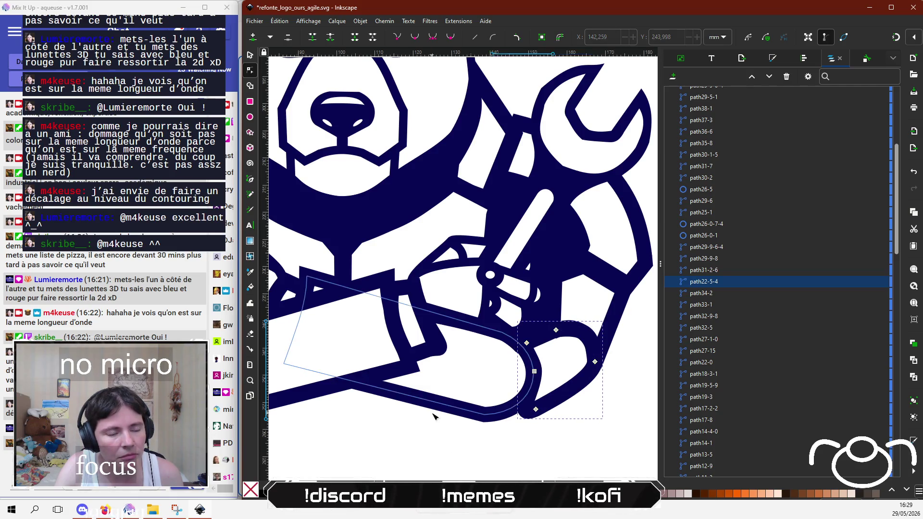
ctrl+scroll(425, 455, down, 2)
drag(466, 452, 545, 428)
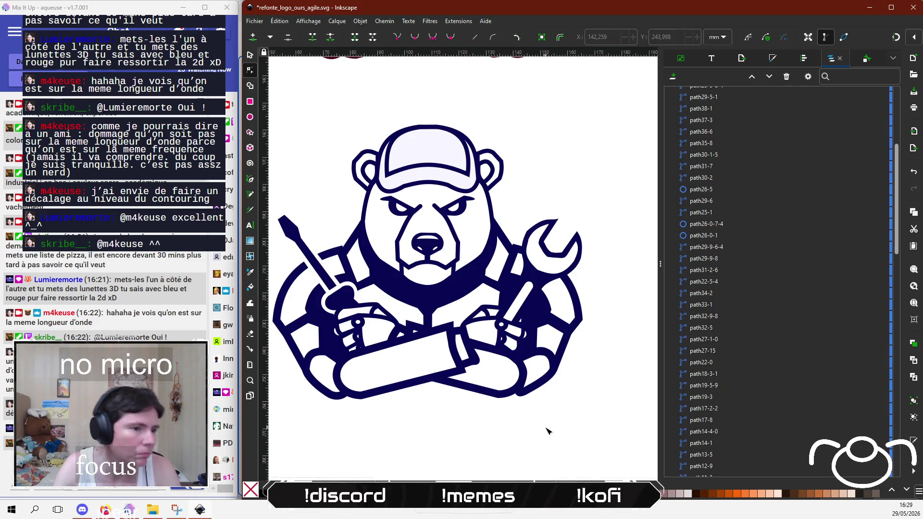
Step: Select arm outline path22-0 and try a transparent fill in Fill and Stroke, then undo it
click(383, 393)
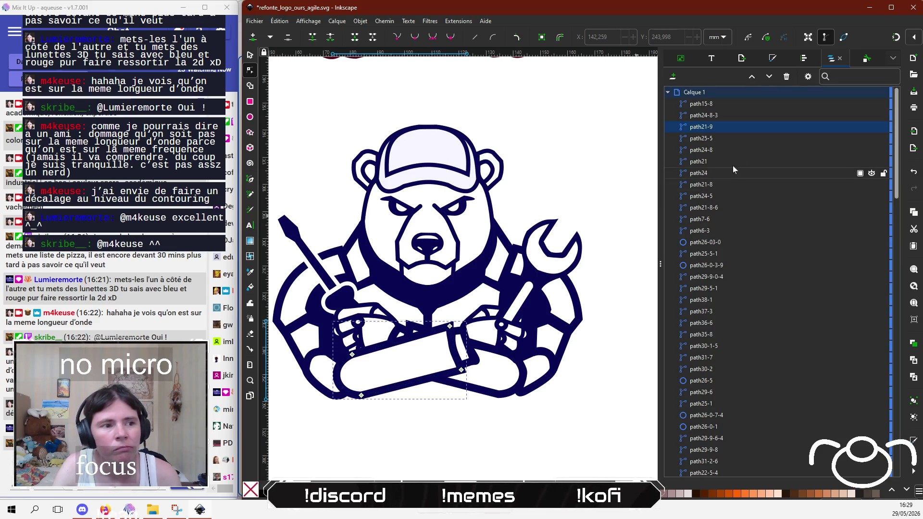
click(443, 404)
mouse_move(443, 404)
mouse_down()
mouse_move(607, 440)
mouse_move(494, 429)
mouse_move(468, 392)
mouse_up()
click(326, 356)
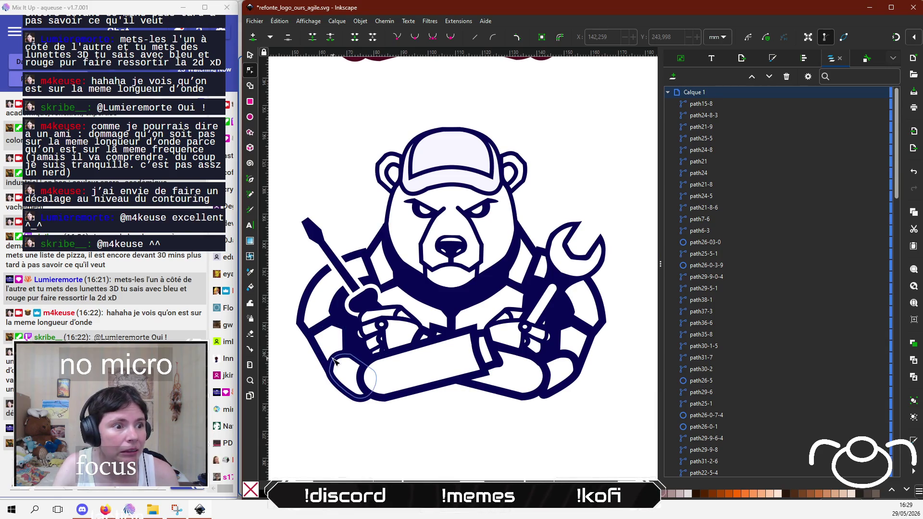
click(803, 60)
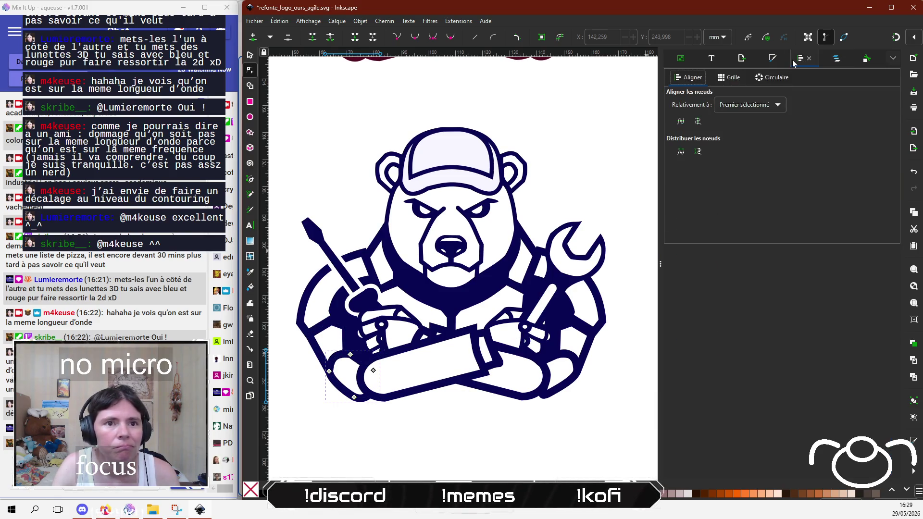
click(775, 59)
click(682, 203)
drag(683, 204, 672, 202)
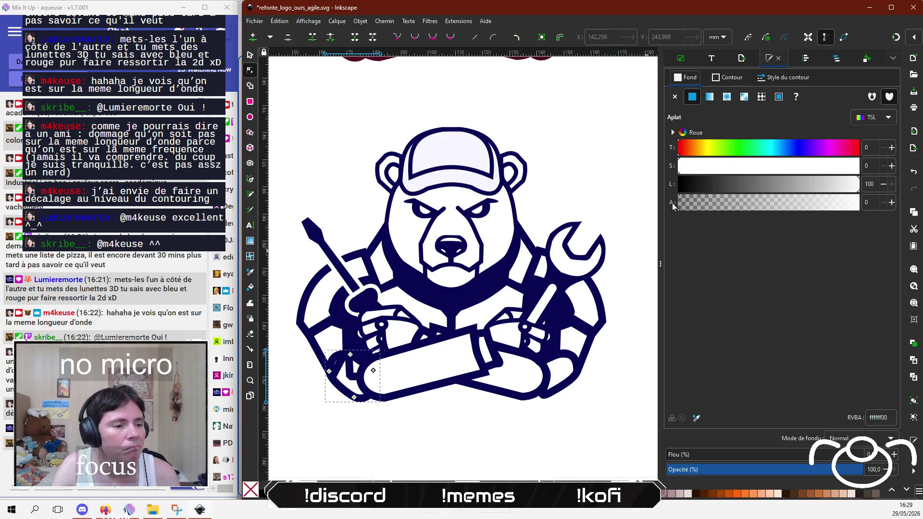
key(ctrl+z)
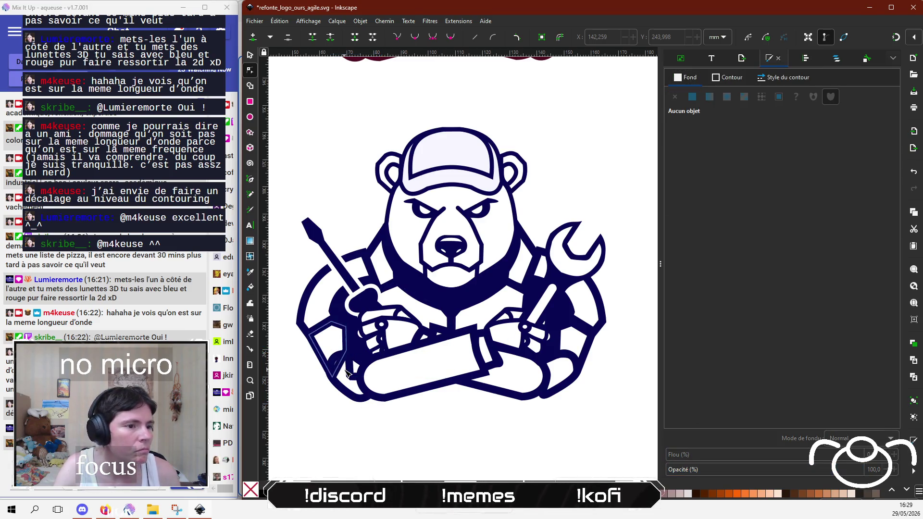
Step: Drag nodes of the navy outline below the screwdriver hand to reshape its edge, then deselect
ctrl+scroll(385, 406, up, 4)
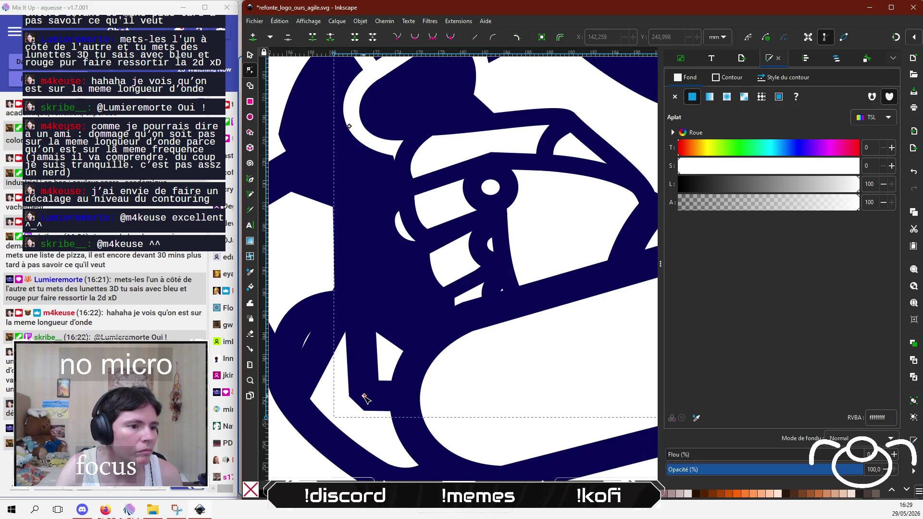
drag(364, 396, 396, 323)
ctrl+scroll(395, 325, down, 4)
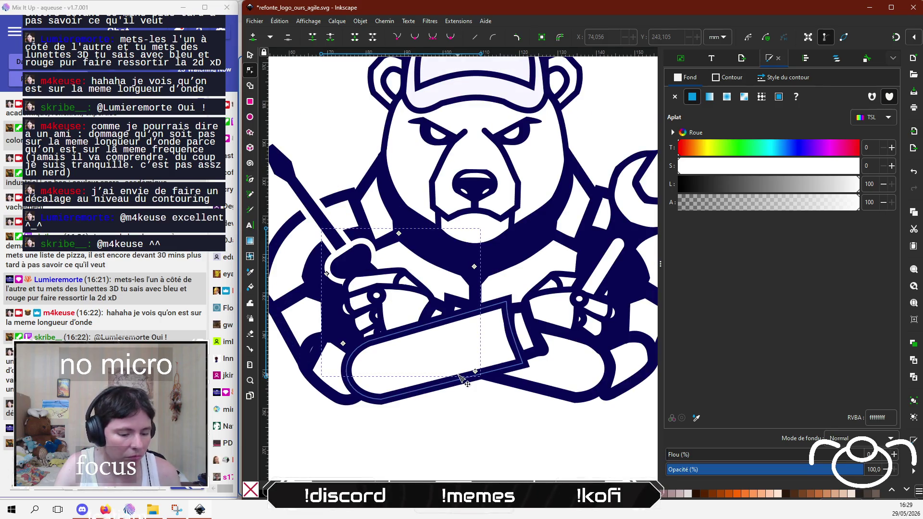
ctrl+scroll(463, 377, down, 2)
ctrl+scroll(432, 358, up, 5)
mouse_move(369, 299)
mouse_down()
mouse_move(354, 333)
mouse_move(367, 299)
mouse_move(332, 315)
mouse_move(321, 306)
mouse_move(349, 288)
mouse_up()
click(335, 319)
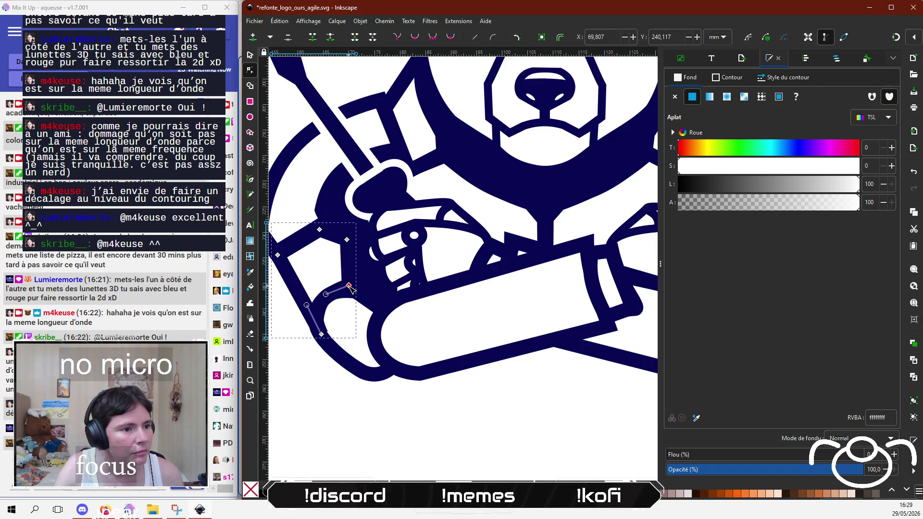
click(320, 383)
ctrl+scroll(320, 383, down, 2)
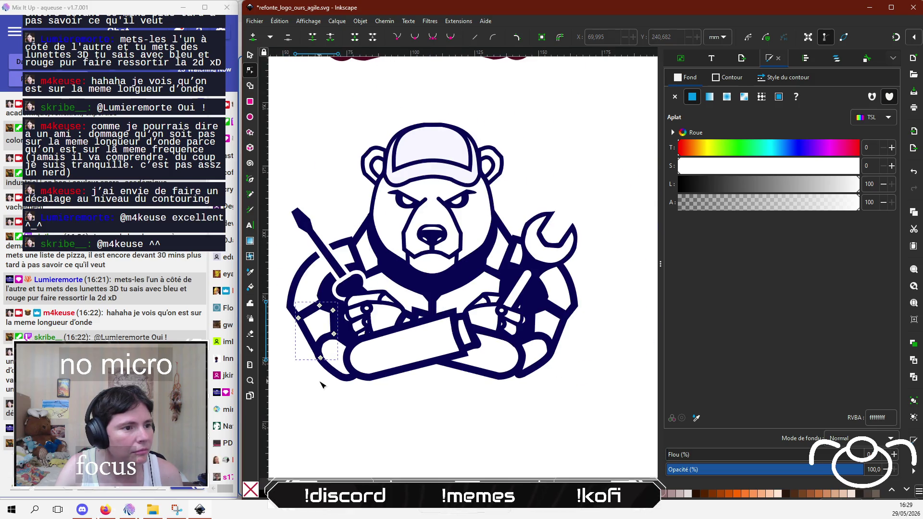
click(320, 412)
scroll(438, 414, up, 1)
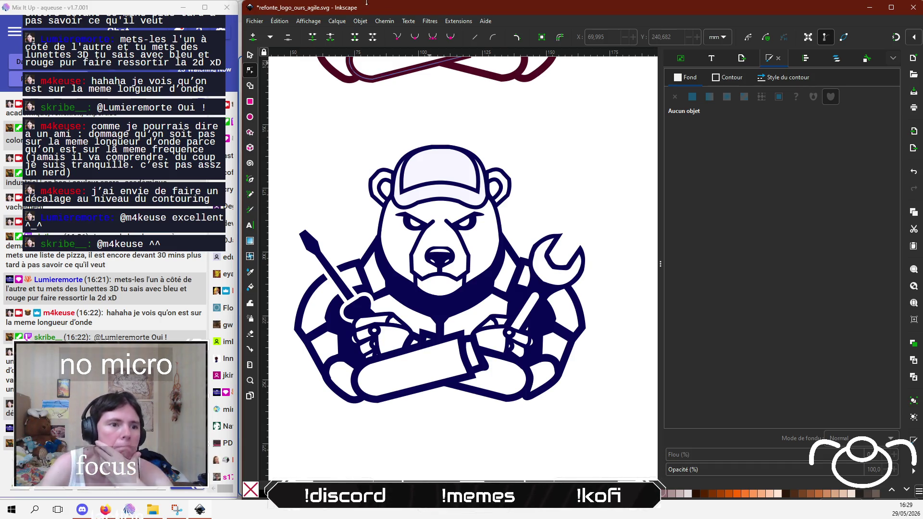
Step: Raise the screwdriver path's Fill alpha just above zero
scroll(392, 155, up, 5)
scroll(433, 377, down, 4)
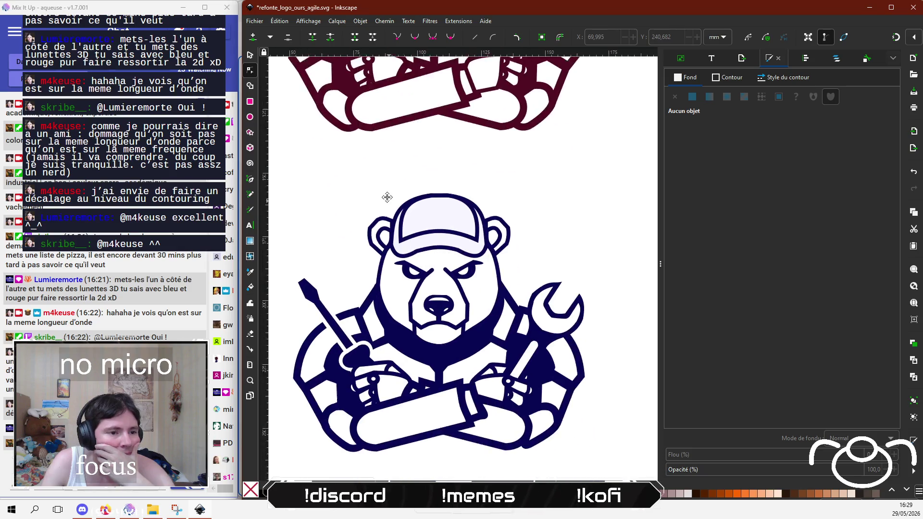
scroll(386, 198, up, 2)
scroll(383, 275, down, 2)
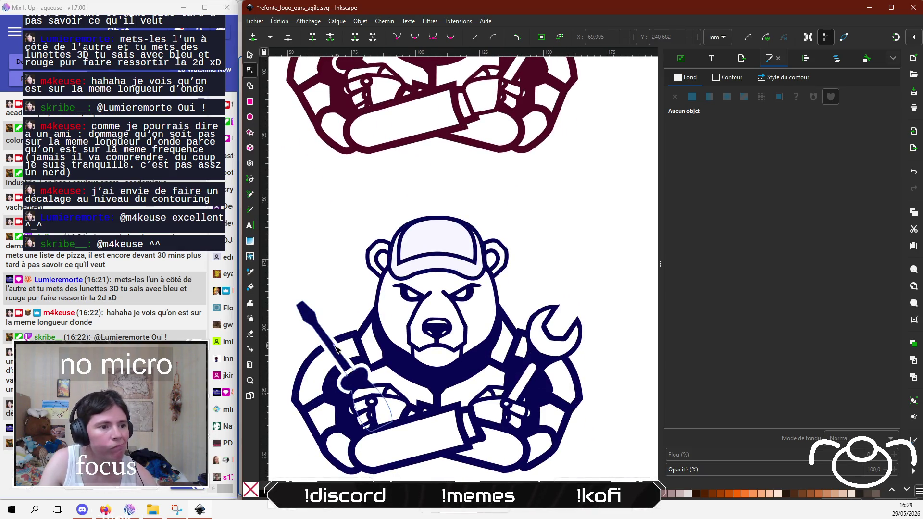
click(310, 365)
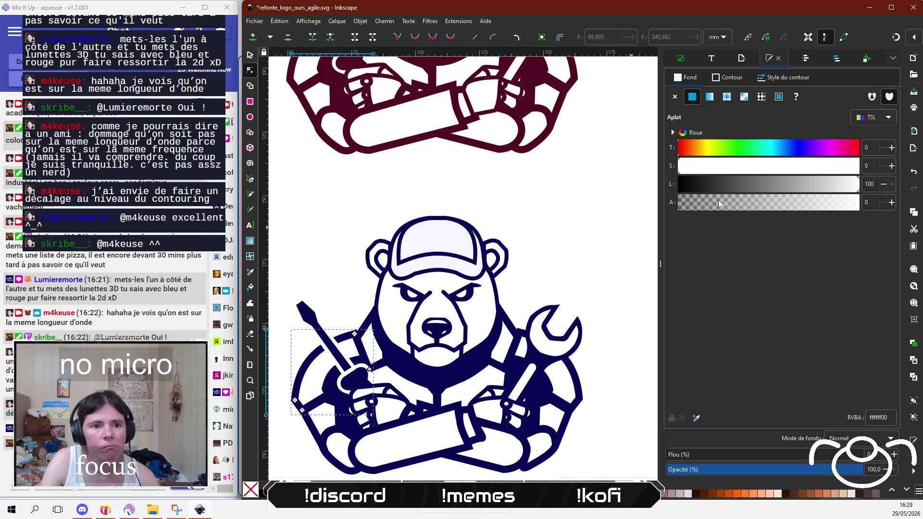
drag(716, 202, 681, 204)
key(Escape)
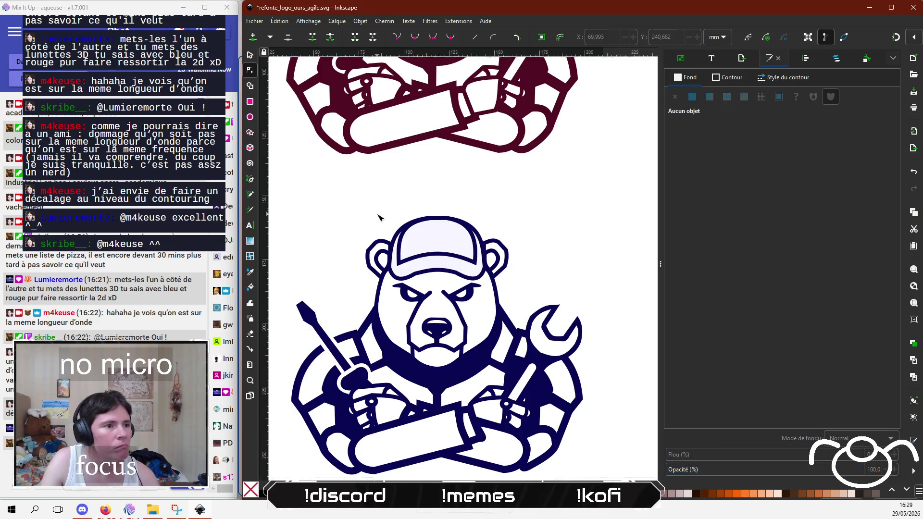
Step: Select the whole blue bear, overlay and scale it onto the red bear, then move it back below
ctrl+scroll(378, 217, down, 1)
key(s)
drag(303, 213, 575, 435)
scroll(456, 310, up, 2)
mouse_move(455, 325)
mouse_down()
mouse_move(456, 44)
mouse_move(452, 99)
mouse_move(475, 169)
mouse_up()
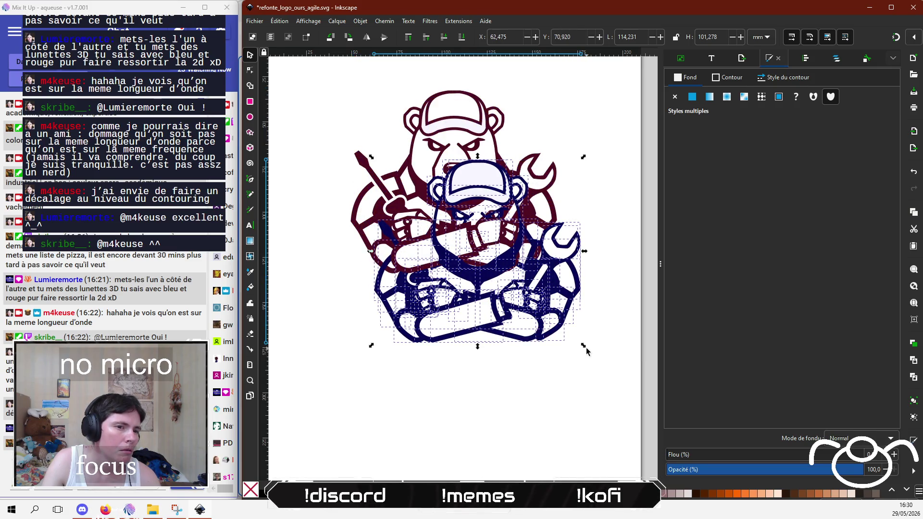
drag(582, 345, 583, 345)
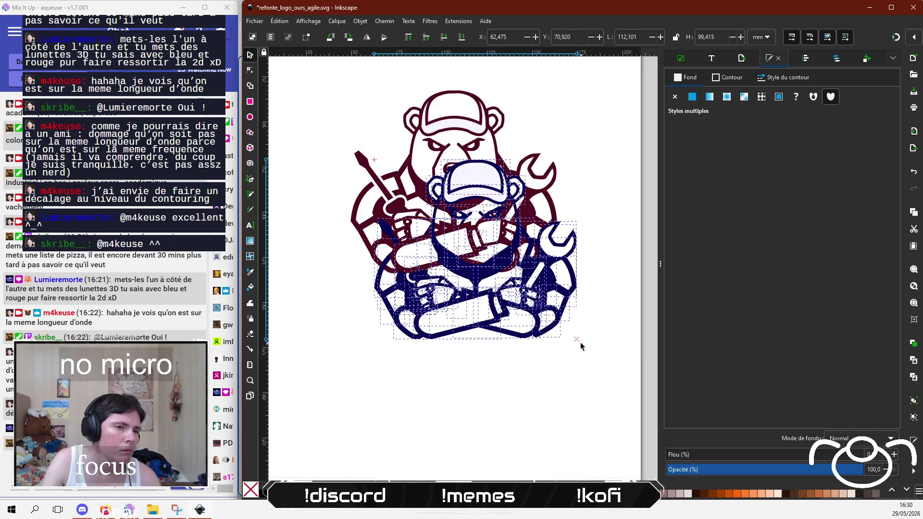
drag(475, 169, 452, 109)
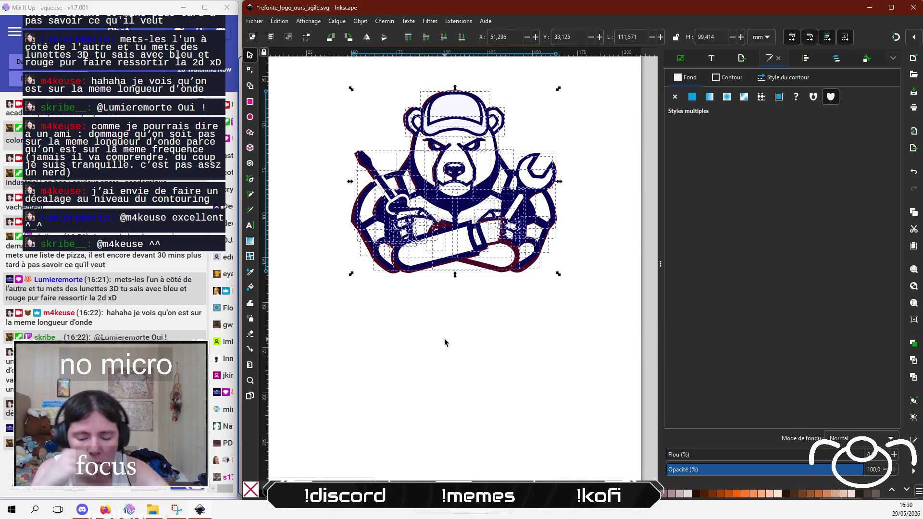
mouse_move(456, 185)
mouse_down()
mouse_move(467, 347)
mouse_move(456, 371)
mouse_up()
mouse_move(489, 300)
mouse_down()
mouse_move(497, 122)
mouse_move(492, 337)
mouse_up()
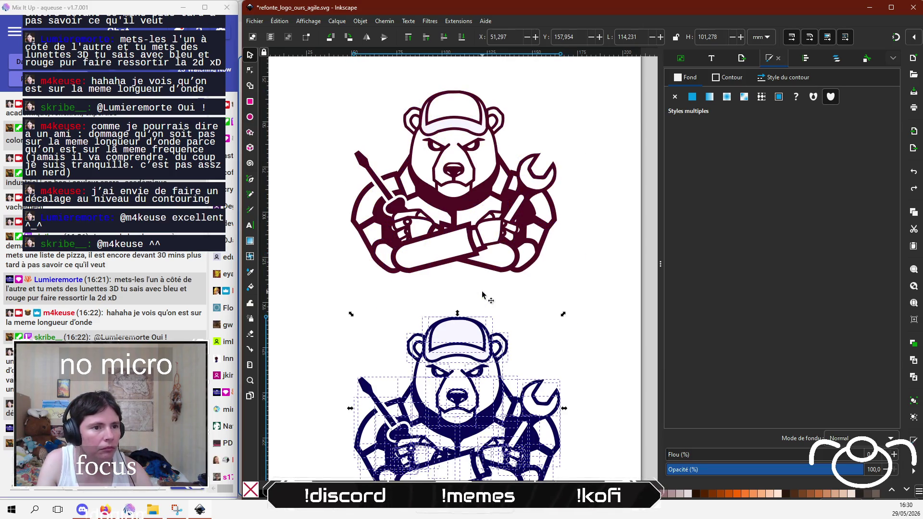
Step: Deselect the navy bear and bring the browser's Gemini chat window into focus
click(598, 291)
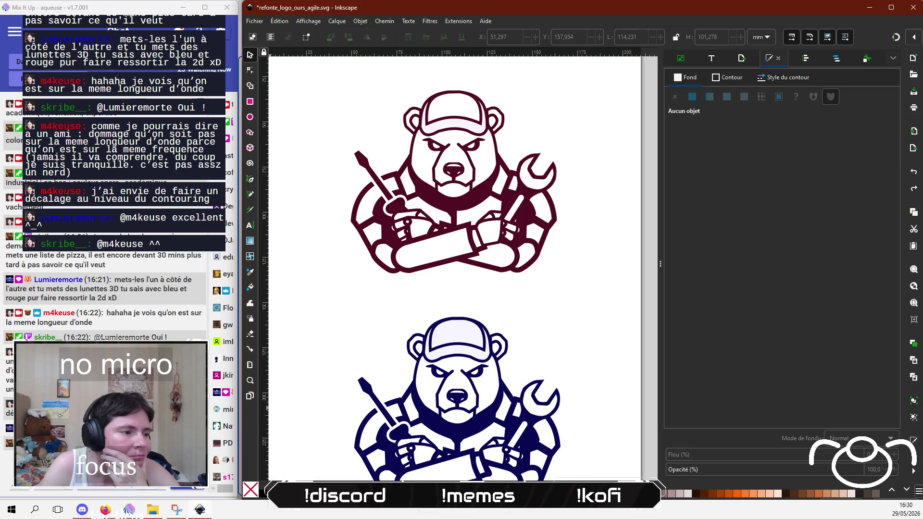
click(218, 447)
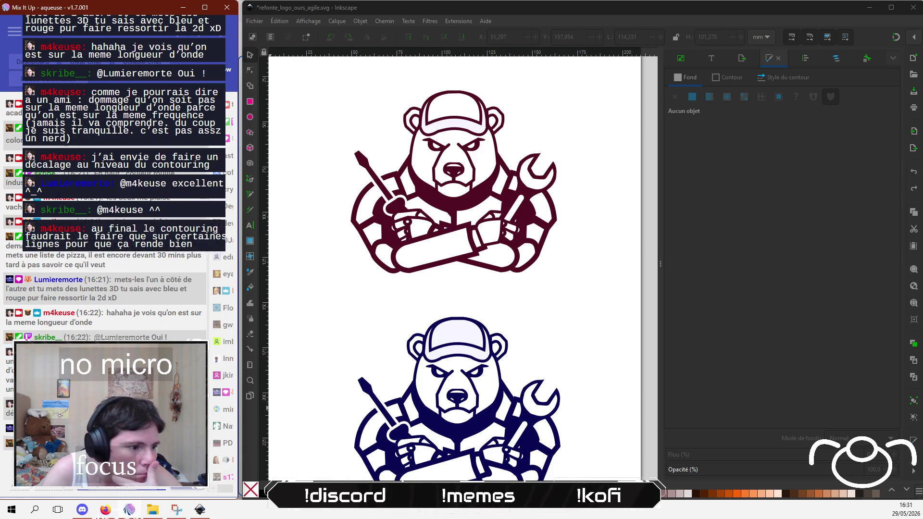
scroll(157, 278, down, 1)
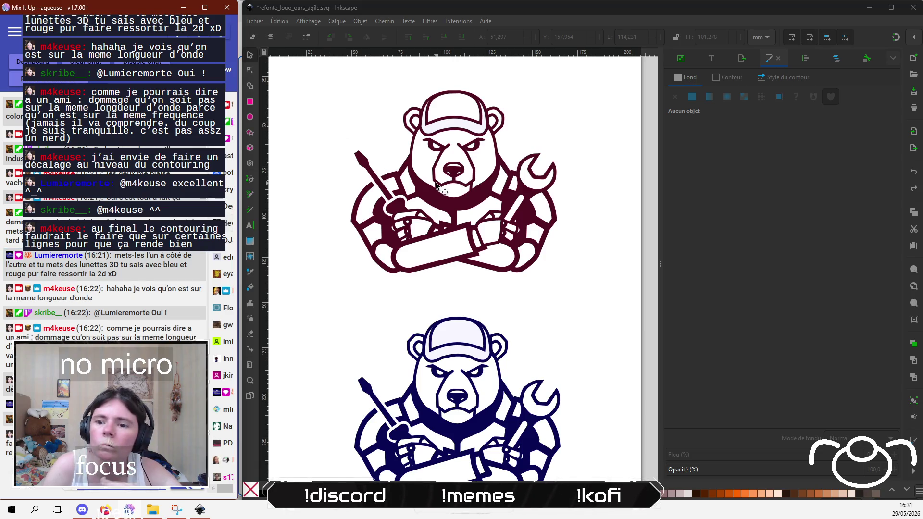
Step: In a new browser tab, search 'contouring double trait', then change it to 'photoshop double trait'
key(alt+Tab)
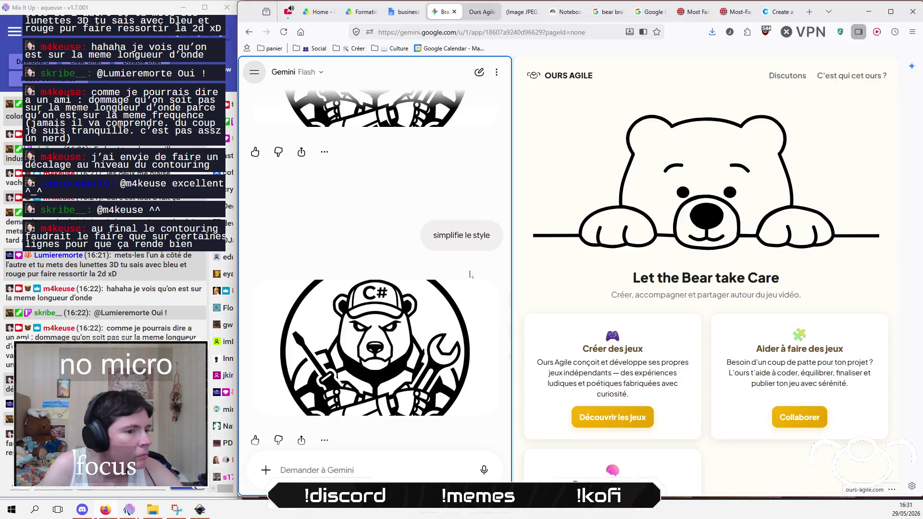
click(806, 17)
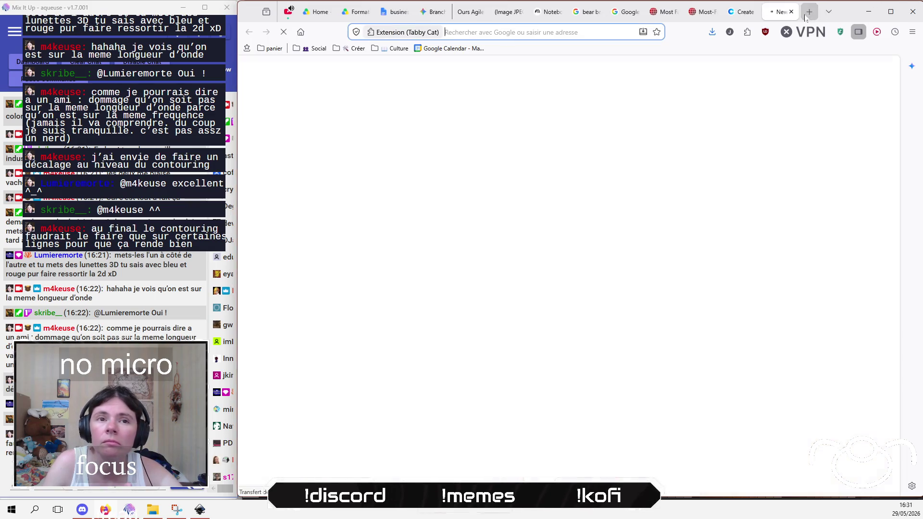
text(c)
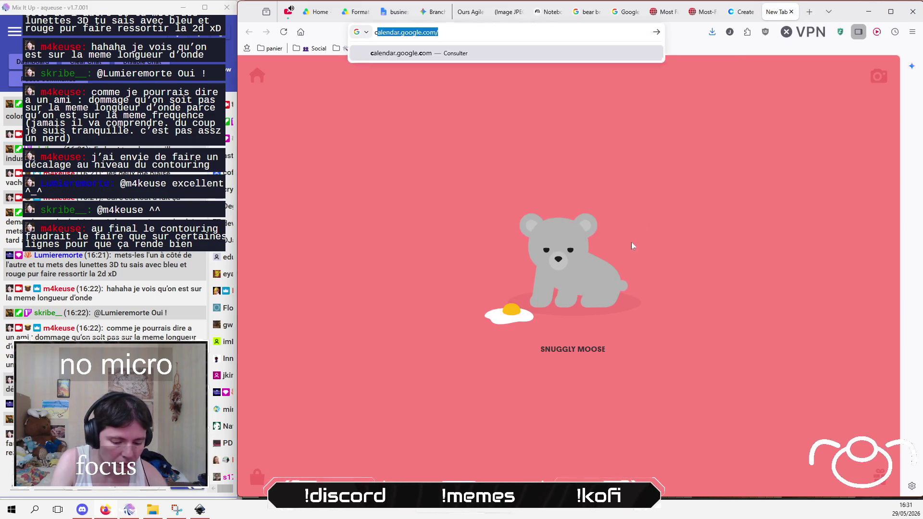
text(ontouring d)
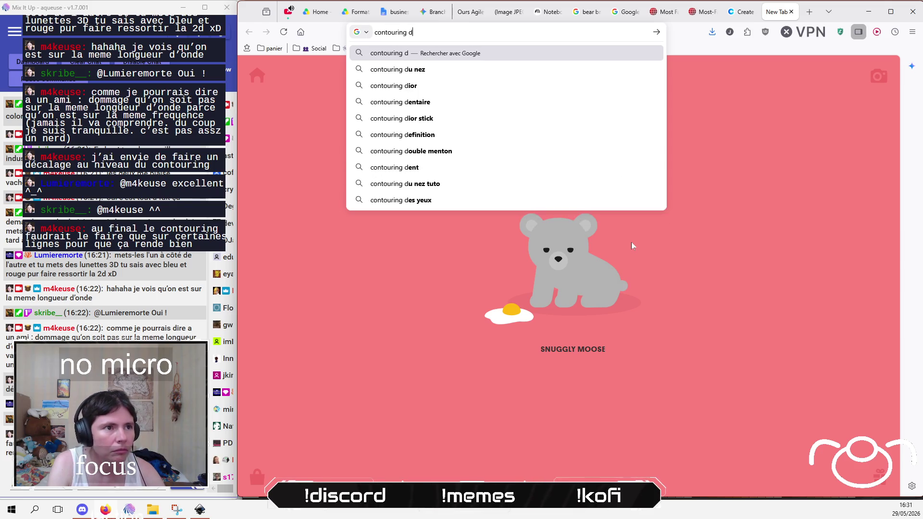
text(ouble trait)
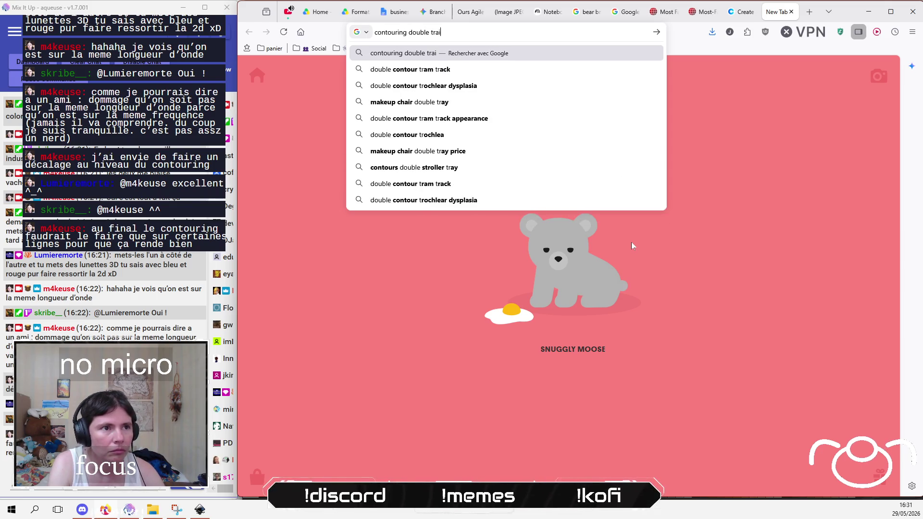
key(Return)
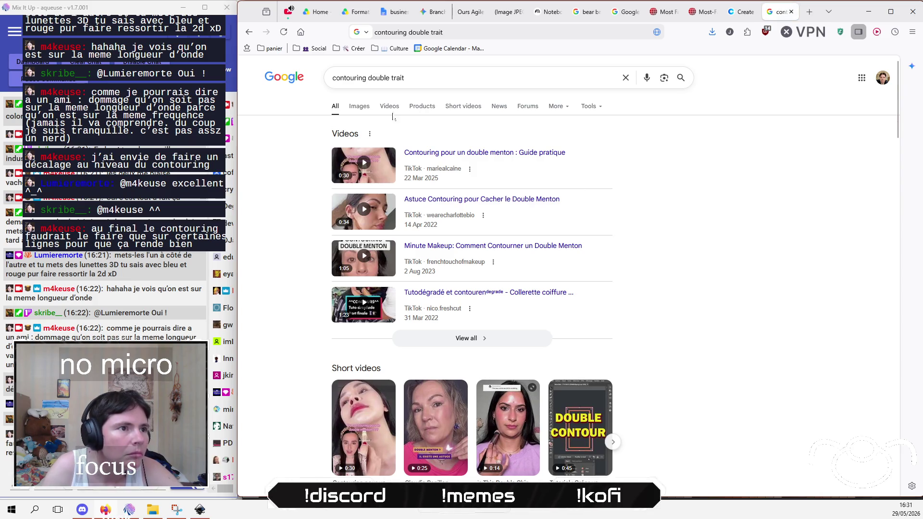
double_click(356, 77)
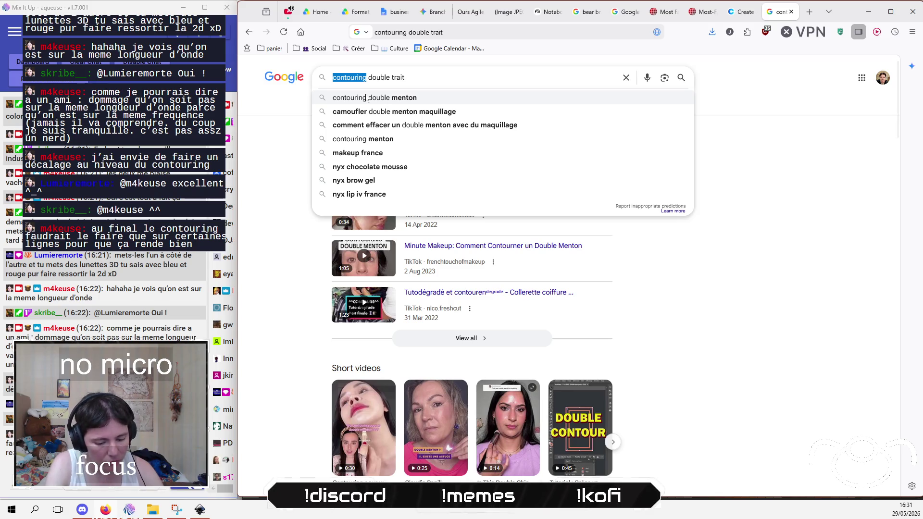
text(photoshop)
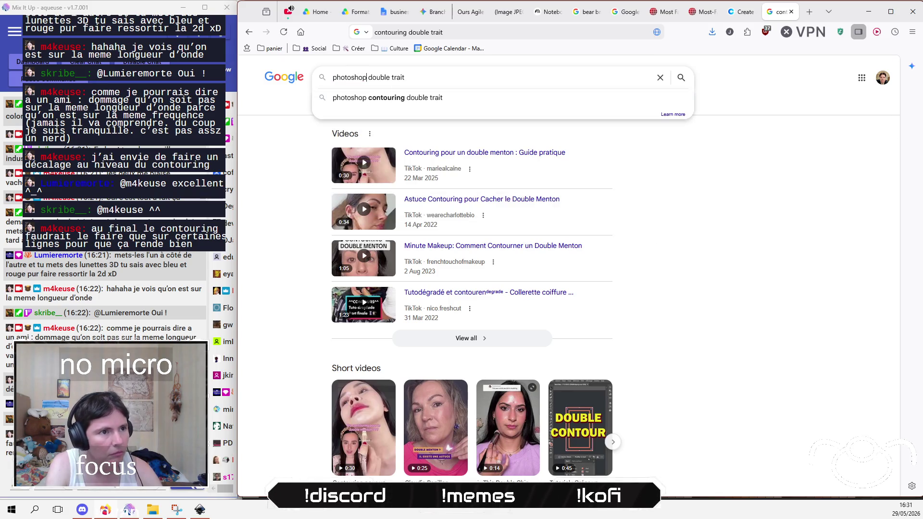
key(Return)
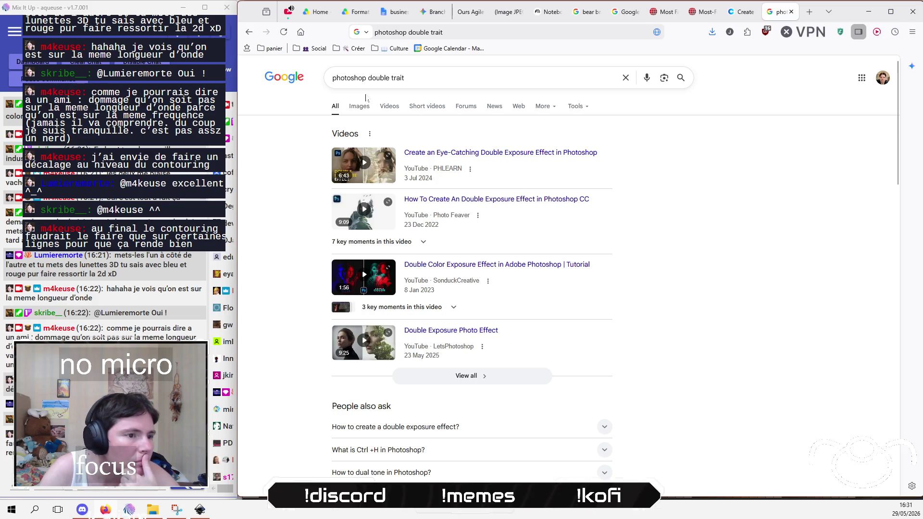
Step: Add 'dessin contour' to the query and switch to image results
click(368, 77)
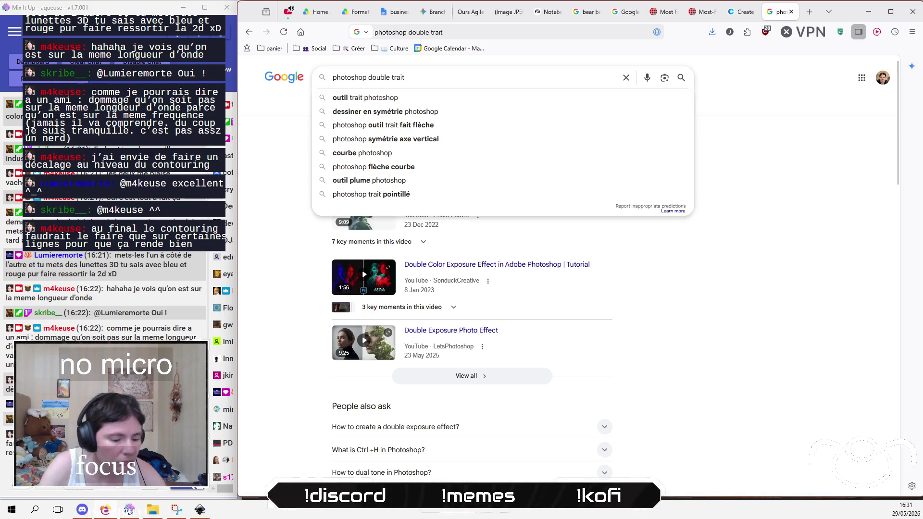
text(dessin )
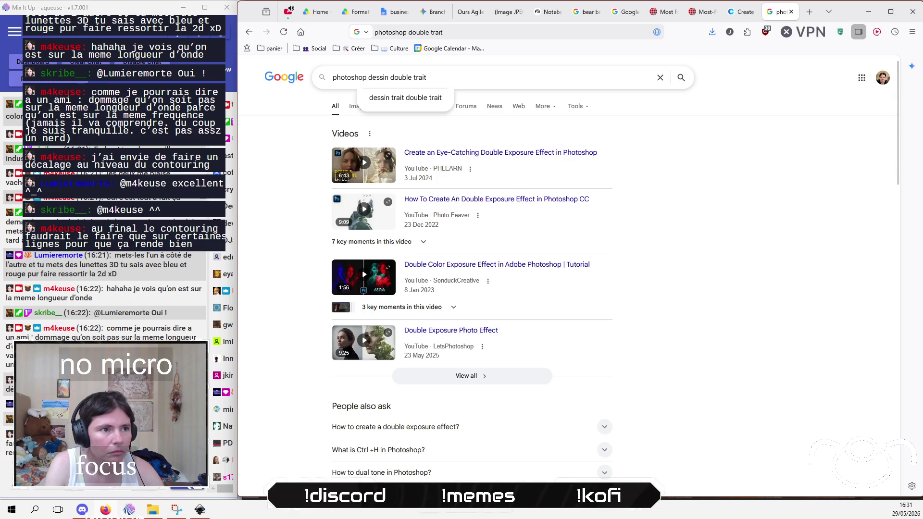
text(cout)
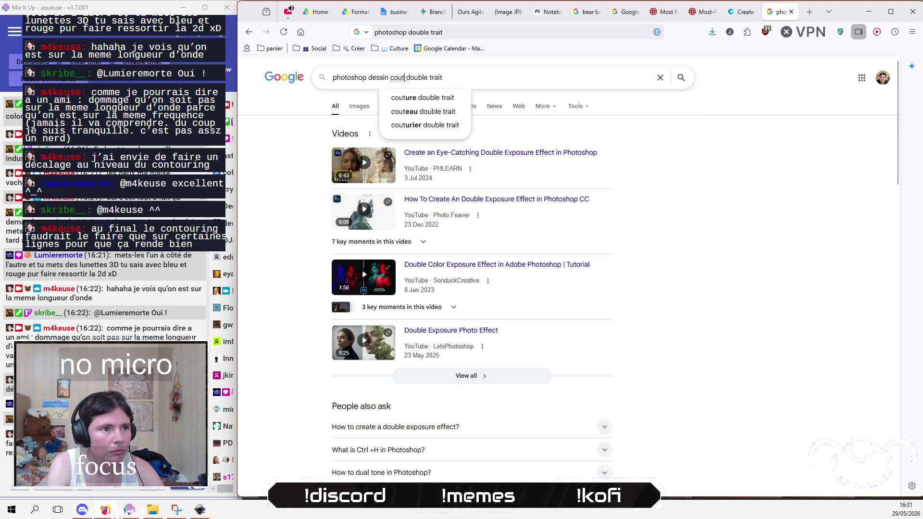
key(BackSpace)
key(BackSpace)
text(ntour)
key(Return)
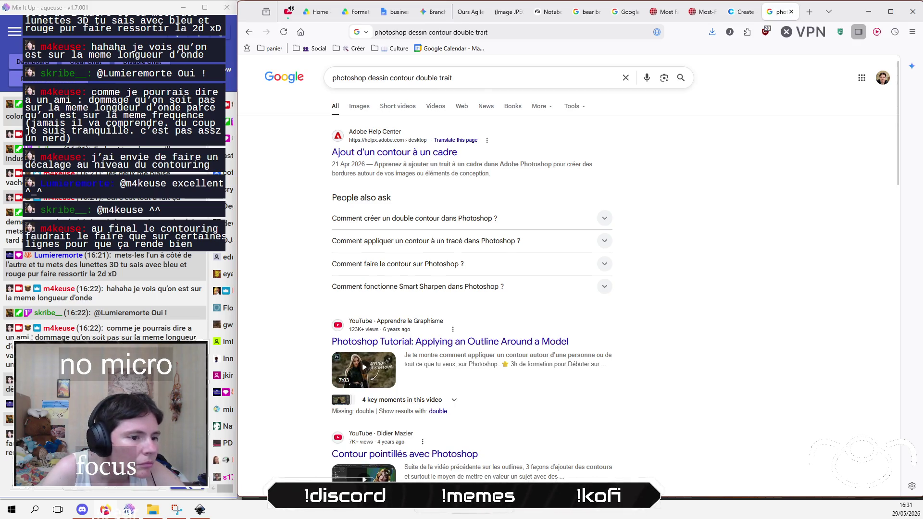
click(359, 106)
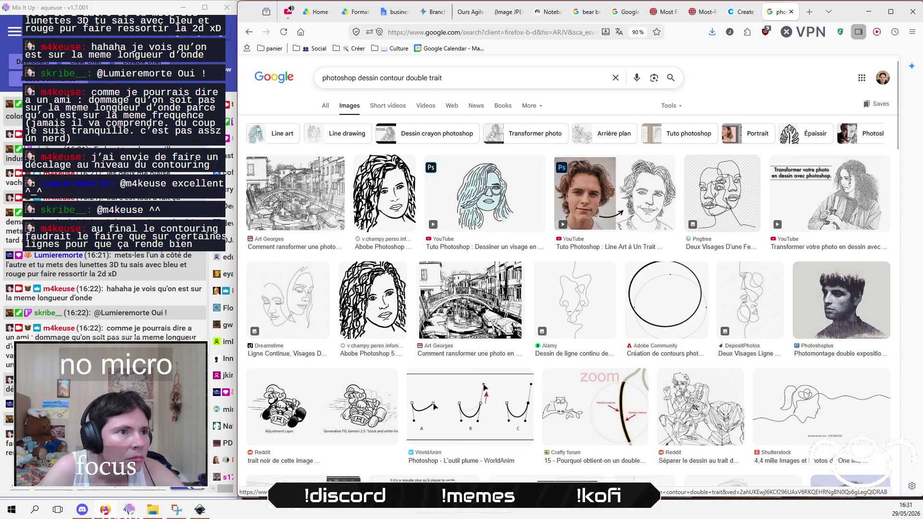
Step: Change 'trait' to 'couleur' and remove 'dessin', searching 'photoshop contour double couleur'
double_click(428, 78)
text(coule)
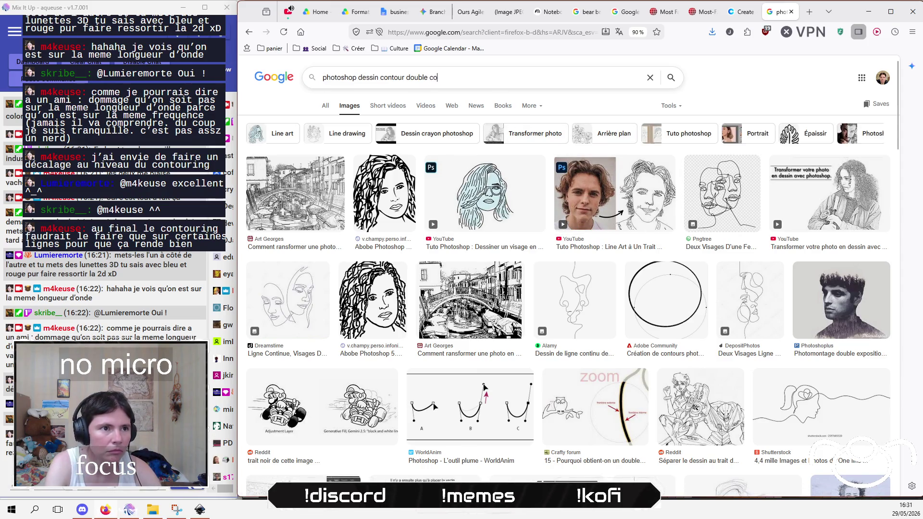
text(ur)
key(Return)
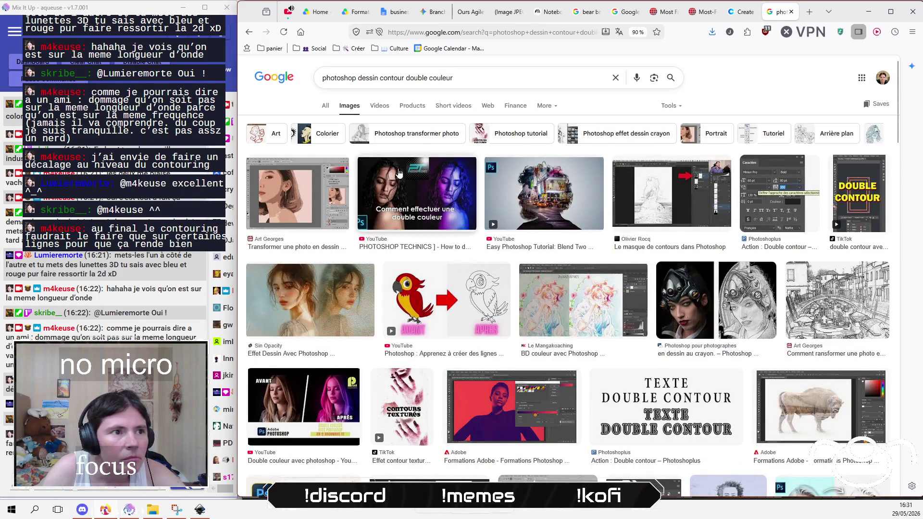
double_click(368, 78)
key(BackSpace)
key(Return)
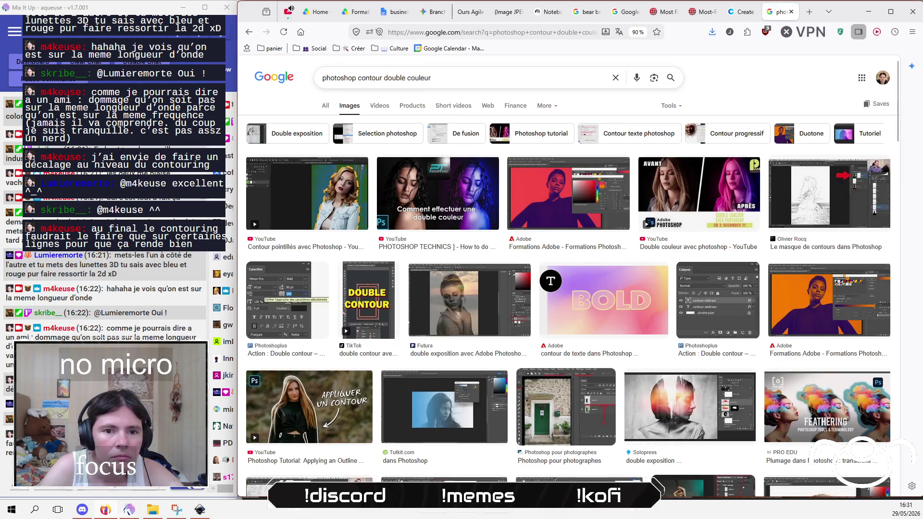
Step: Scroll through the image results and consult the chat window
scroll(536, 279, down, 10)
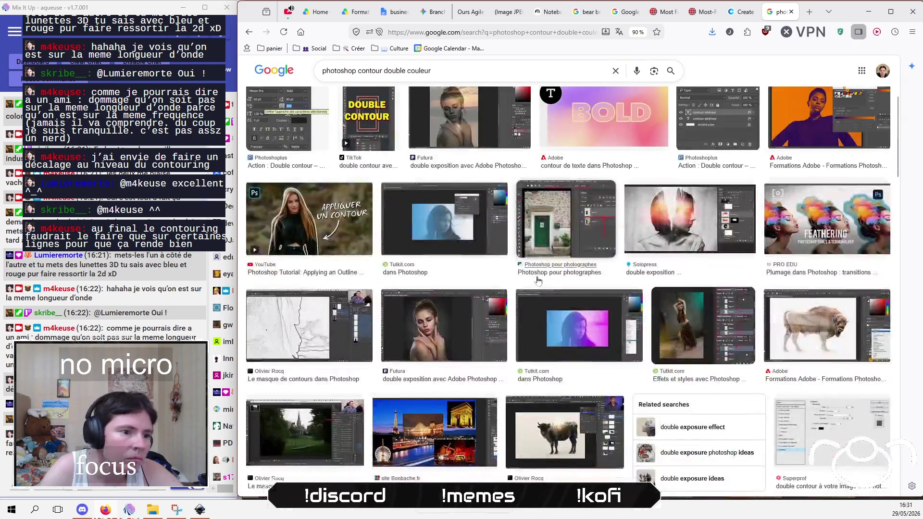
scroll(536, 279, down, 5)
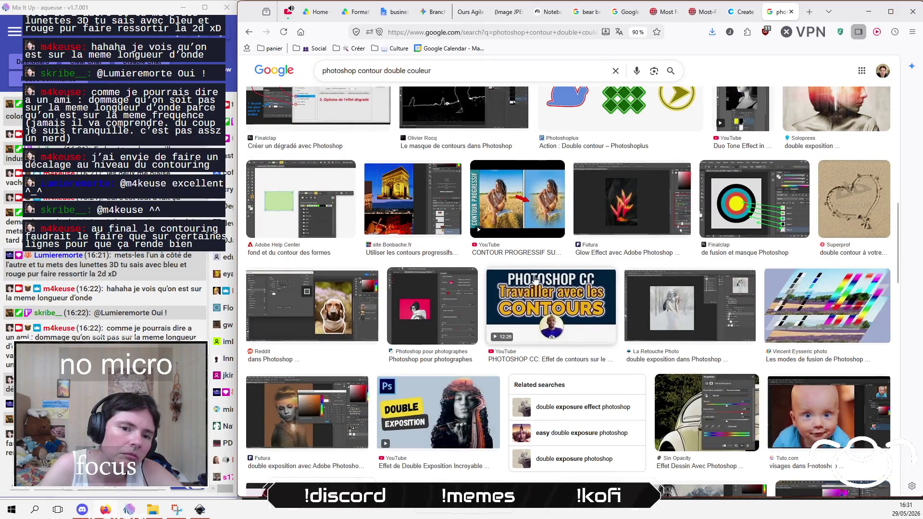
scroll(536, 279, down, 3)
scroll(536, 279, down, 3)
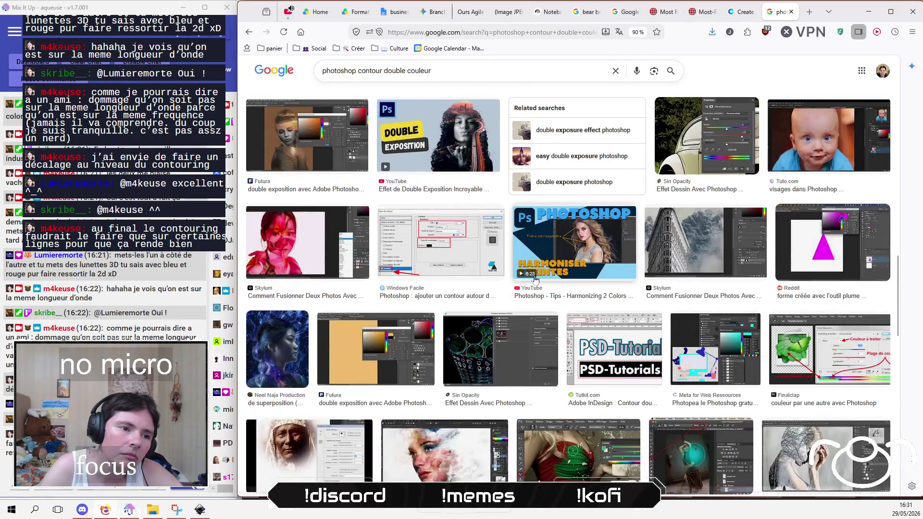
scroll(535, 279, down, 1)
scroll(535, 279, down, 2)
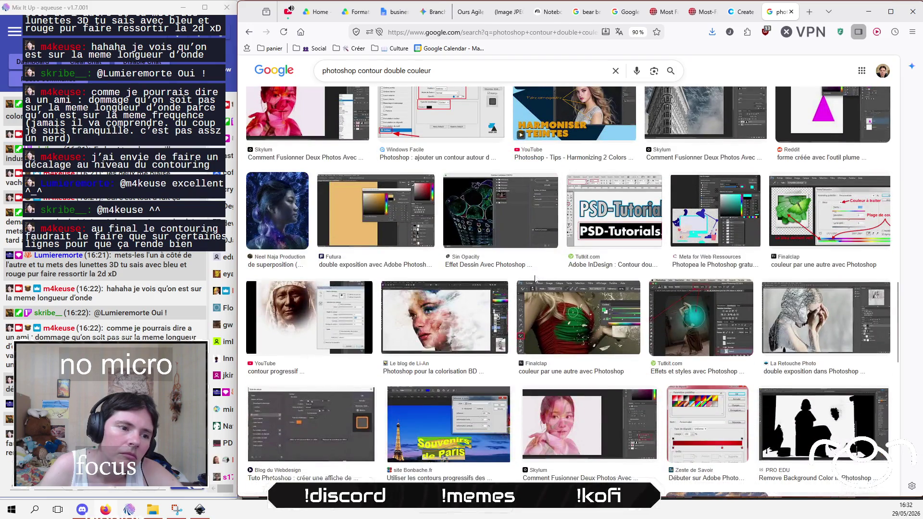
scroll(535, 278, down, 4)
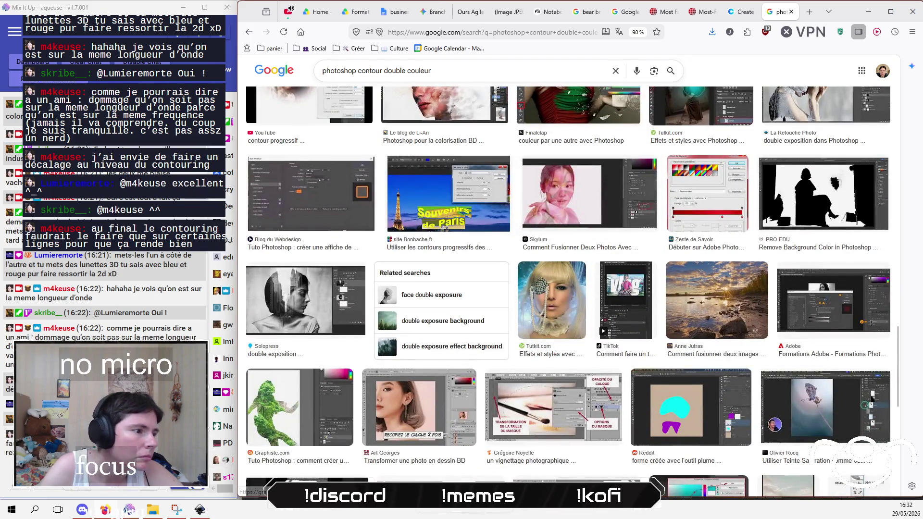
click(106, 331)
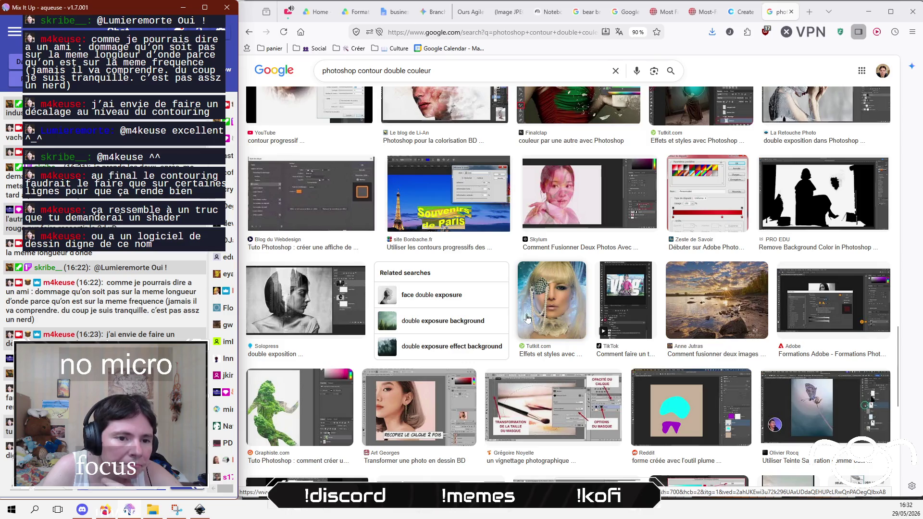
scroll(529, 318, down, 4)
scroll(529, 318, up, 5)
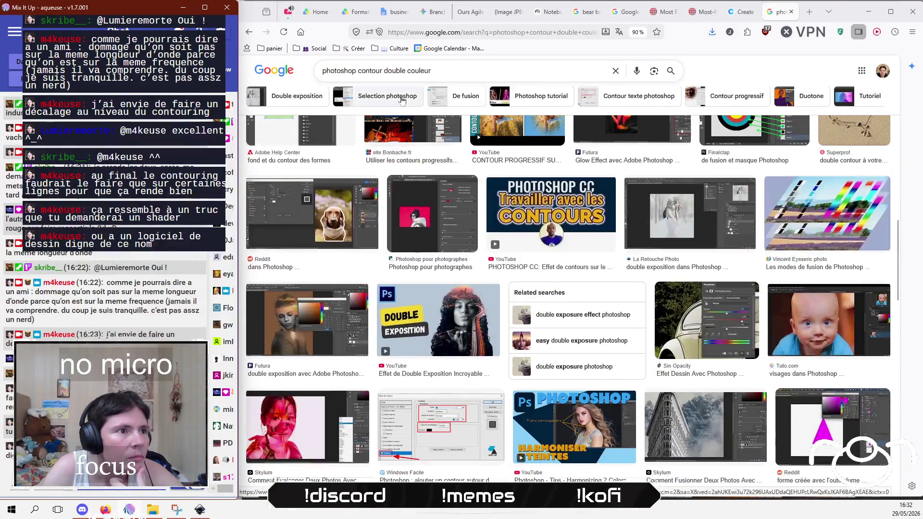
double_click(340, 71)
Step: Search 'gimp contour double couleur' and scroll through the results
text(gimp)
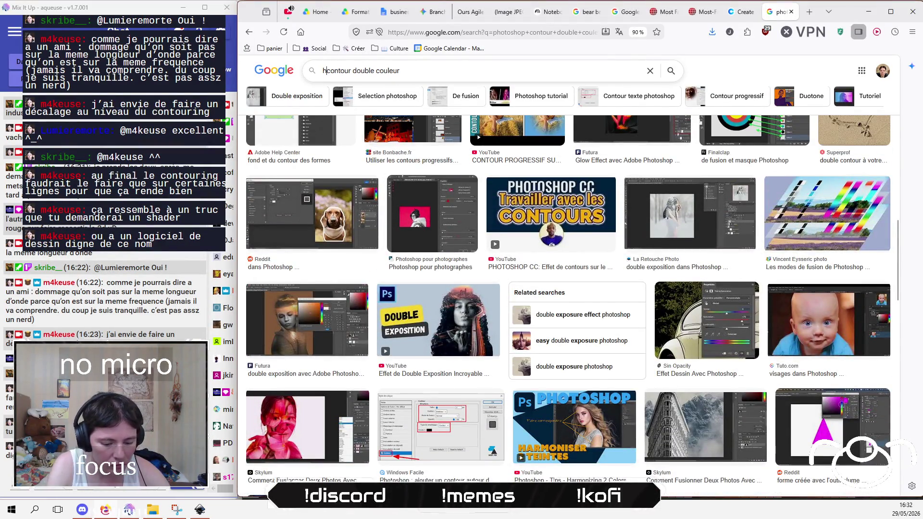
key(Return)
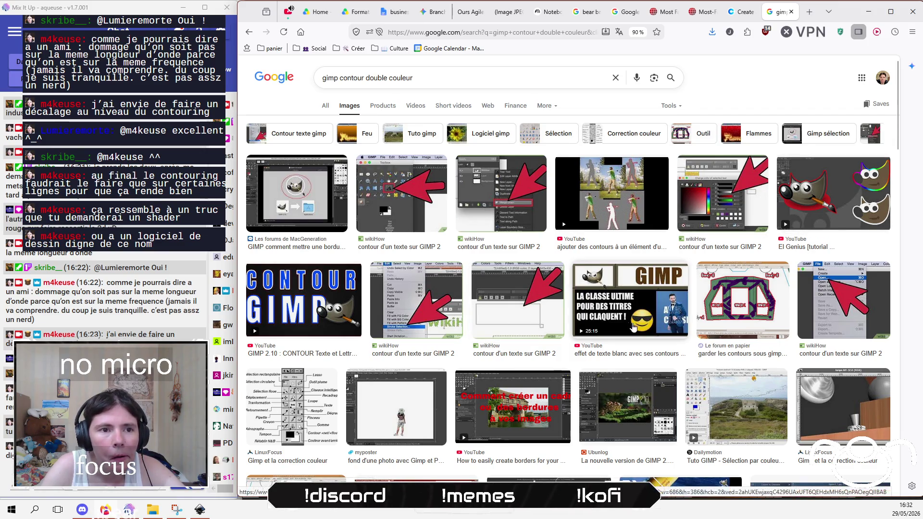
scroll(487, 314, down, 4)
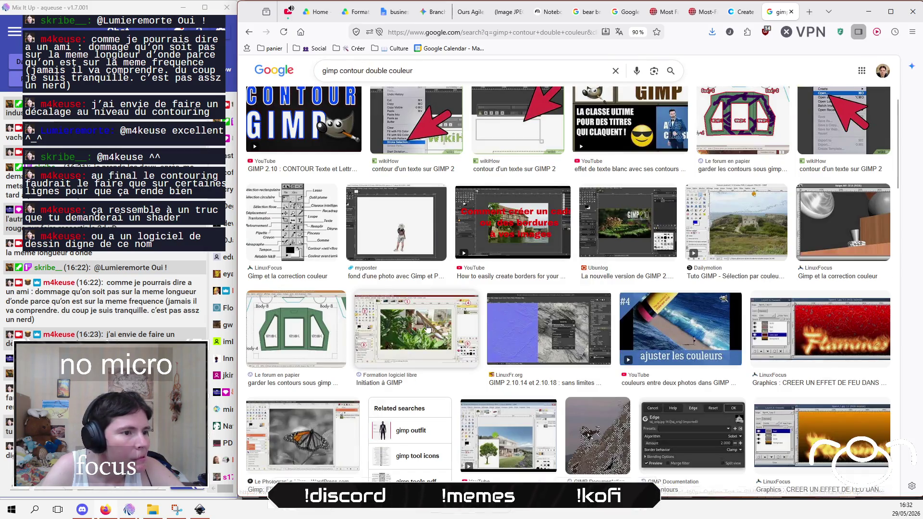
scroll(427, 328, down, 8)
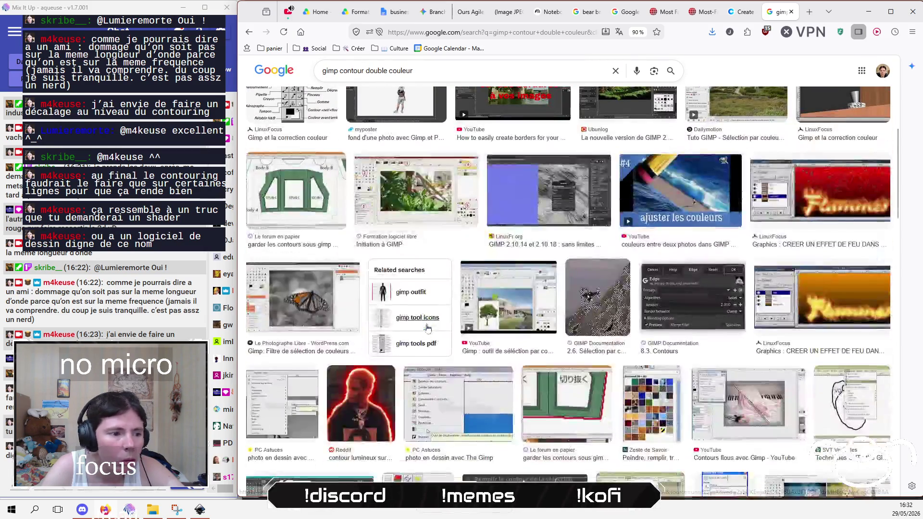
scroll(427, 328, down, 10)
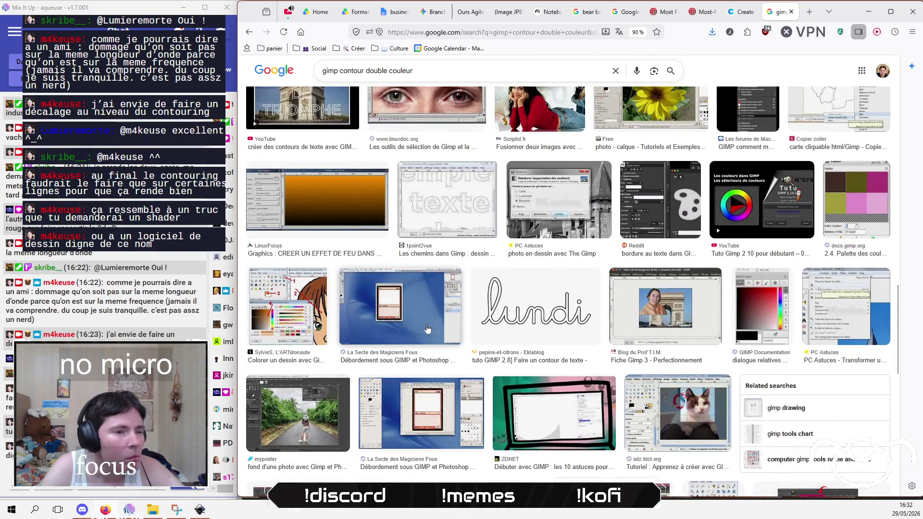
scroll(427, 328, down, 4)
scroll(427, 328, down, 3)
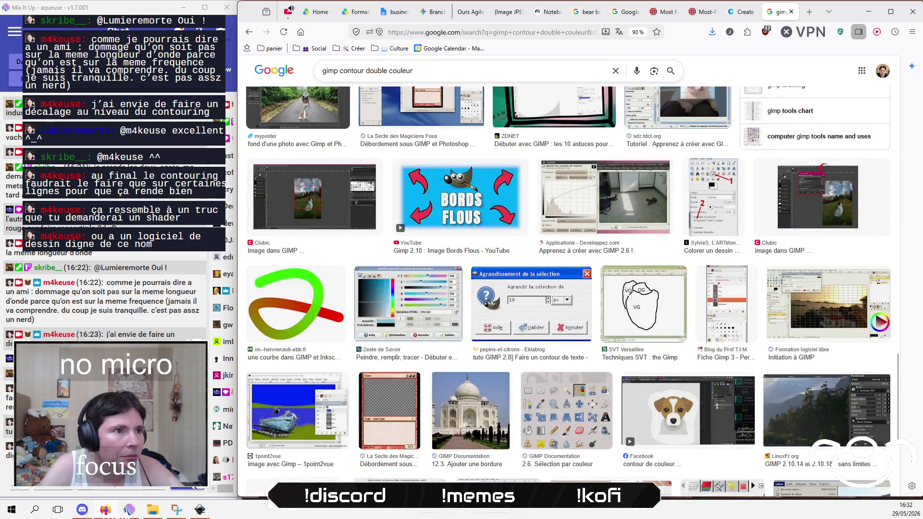
Step: Reword the query to 'gimp double contour' and browse the results
drag(340, 71, 353, 70)
key(shift+End)
text(d)
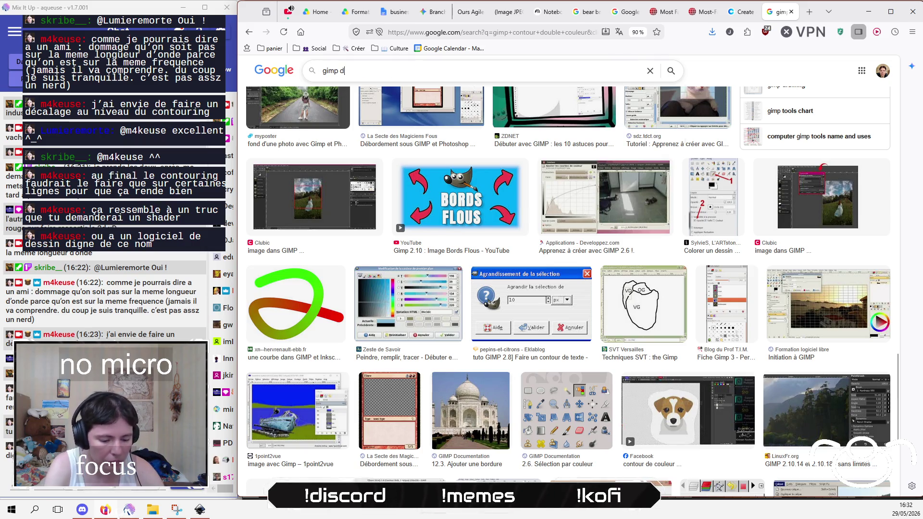
text(ouble conytouble conyour)
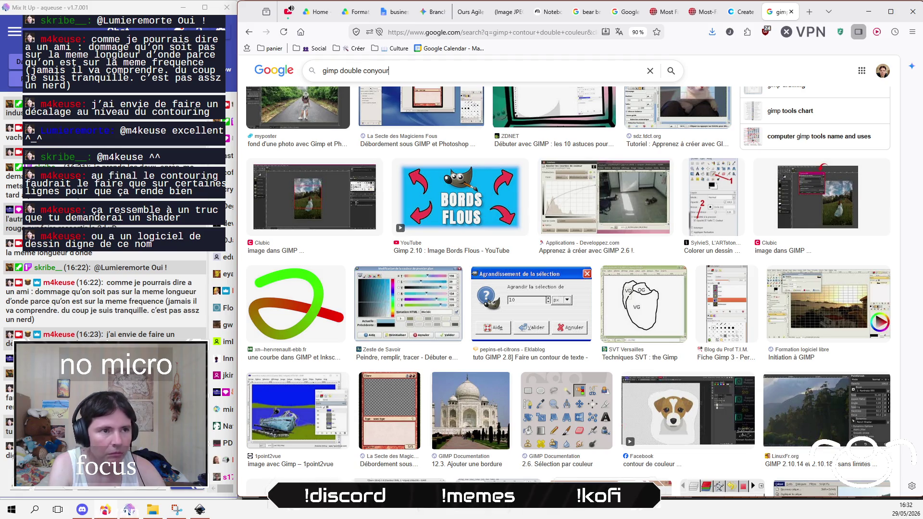
key(Left)
key(Left)
key(Left)
key(BackSpace)
text(t)
key(Return)
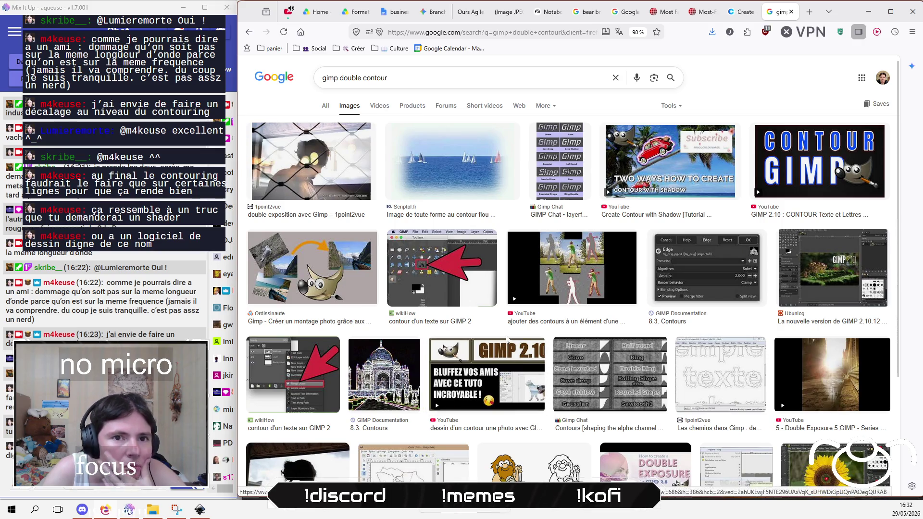
scroll(482, 329, down, 3)
scroll(473, 330, up, 3)
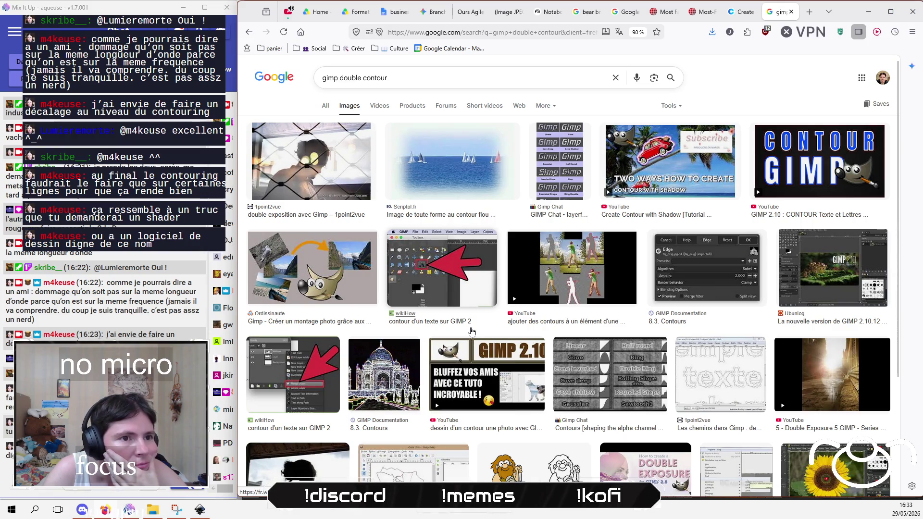
scroll(472, 330, down, 3)
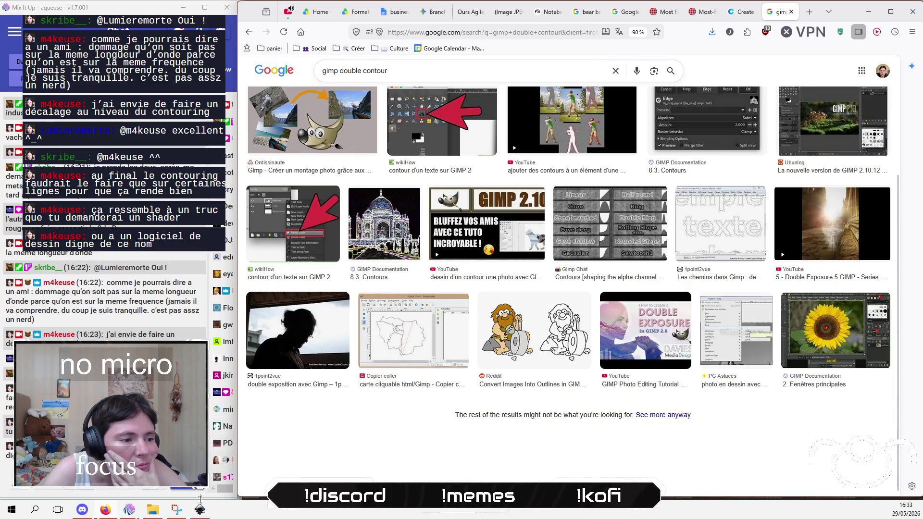
Step: Back in Inkscape, select the top bear and open its PNG export settings
key(alt+Tab)
key(ctrl+a)
key(ctrl+shift+e)
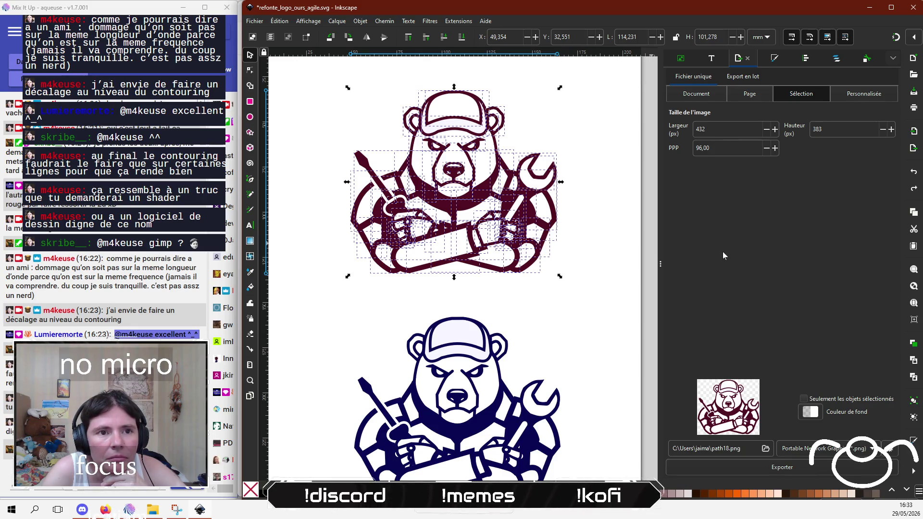
Step: Adjust the export width and set 300 dpi, giving a 1349 × 1196 px export
click(716, 129)
text(*2)
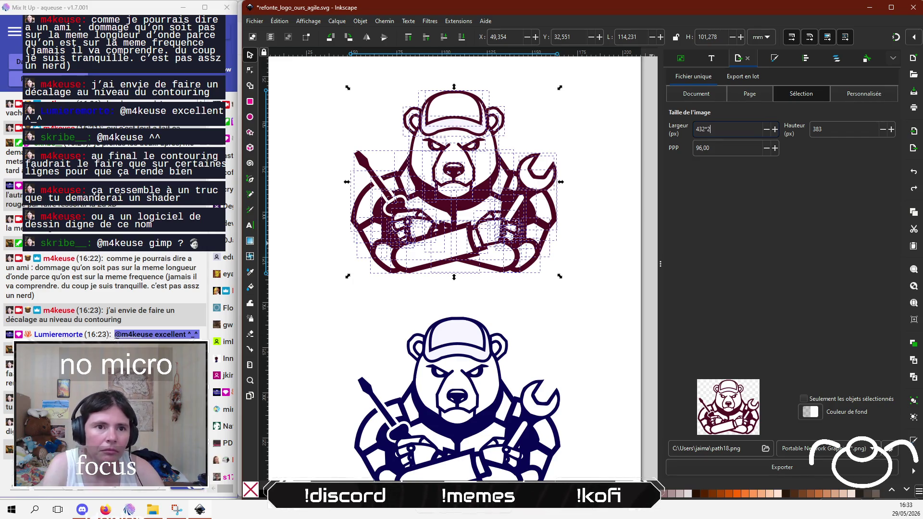
key(Tab)
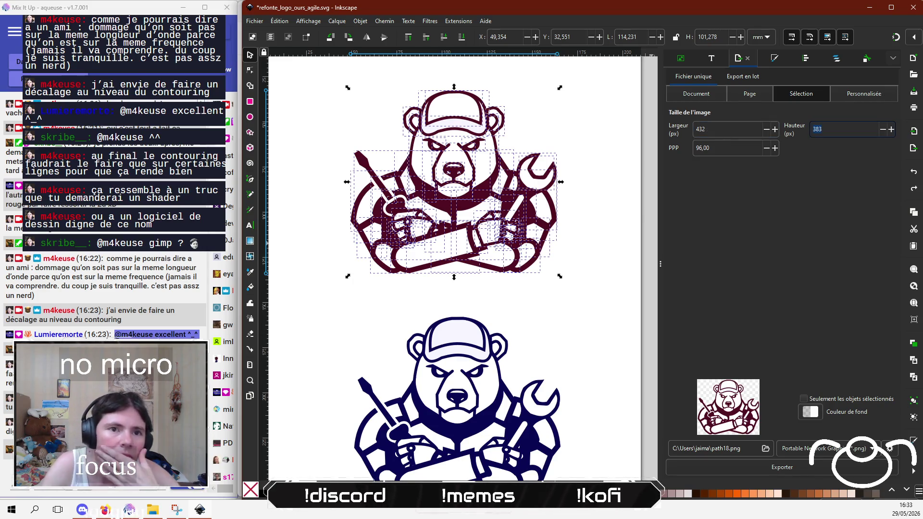
click(716, 129)
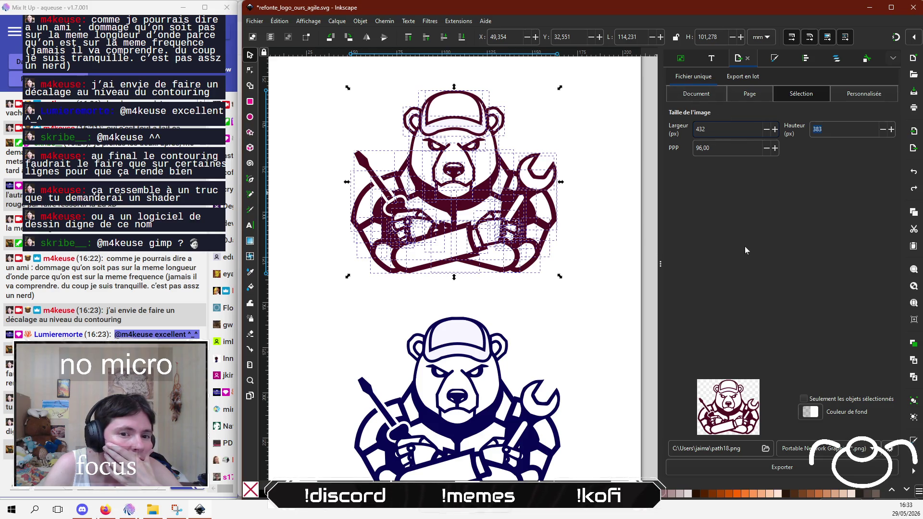
scroll(467, 230, down, 2)
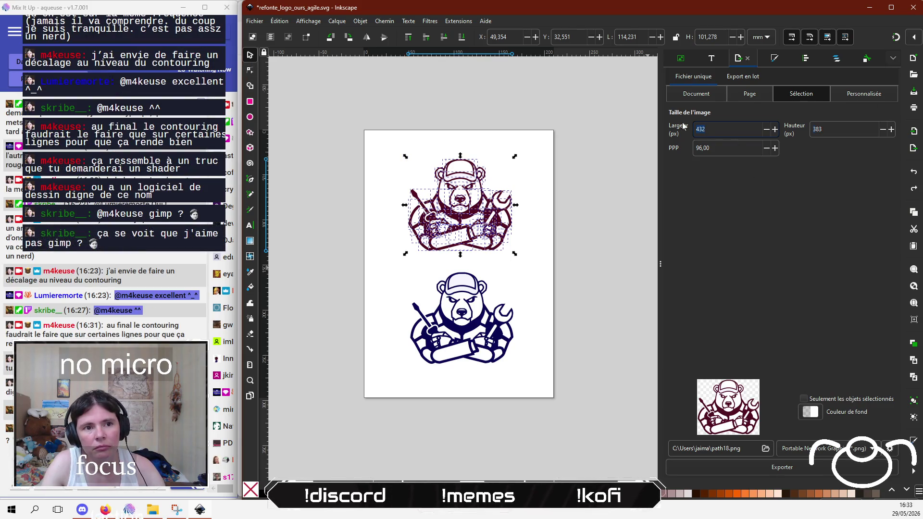
text(12801)
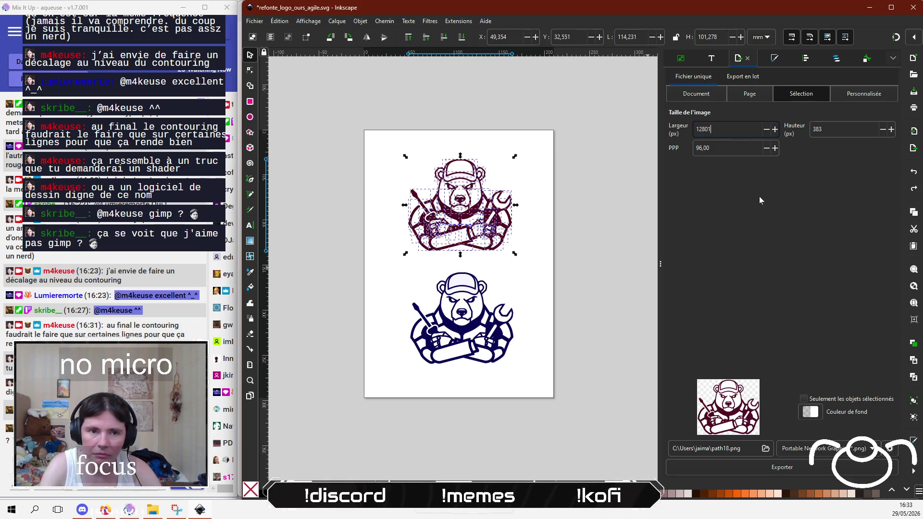
key(BackSpace)
key(Return)
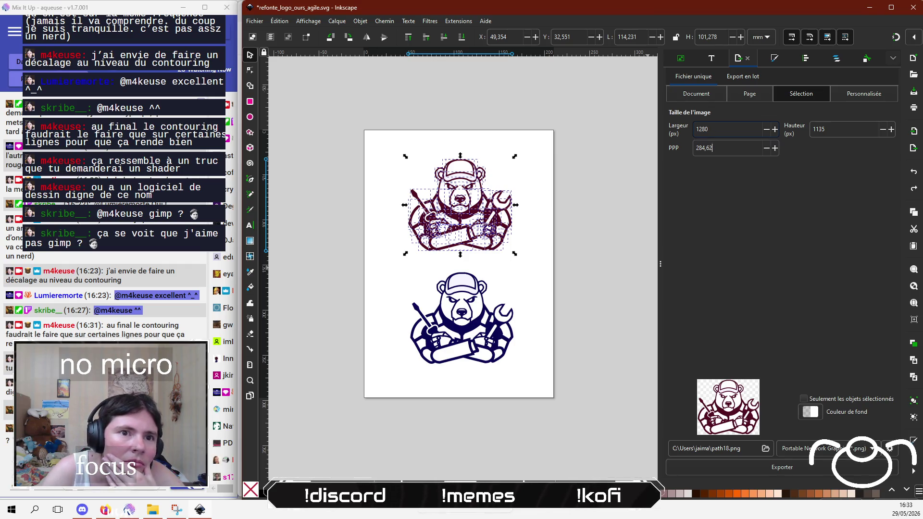
key(Tab)
key(Return)
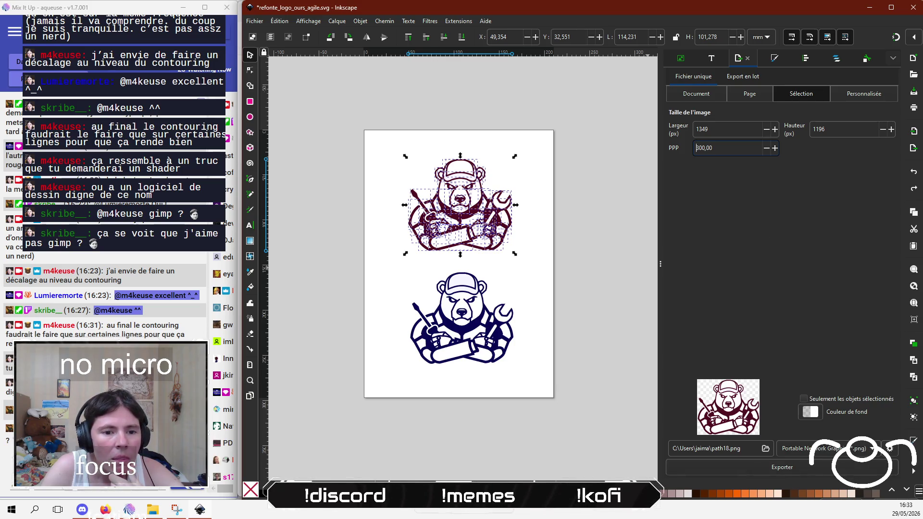
Step: Export as export_ours_bordeau.png, declining to overwrite it on the second export
click(726, 448)
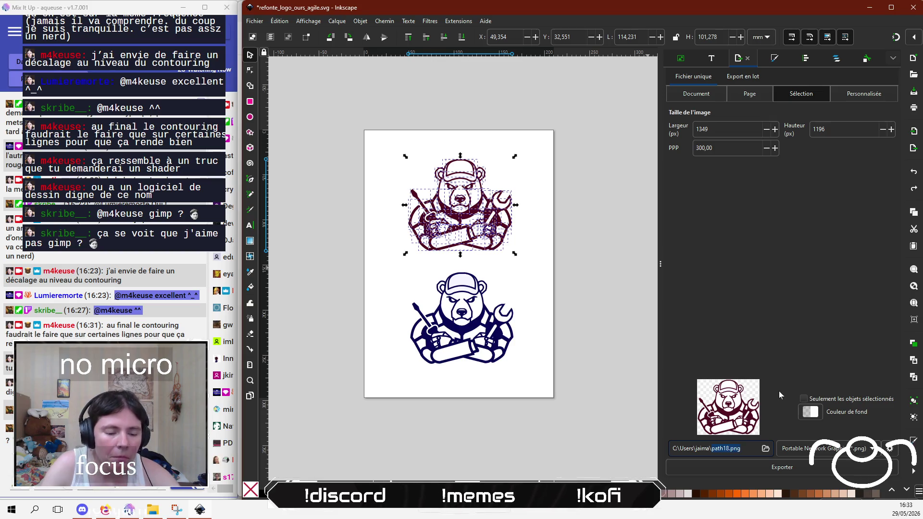
text(export_ours_bor)
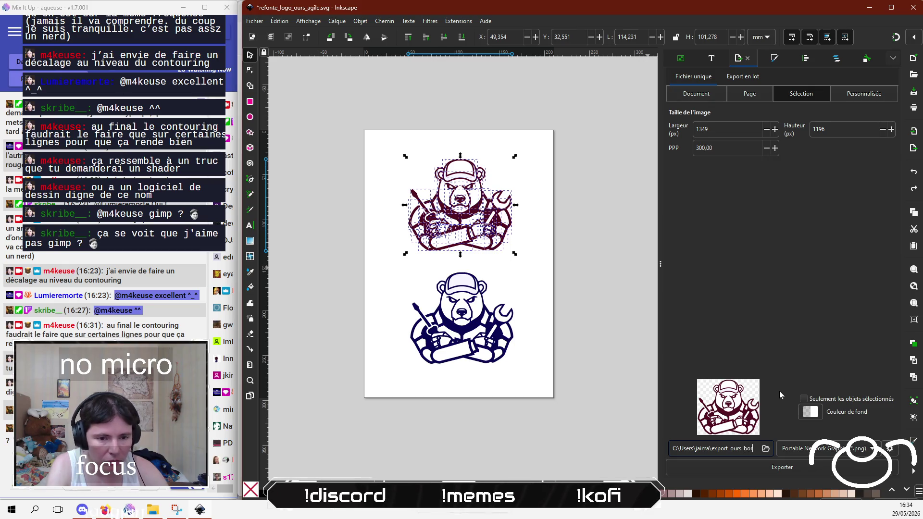
text(deau)
key(Return)
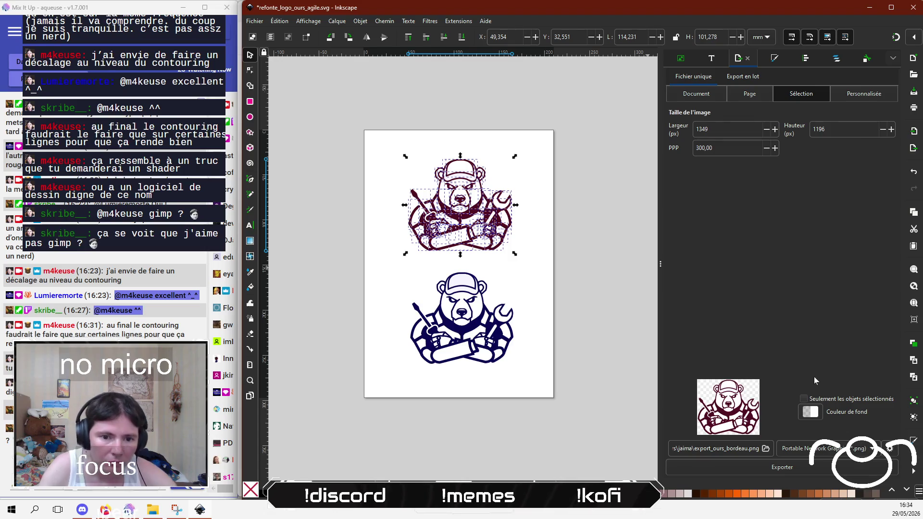
click(779, 474)
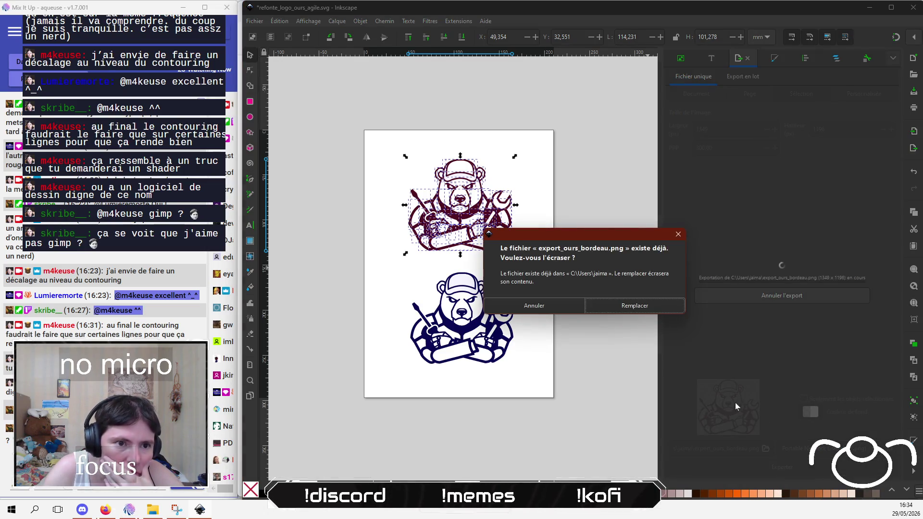
click(552, 311)
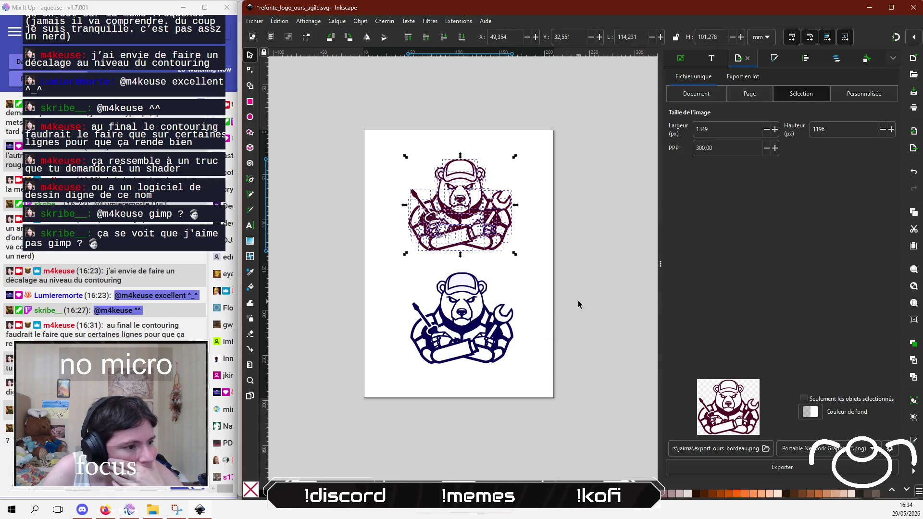
key(alt+Tab)
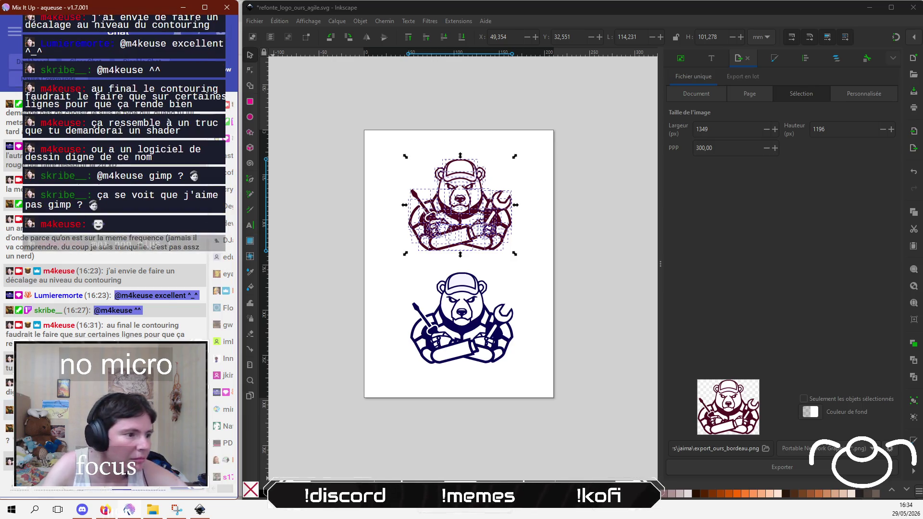
Step: Launch GIMP 3.0.2 from Windows search and close the About GIMP window
click(35, 509)
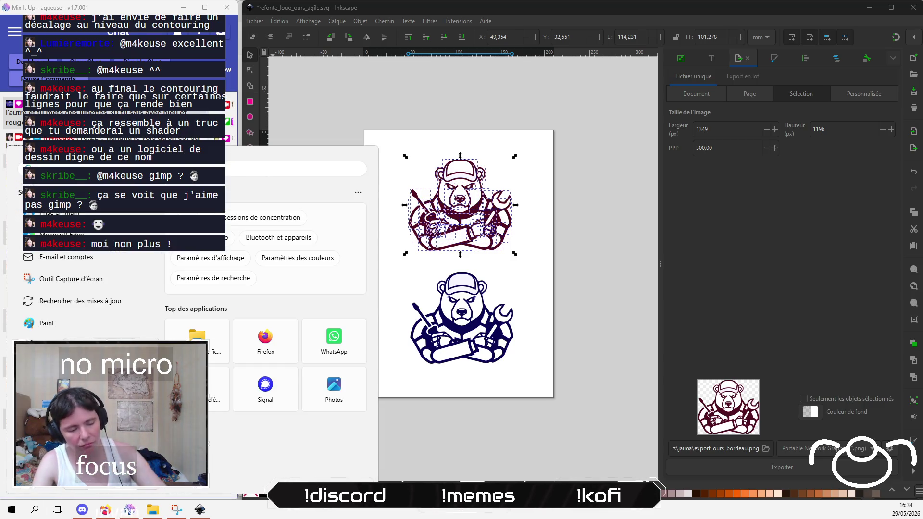
text(gimp)
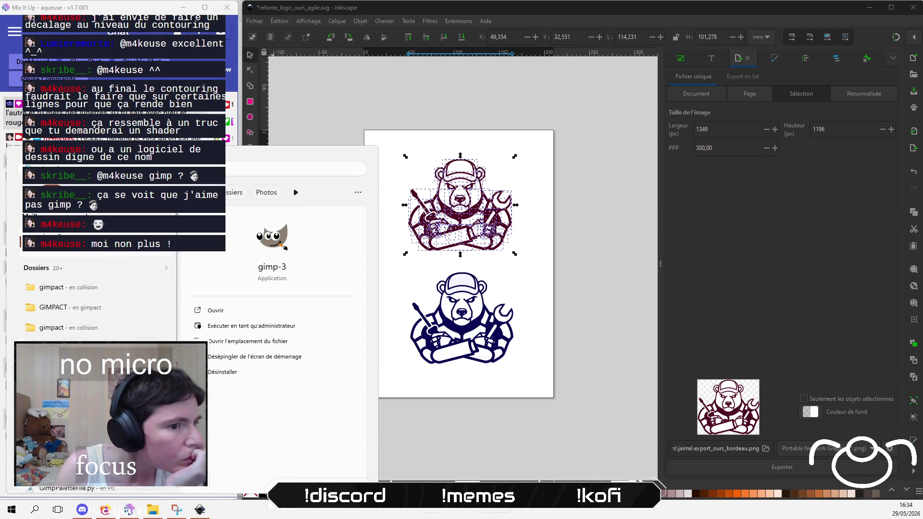
key(Return)
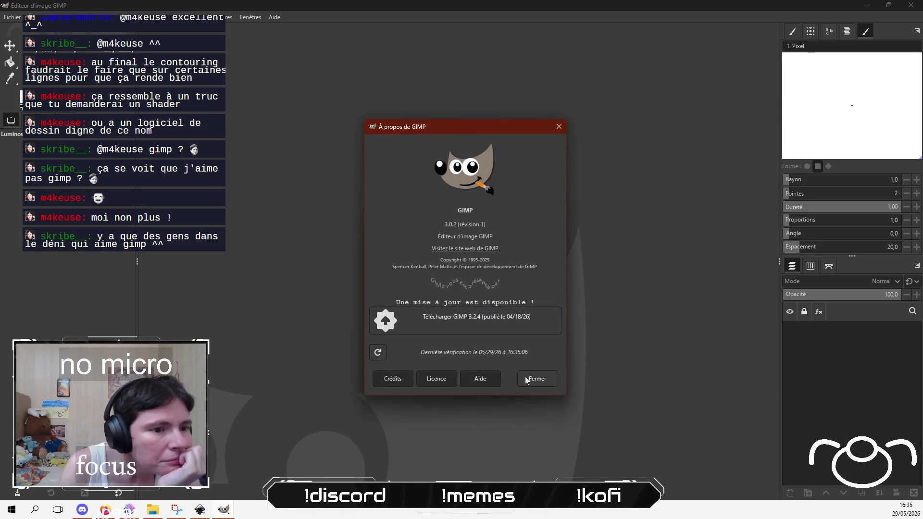
click(537, 379)
Step: Open export_ours_bordeau.png from the Recent list via Fichier > Ouvrir
click(10, 17)
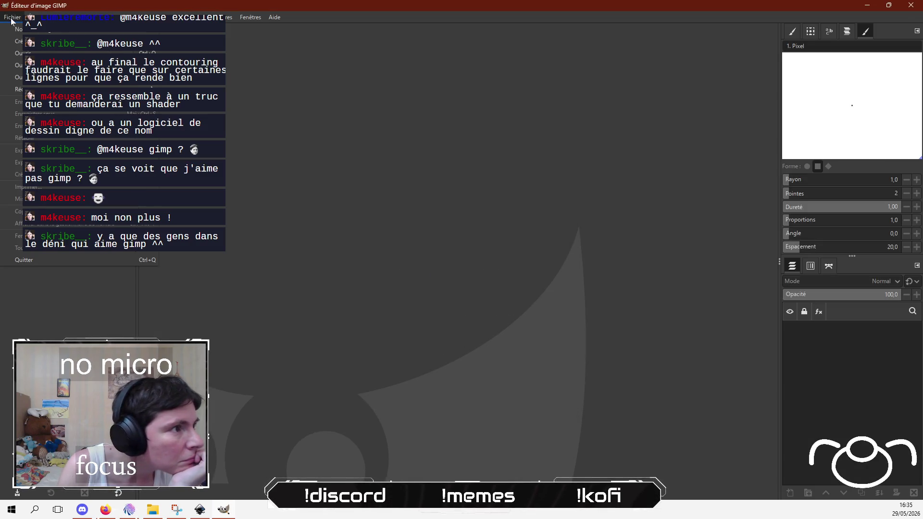
click(15, 50)
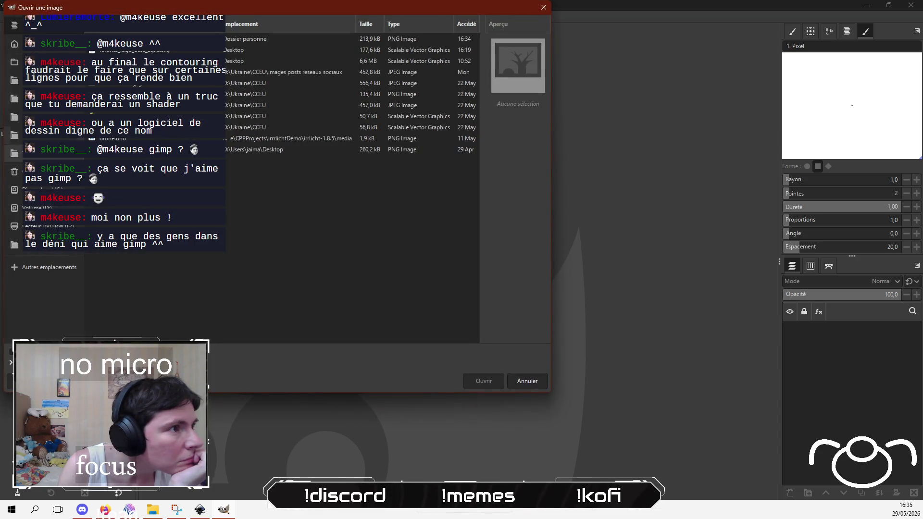
click(15, 61)
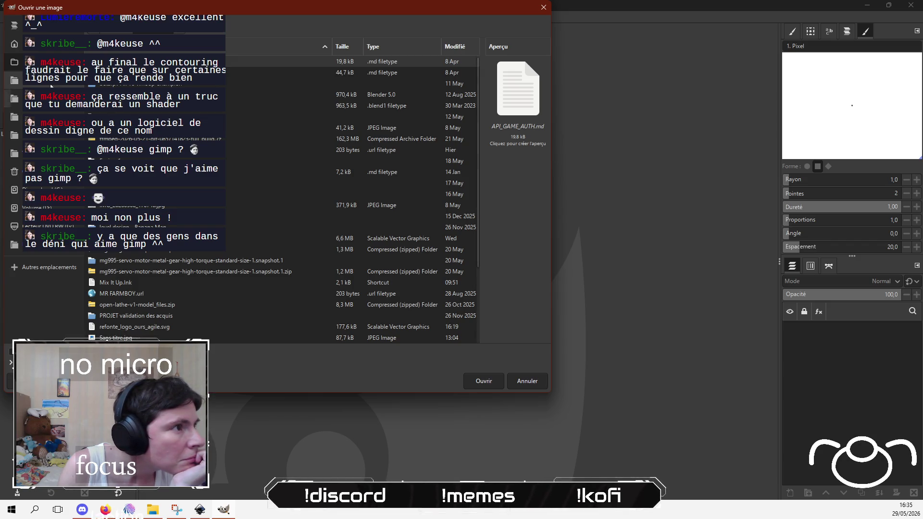
click(14, 25)
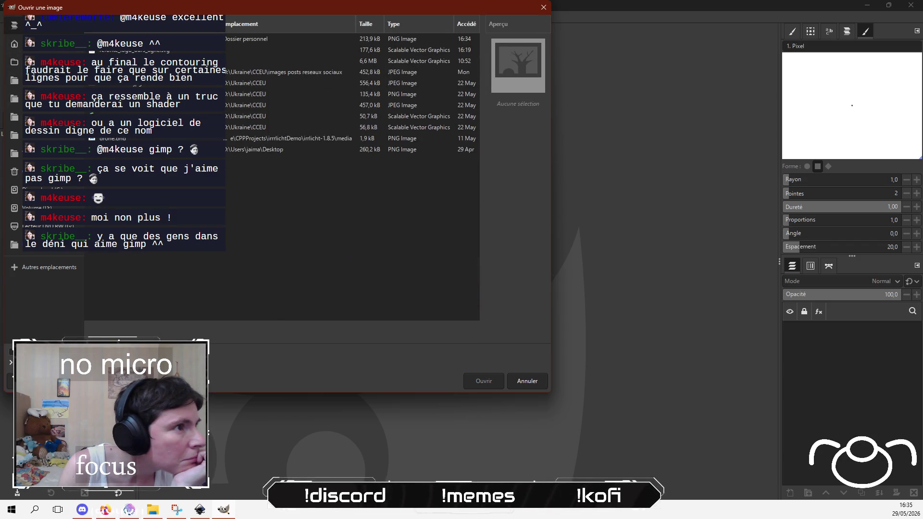
click(144, 38)
click(483, 382)
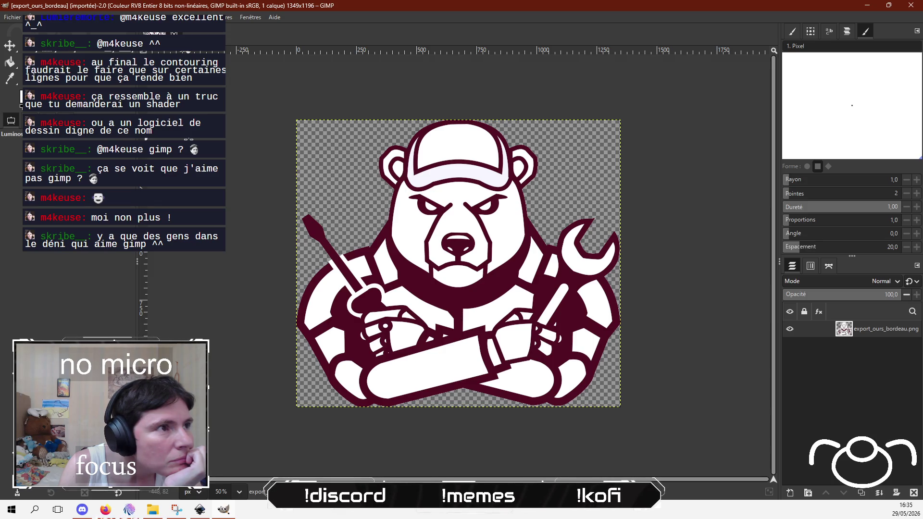
click(221, 17)
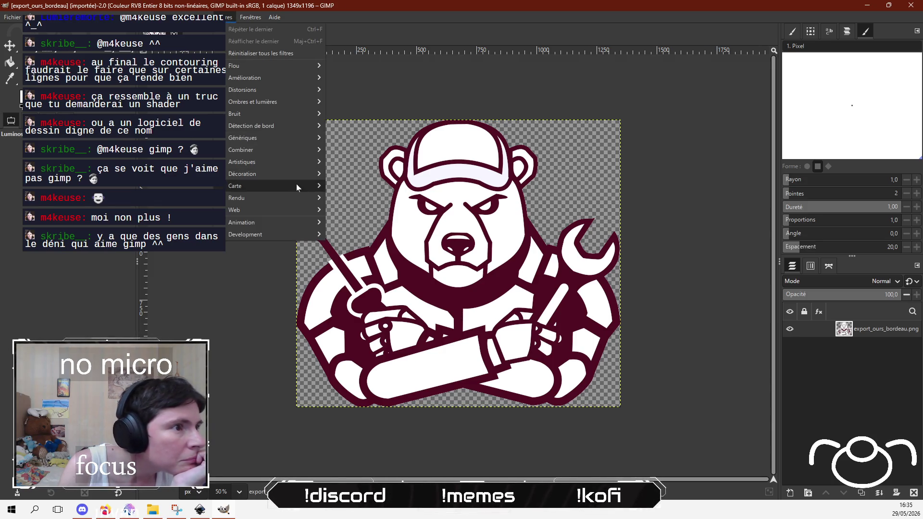
mouse_move(290, 163)
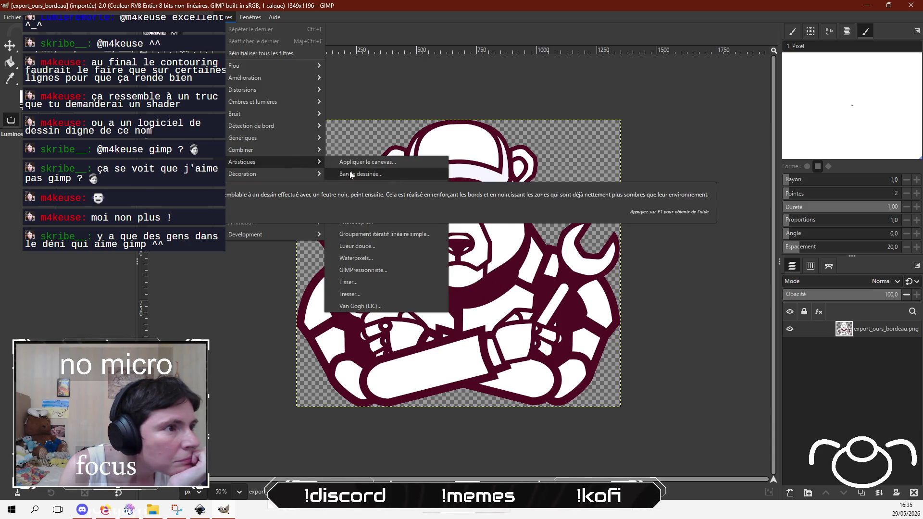
mouse_move(284, 129)
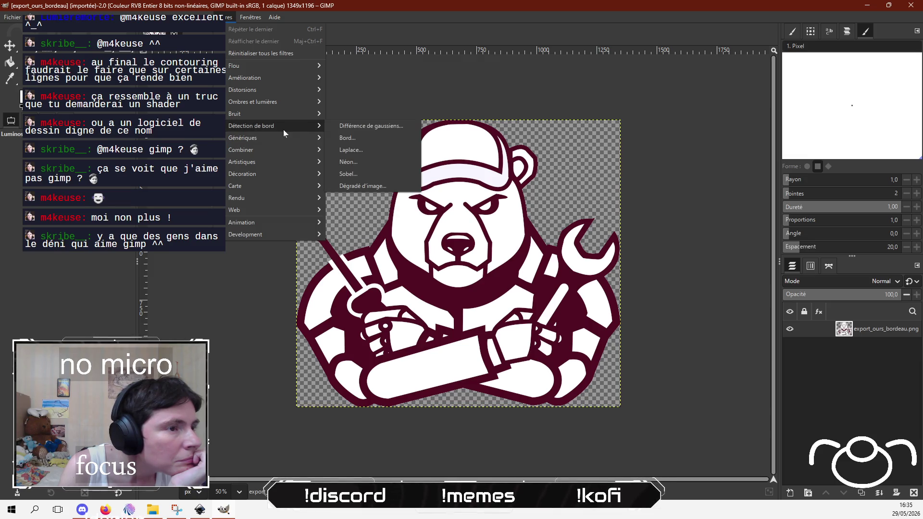
click(373, 187)
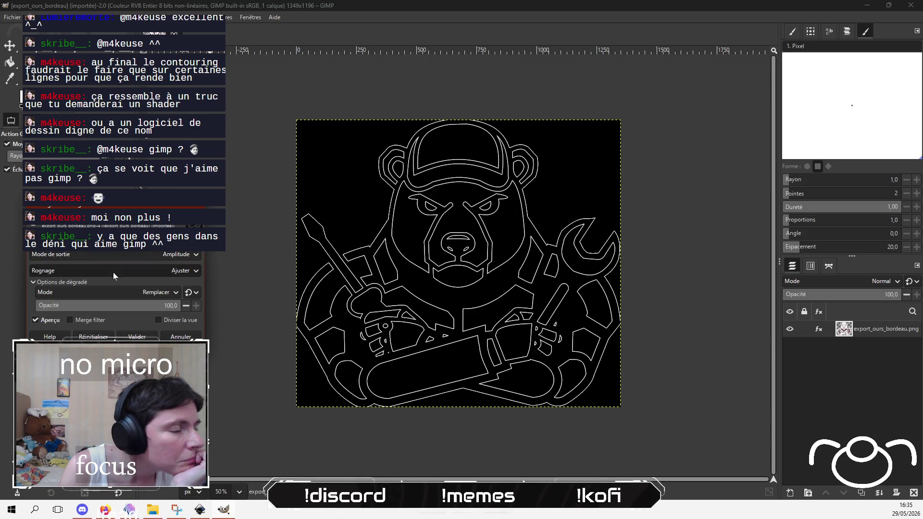
click(181, 337)
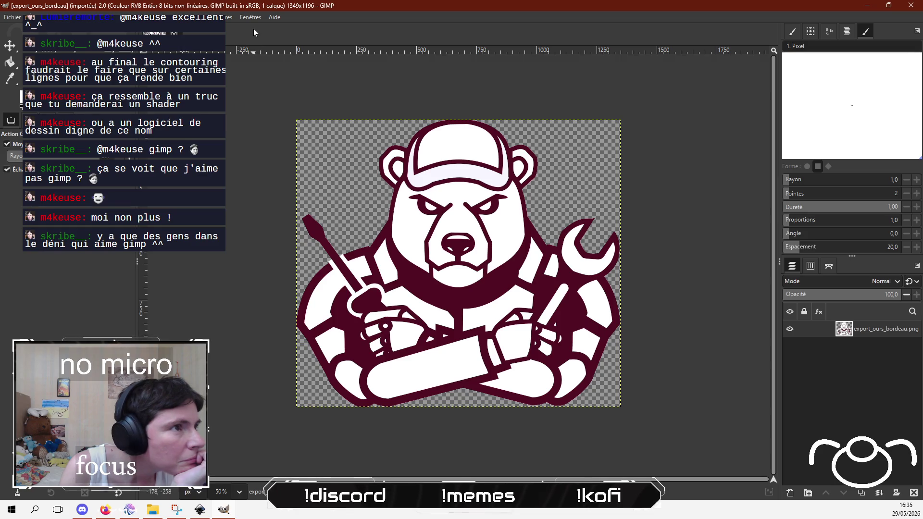
click(229, 17)
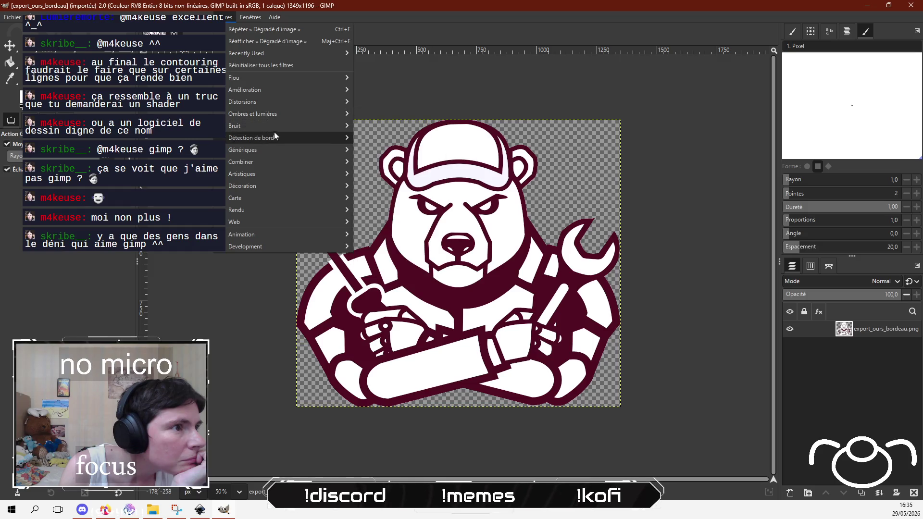
mouse_move(275, 138)
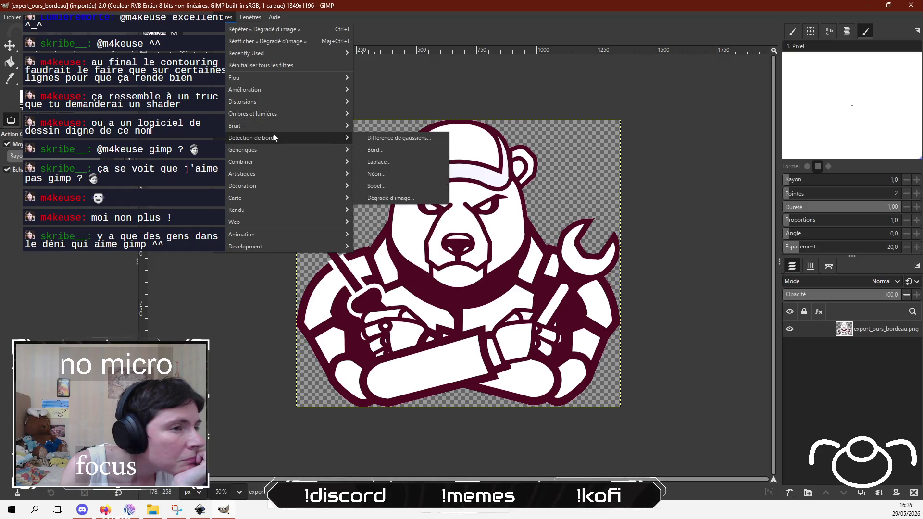
click(394, 174)
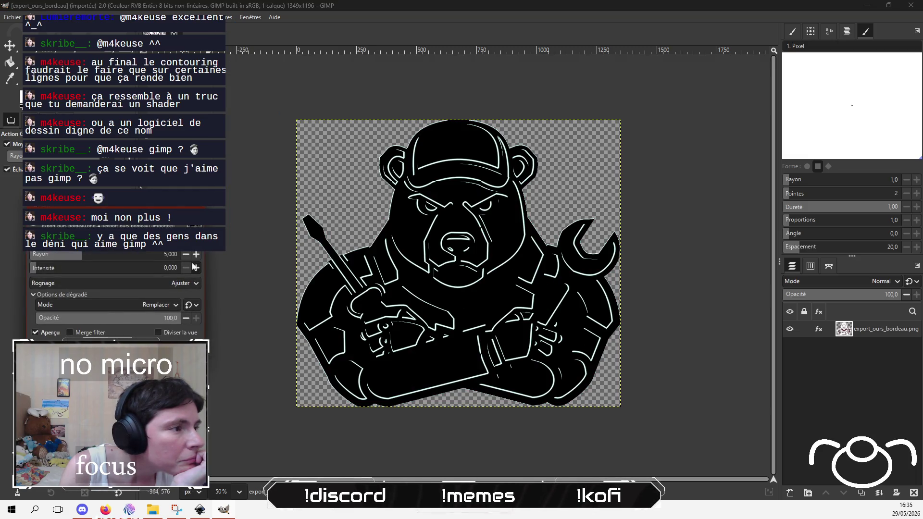
mouse_move(77, 258)
mouse_down()
mouse_move(50, 255)
mouse_move(142, 261)
mouse_move(132, 261)
mouse_up()
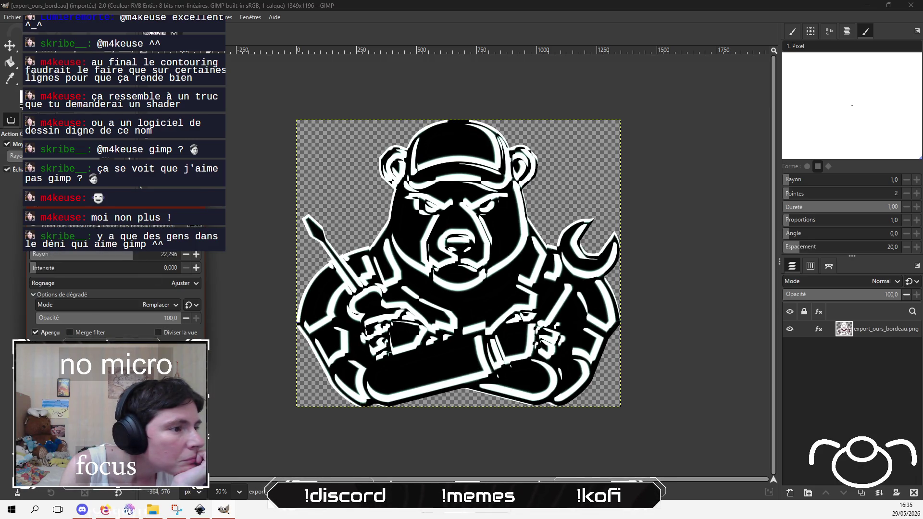
key(Escape)
click(223, 17)
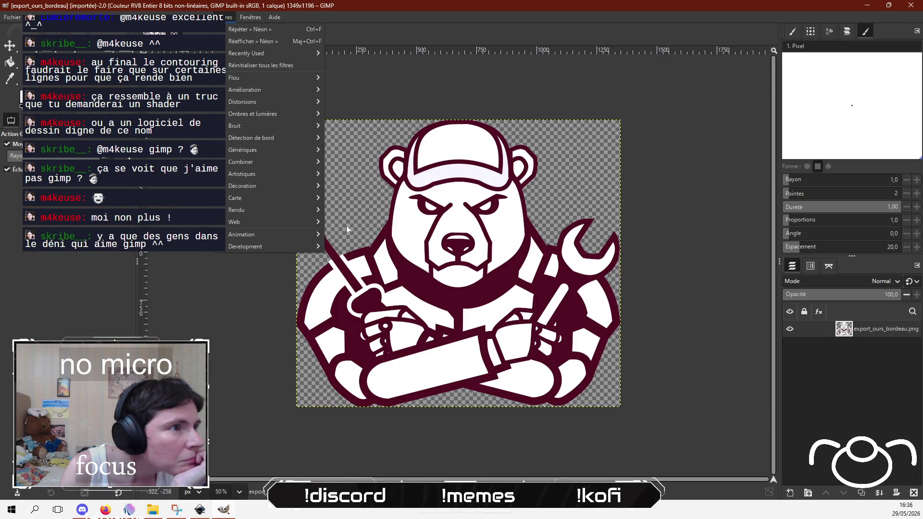
Step: Try a displacement filter on the bear, then cancel it
mouse_move(264, 239)
mouse_move(279, 215)
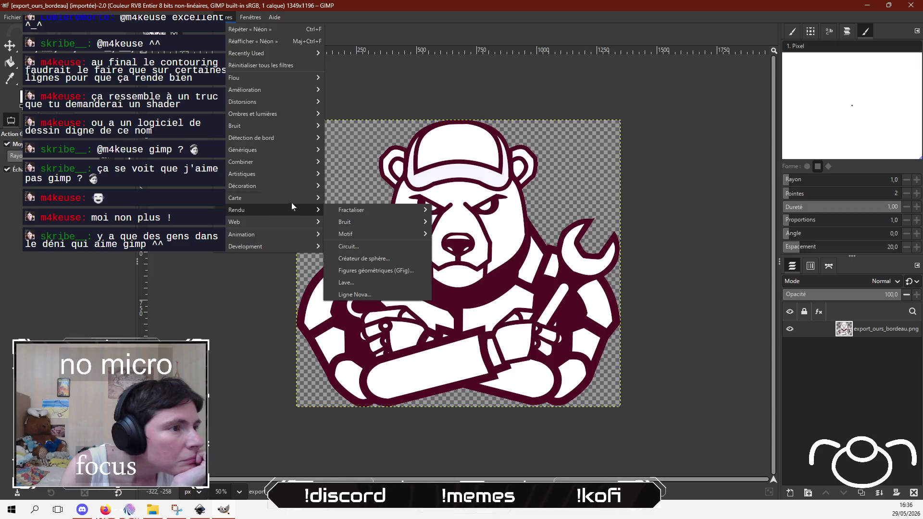
mouse_move(293, 192)
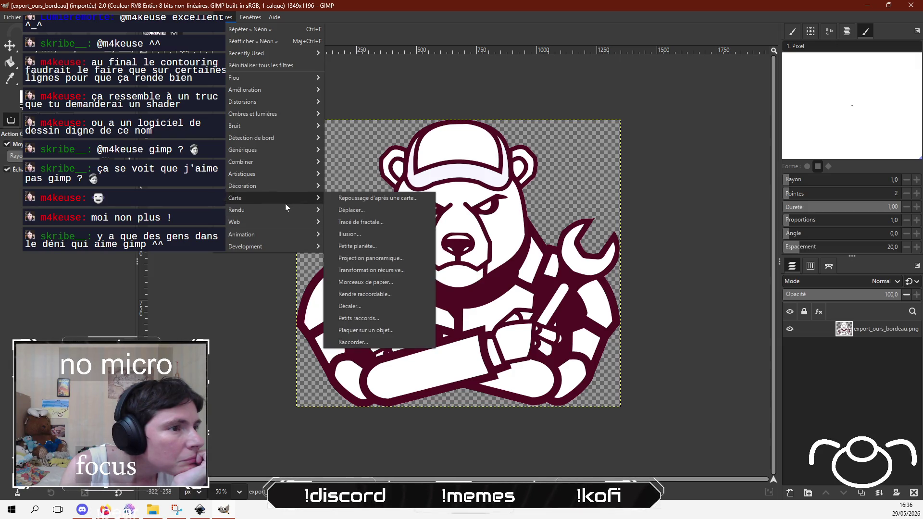
click(372, 210)
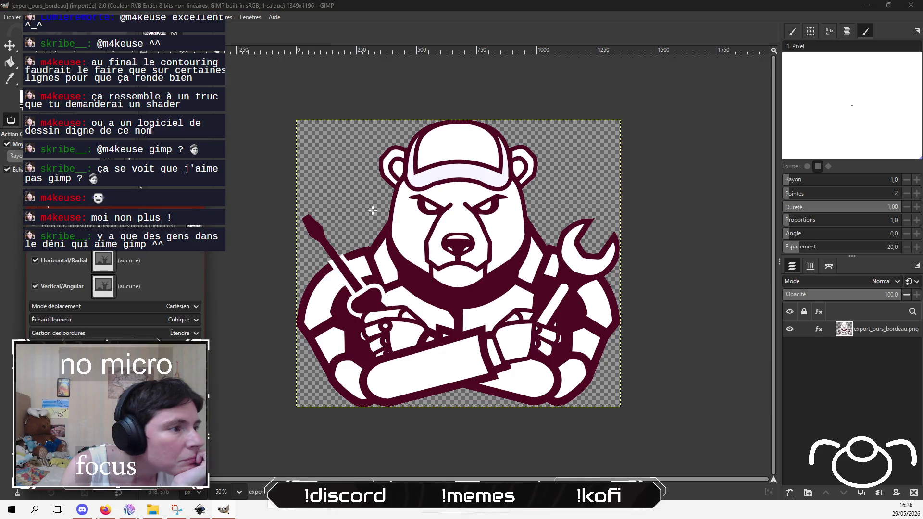
key(Escape)
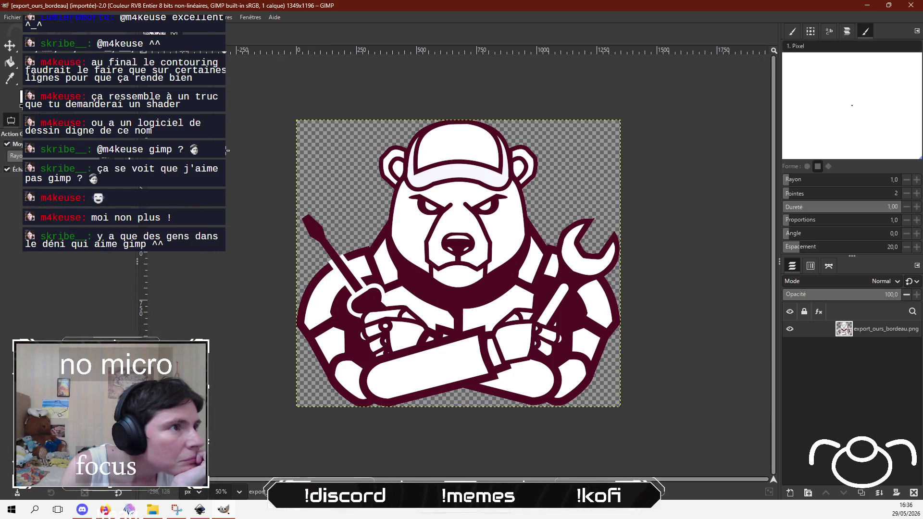
Step: Apply Ajouter une bordure to the image, undo it, and browse the Artistiques filters
click(226, 17)
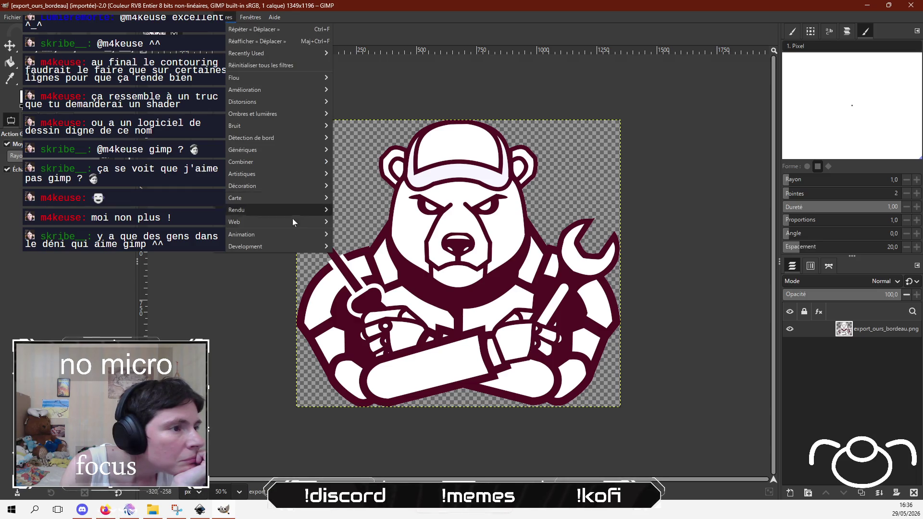
mouse_move(295, 190)
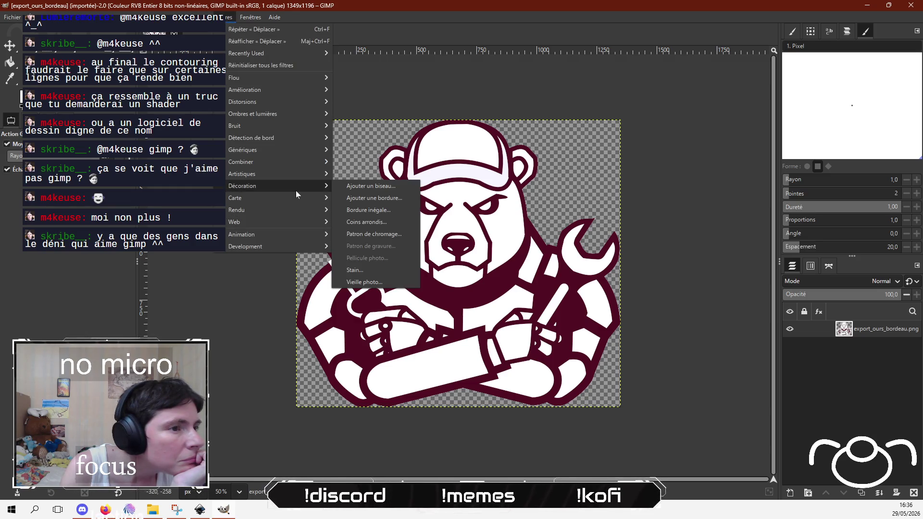
click(364, 195)
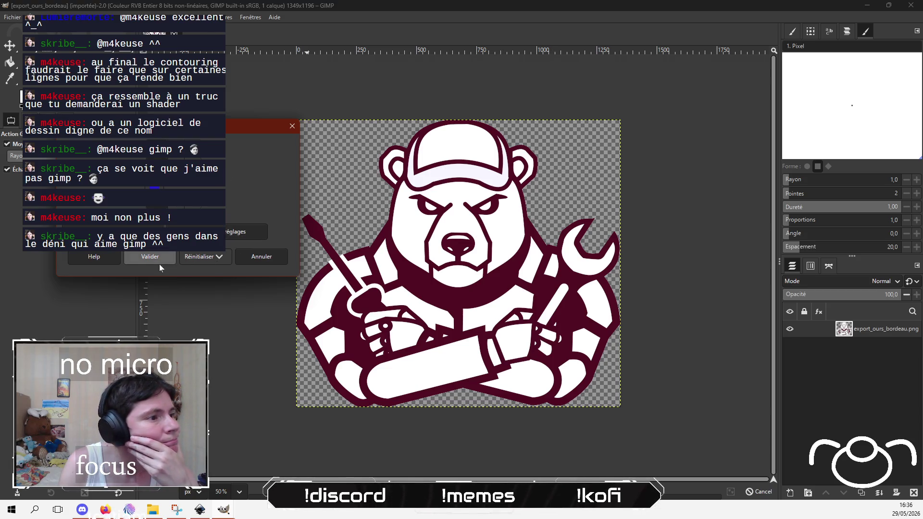
click(149, 258)
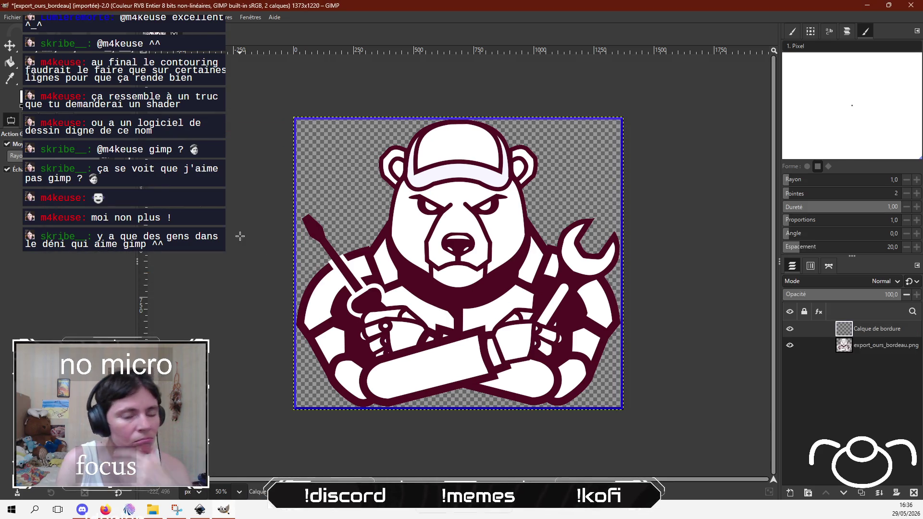
key(ctrl+z)
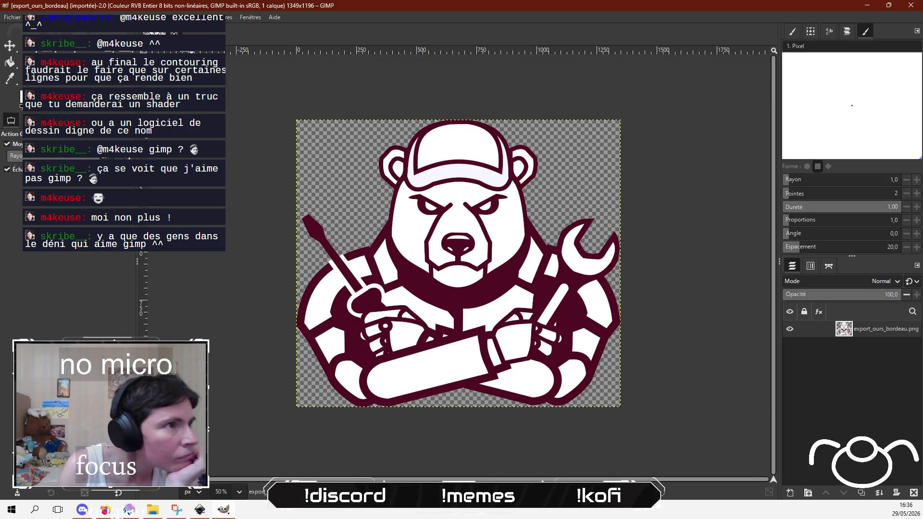
click(222, 17)
mouse_move(294, 180)
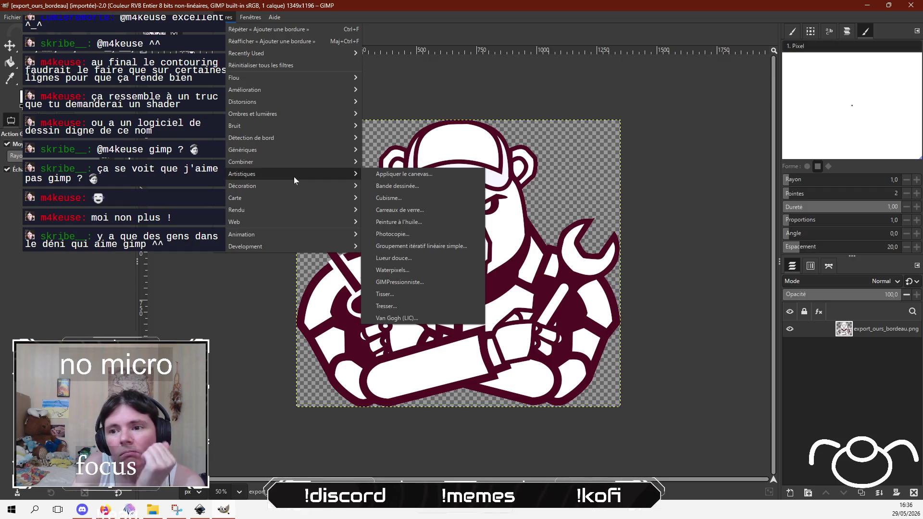
Step: Open the Superposer selon profondeur depth-merge filter, cancel it, and browse Ombres et lumières
mouse_move(301, 160)
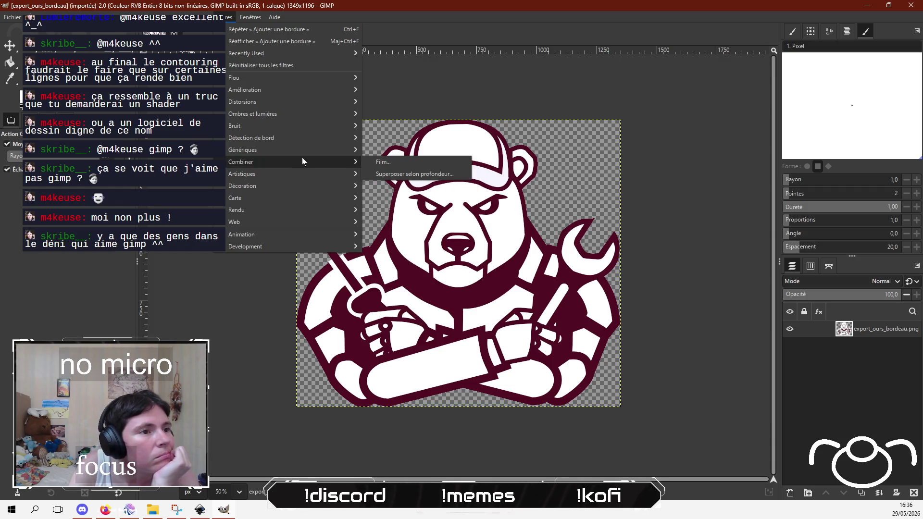
click(413, 172)
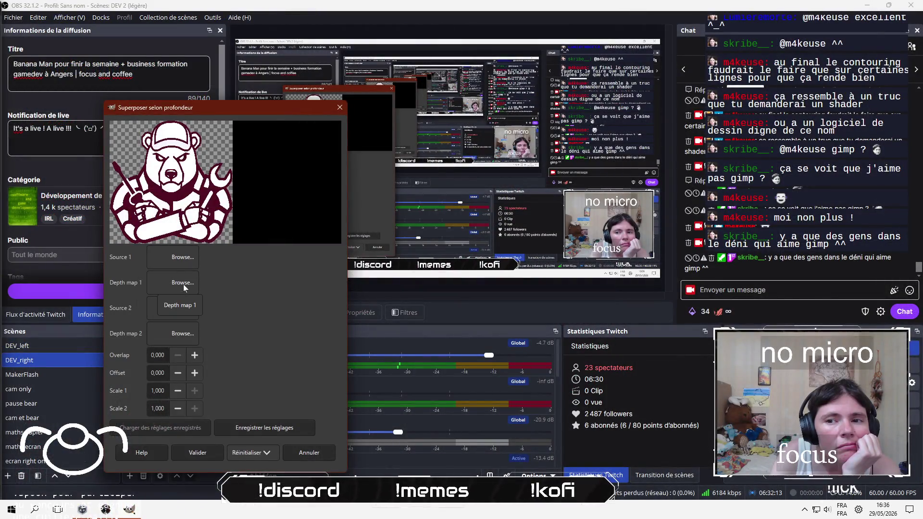
click(324, 457)
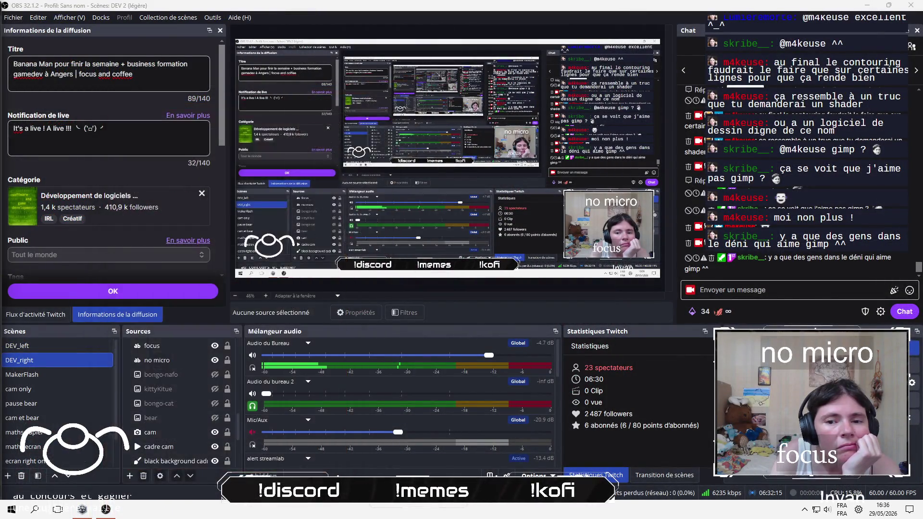
click(225, 21)
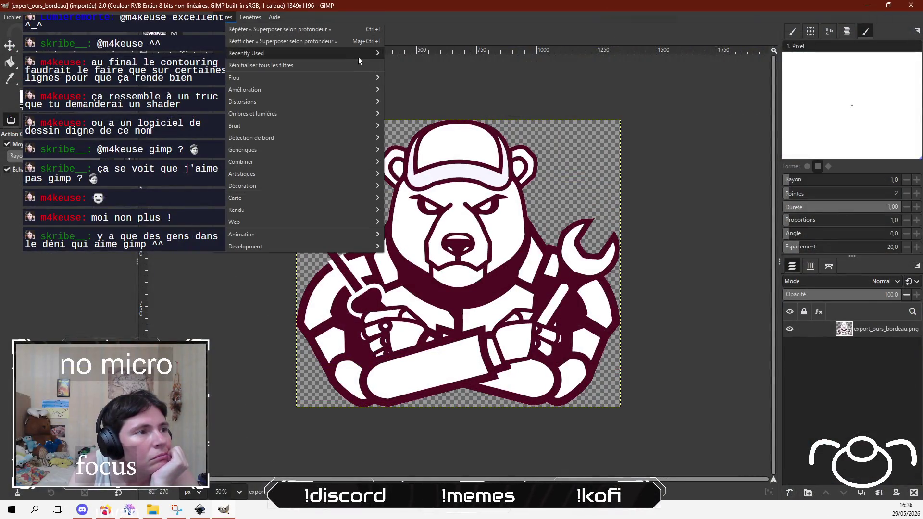
mouse_move(315, 119)
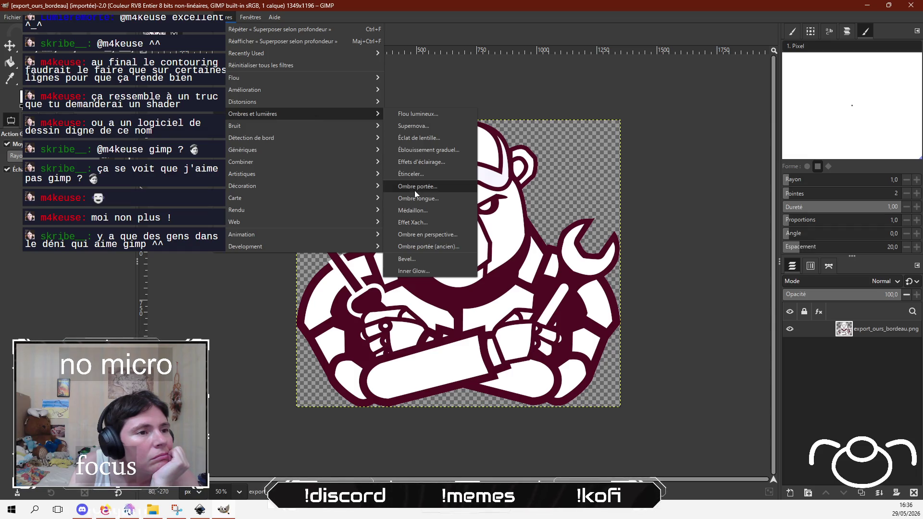
Step: Add an Ombre portée with blur radius 0, opacity 1.000 and X/Y offset about 20.5
click(427, 187)
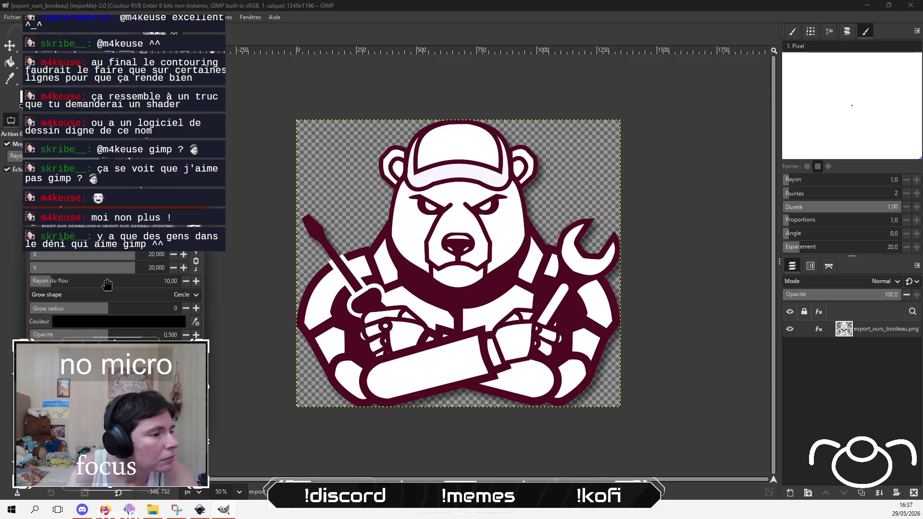
mouse_move(110, 283)
mouse_down()
mouse_move(185, 281)
mouse_move(31, 278)
mouse_up()
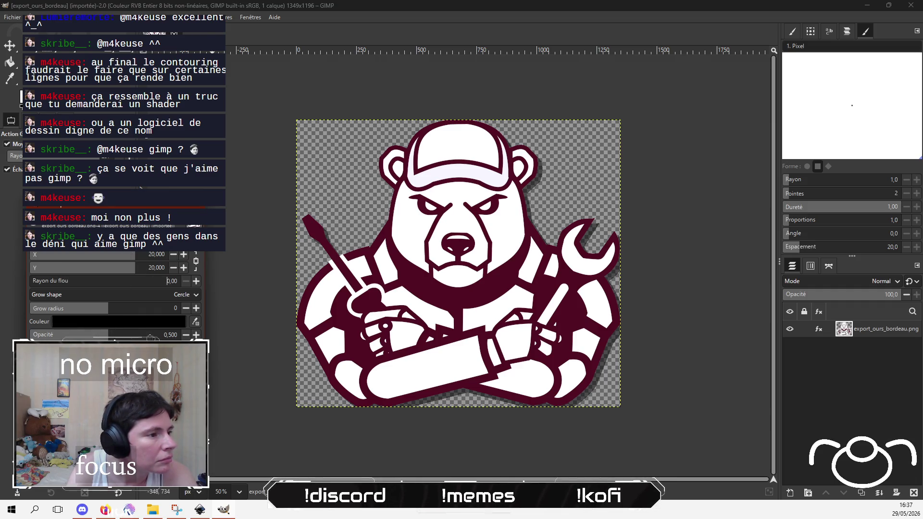
drag(140, 335, 192, 335)
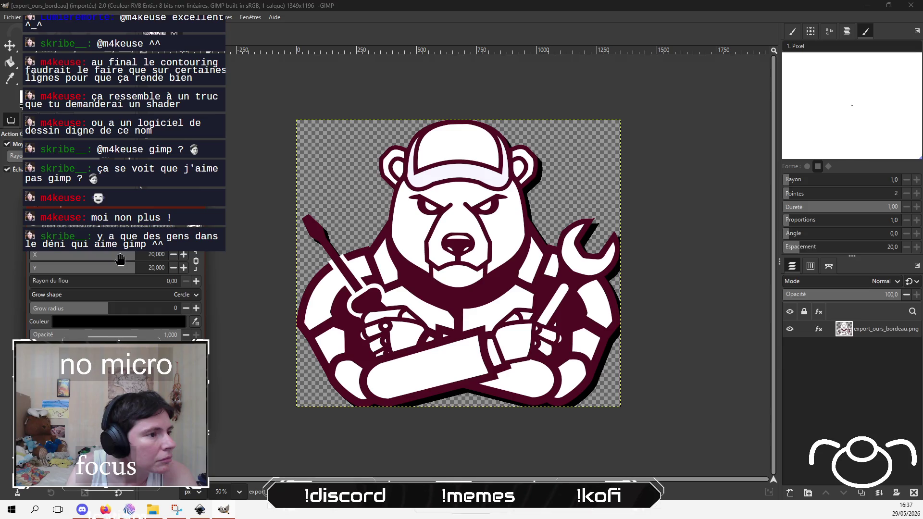
mouse_move(120, 259)
mouse_down()
mouse_move(36, 255)
mouse_move(136, 251)
mouse_up()
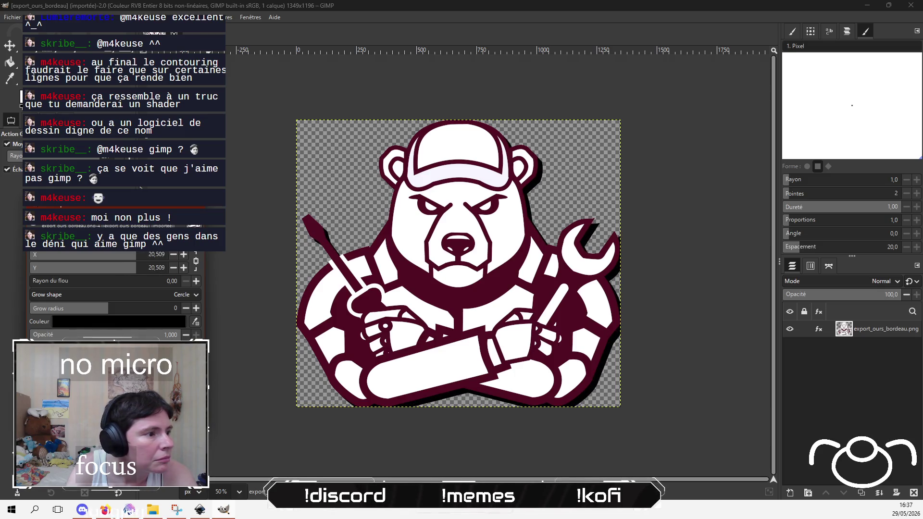
mouse_move(206, 391)
mouse_down()
mouse_move(286, 392)
mouse_move(258, 392)
mouse_up()
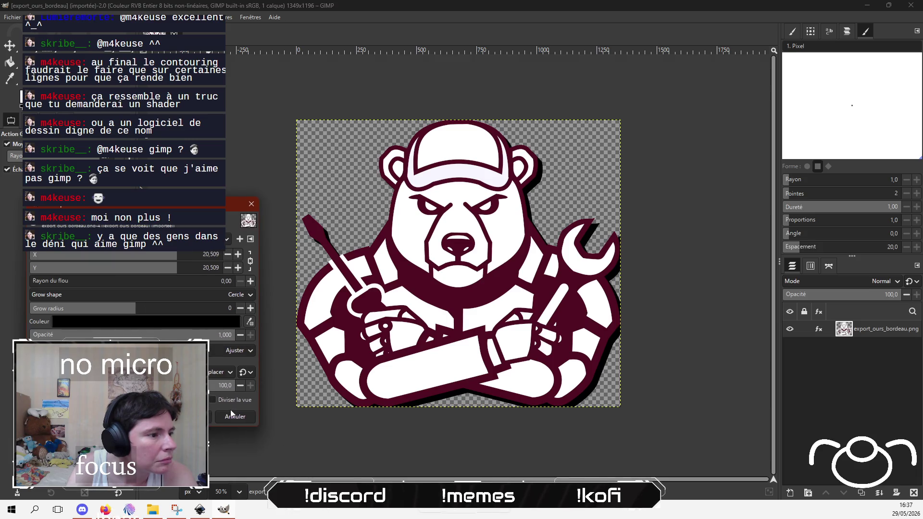
click(227, 374)
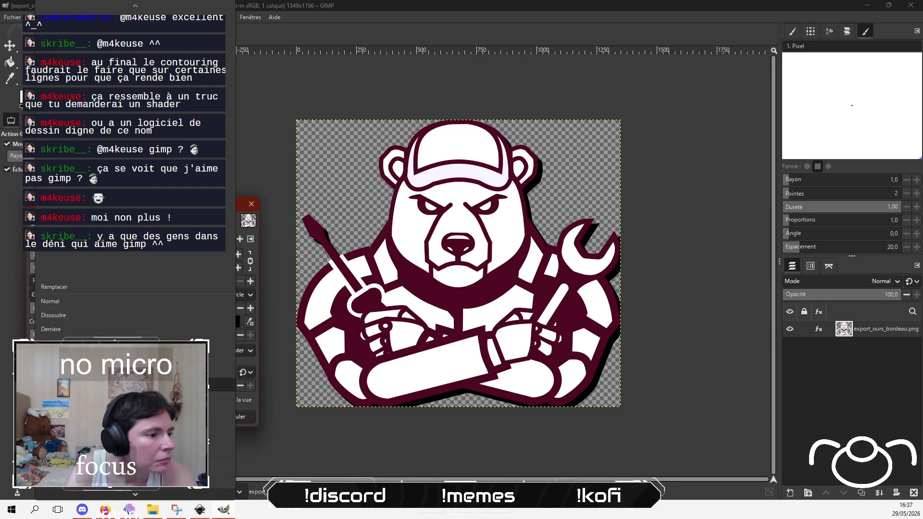
click(221, 450)
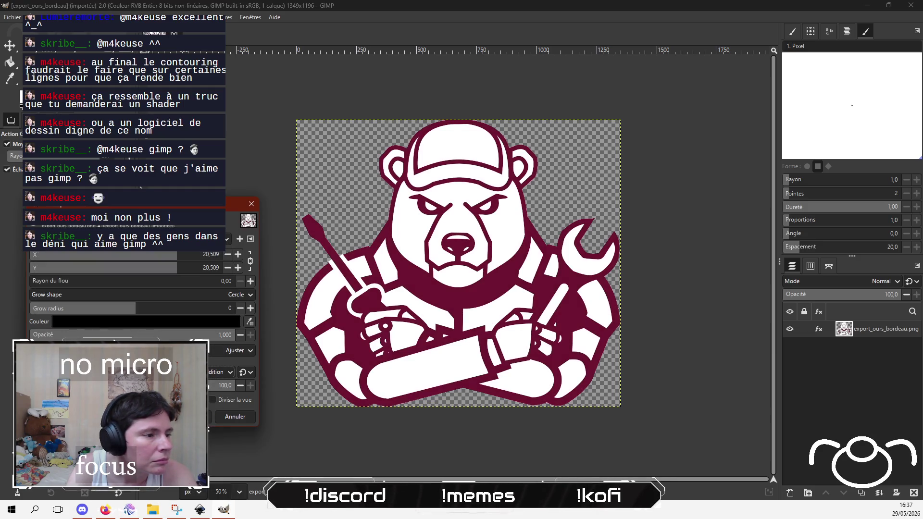
click(221, 372)
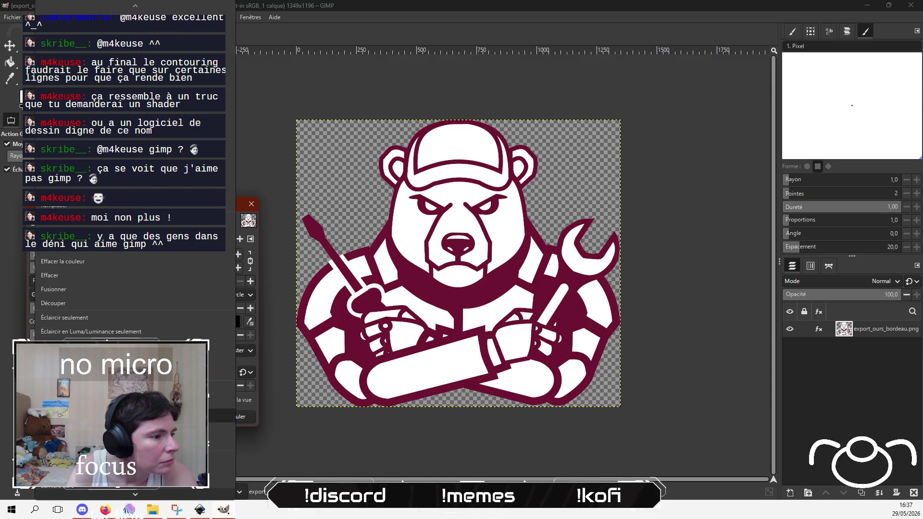
click(221, 457)
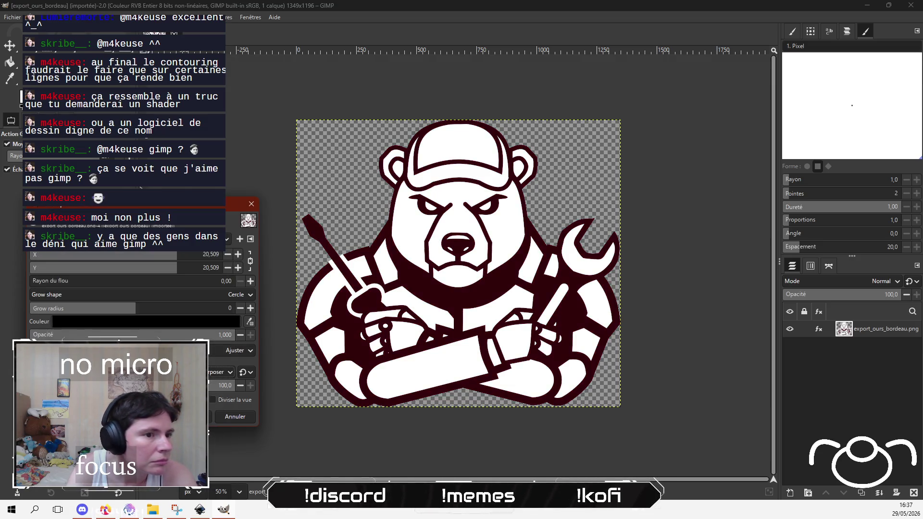
click(221, 372)
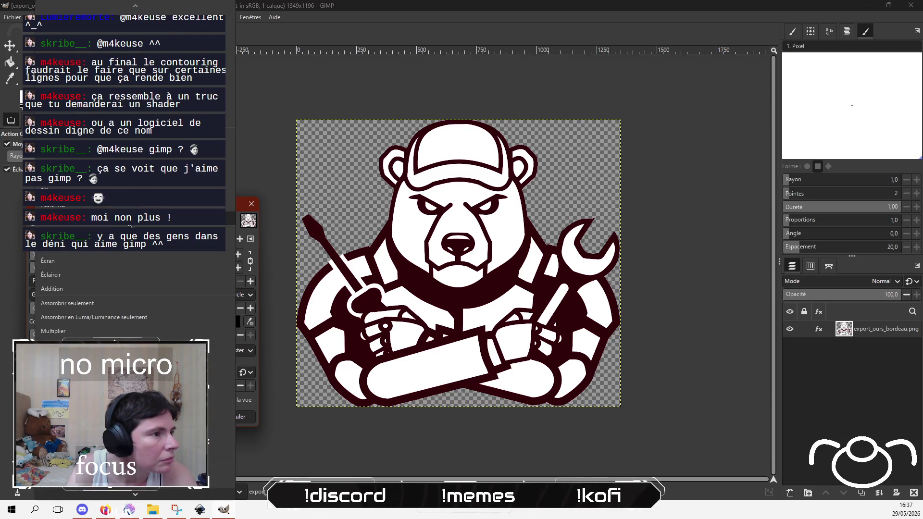
click(129, 225)
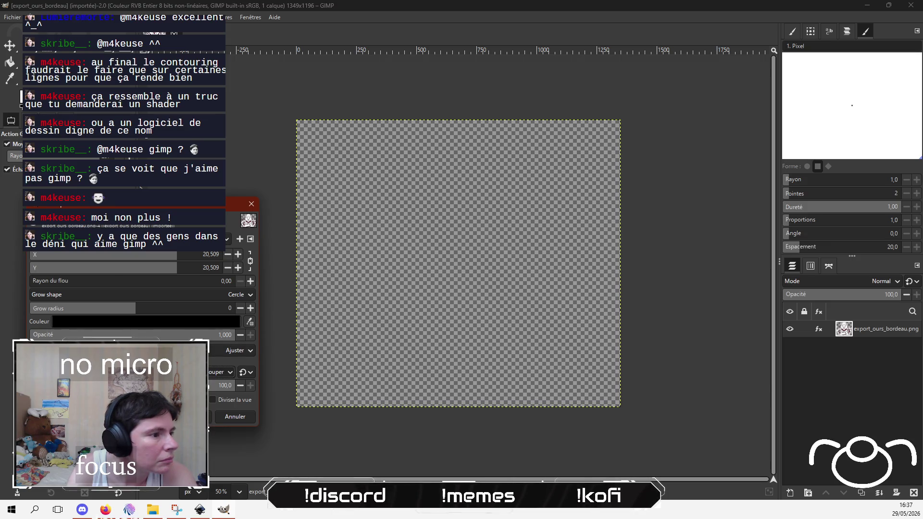
click(120, 371)
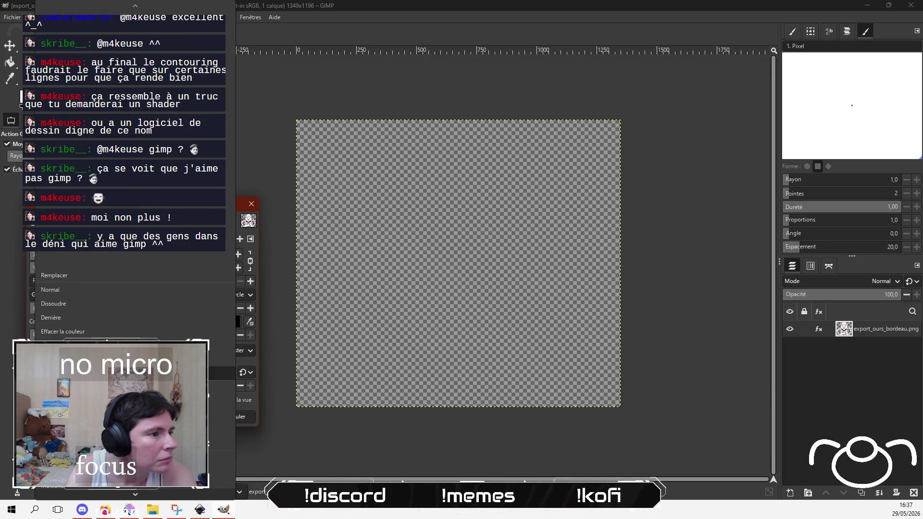
click(119, 324)
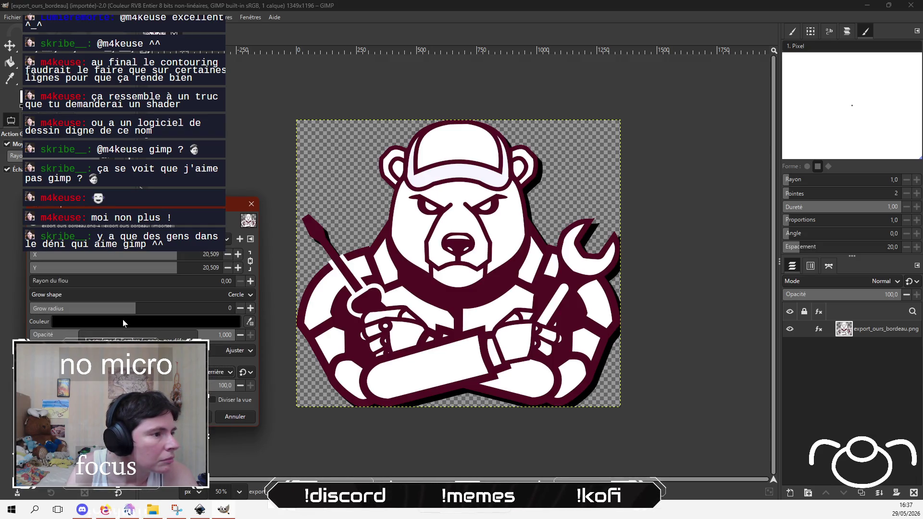
click(120, 371)
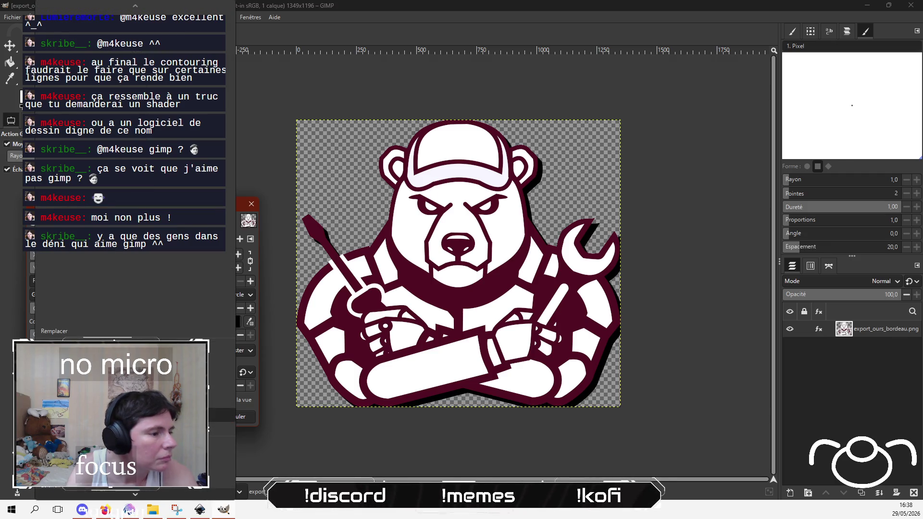
click(97, 332)
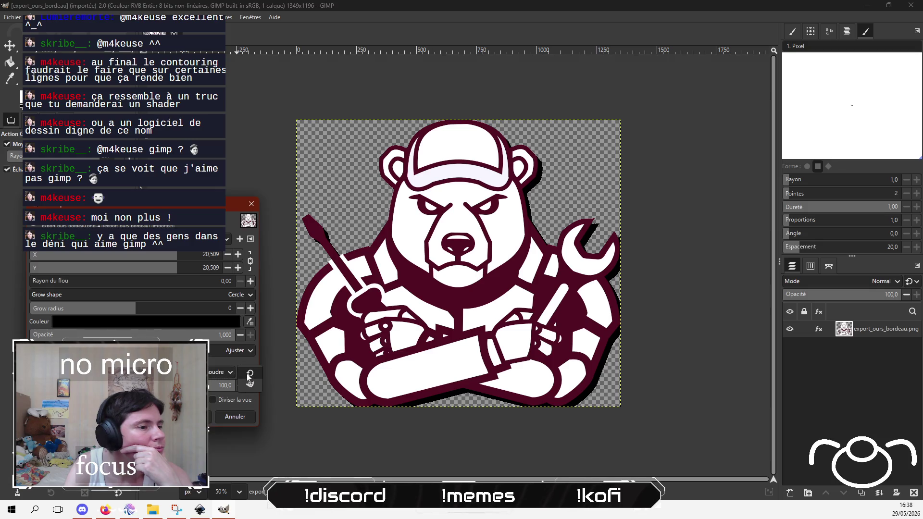
scroll(224, 375, up, 1)
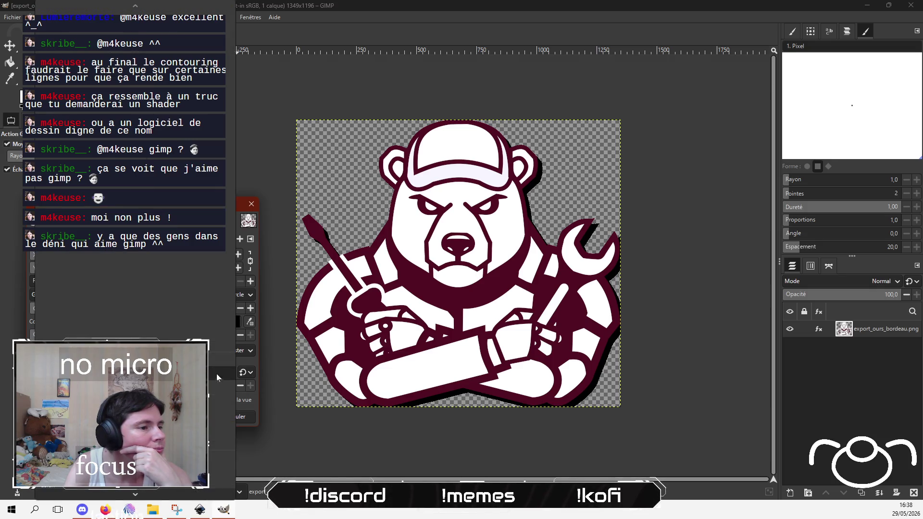
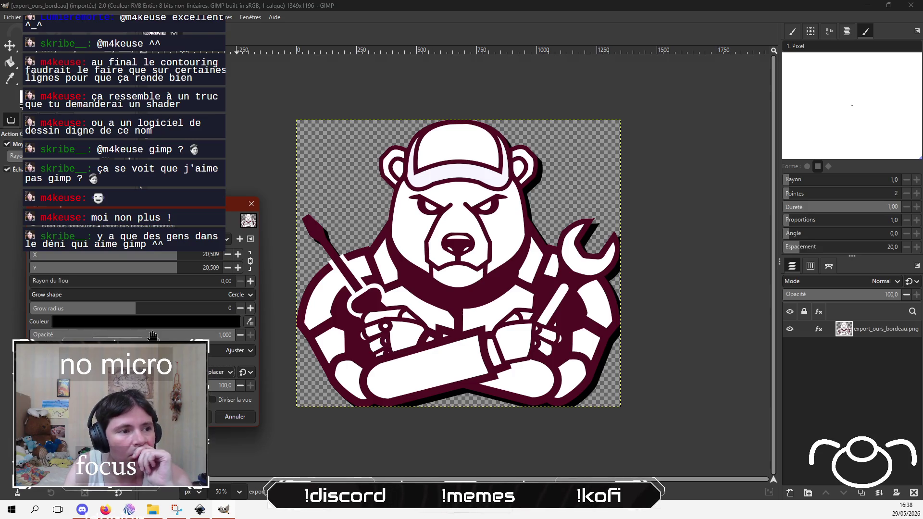
Step: Discard the drop shadow on the bordeaux bear in GIMP and switch to the Inkscape logo
click(234, 418)
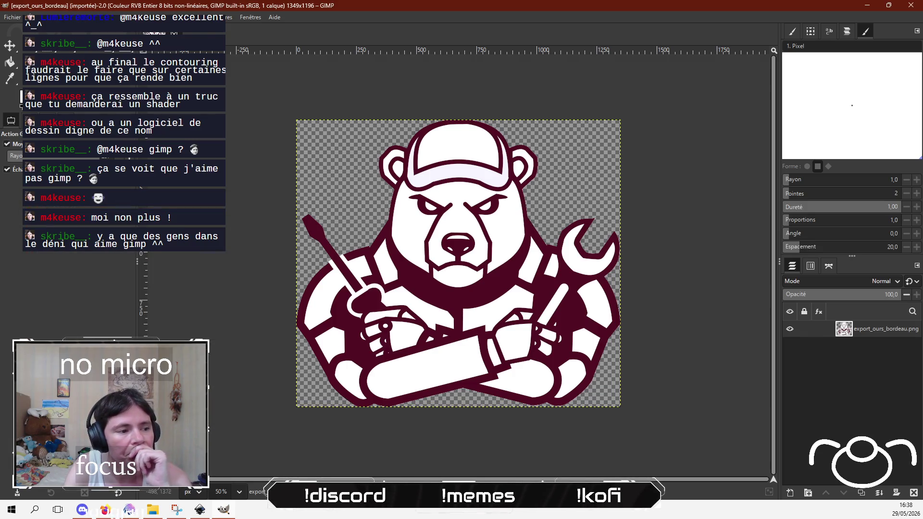
click(200, 510)
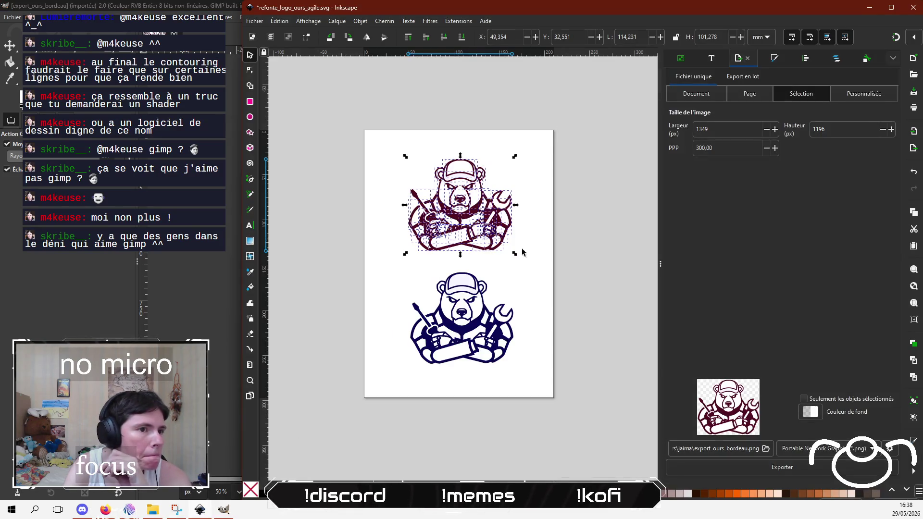
Step: Set Inkscape's PNG export area to the full A4 page, then return to GIMP's Édition menu
click(537, 238)
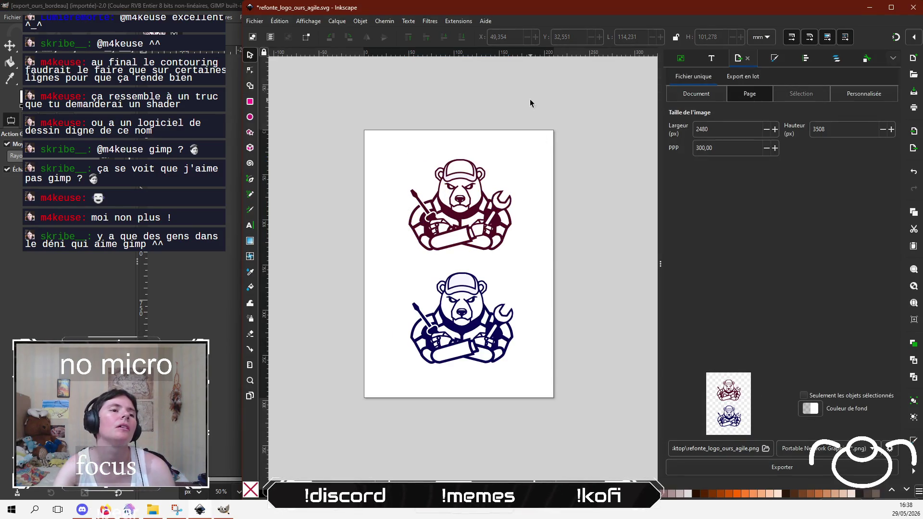
ctrl+scroll(470, 151, up, 5)
ctrl+scroll(489, 180, down, 5)
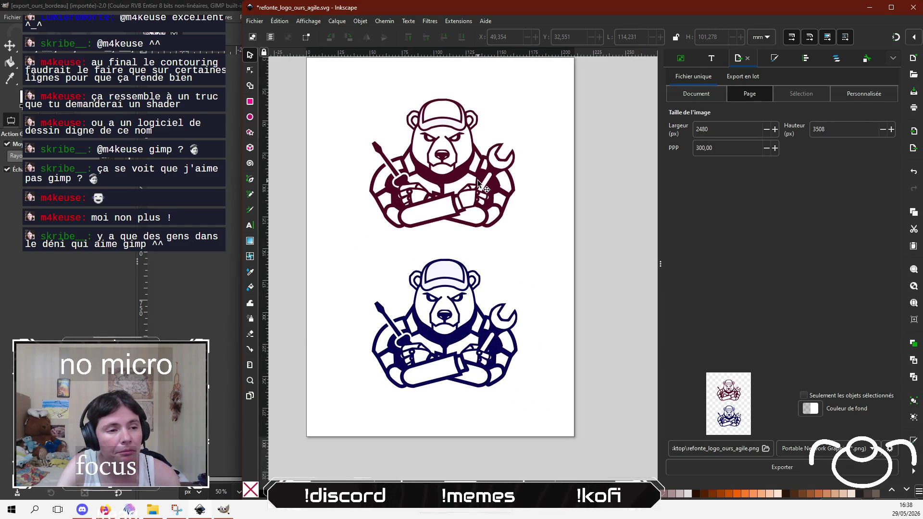
click(15, 27)
click(32, 17)
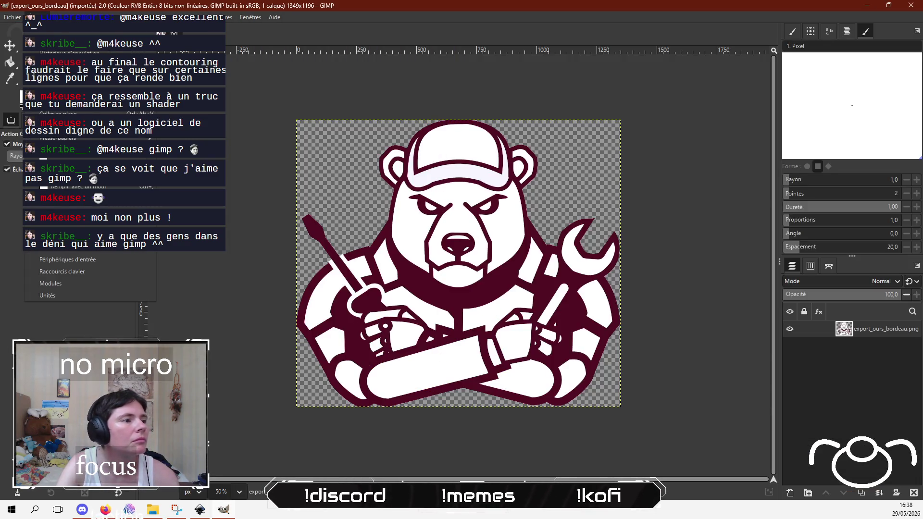
Step: Open GIMP's Préférences at System Resources, then bring the Inkscape logo document forward
key(Escape)
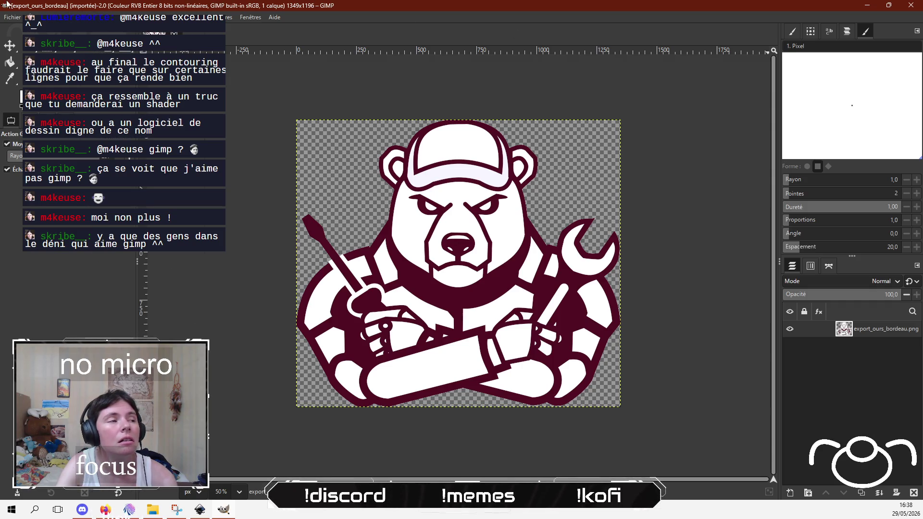
click(3, 22)
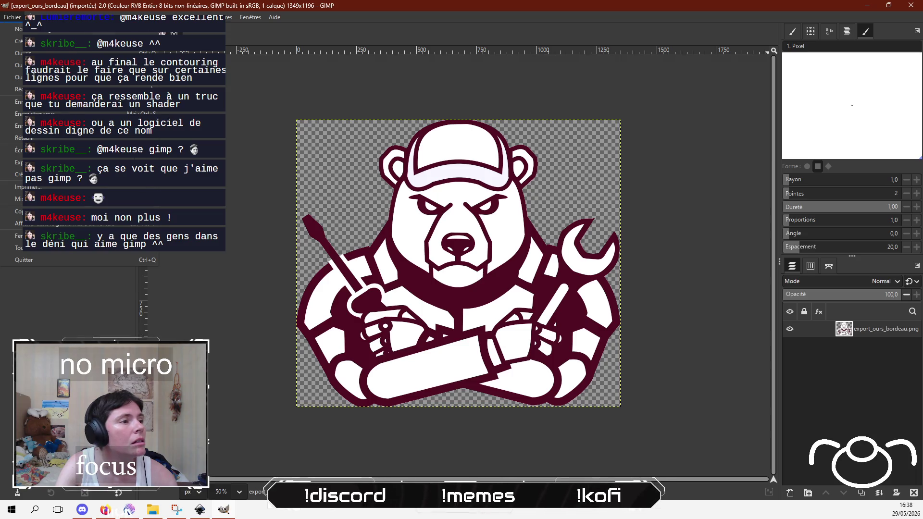
mouse_move(31, 17)
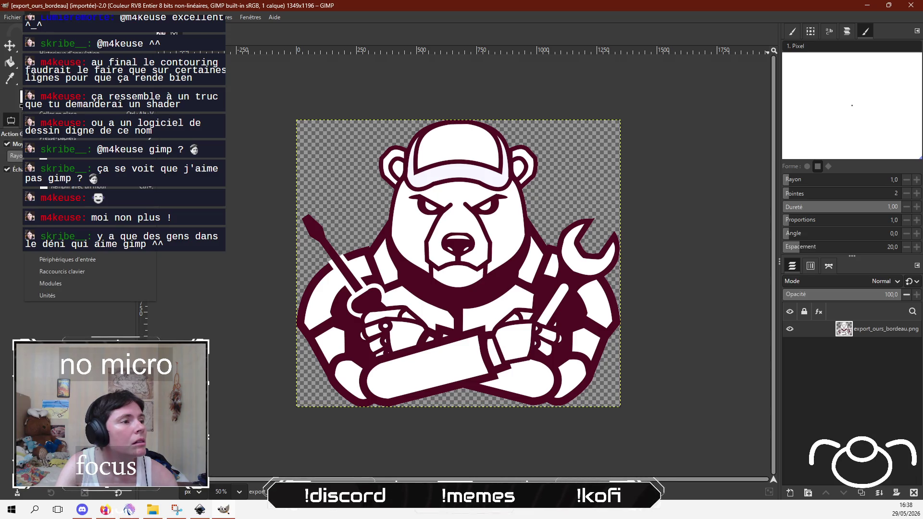
click(99, 250)
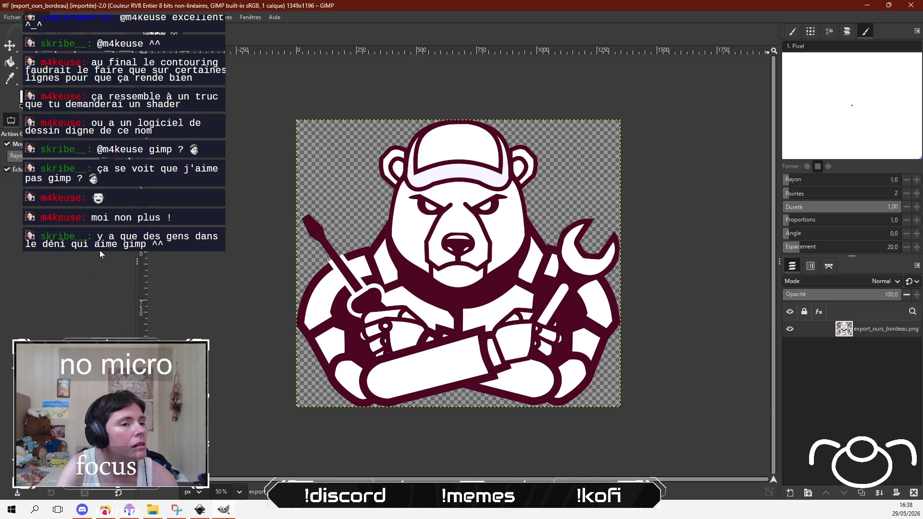
click(206, 512)
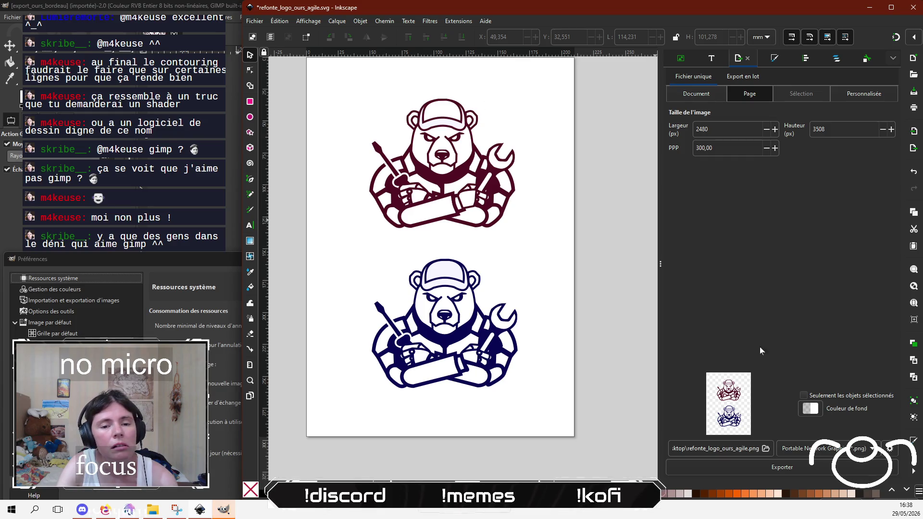
Step: Set the PNG export area to the whole drawing, 1372 × 2677 px
click(811, 409)
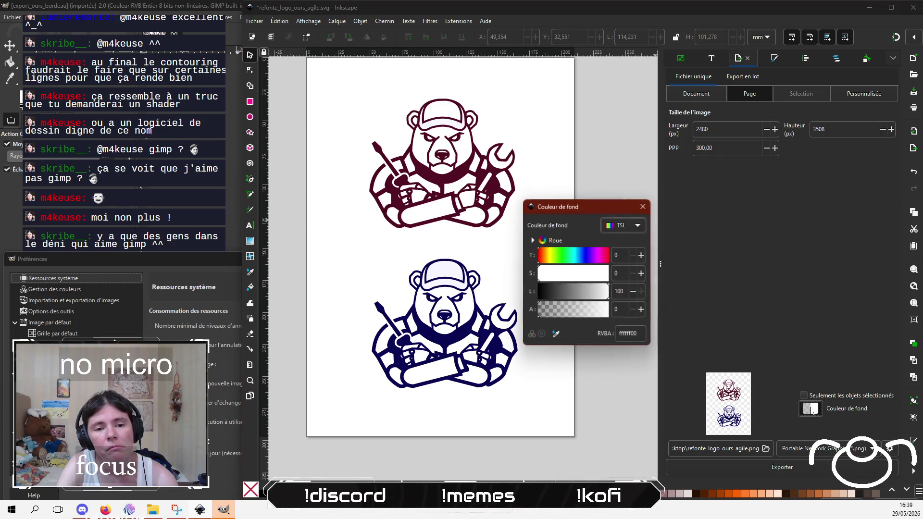
click(645, 203)
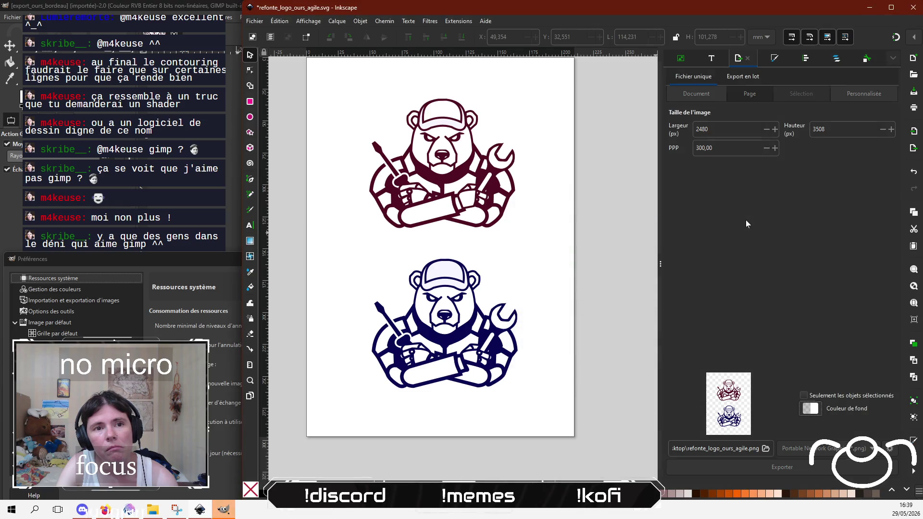
click(700, 98)
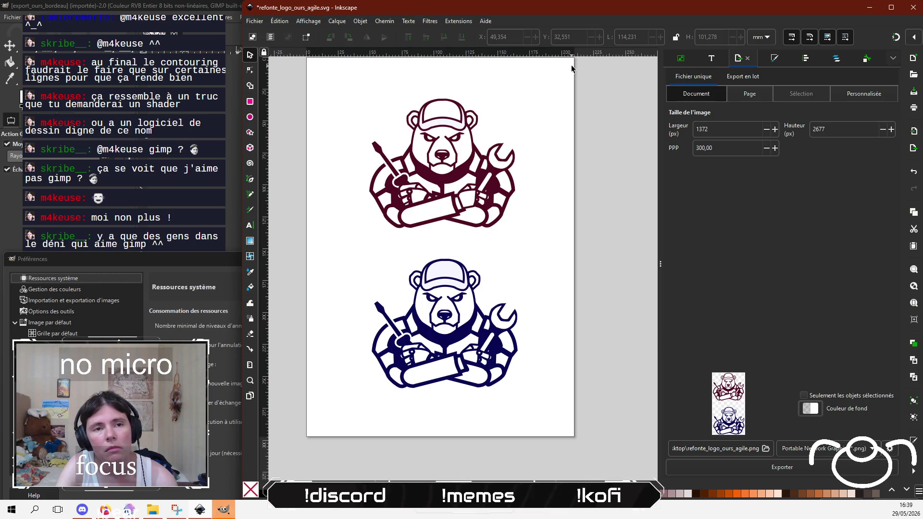
Step: Turn on the Damier checkerboard background in Document Properties
key(alt+f)
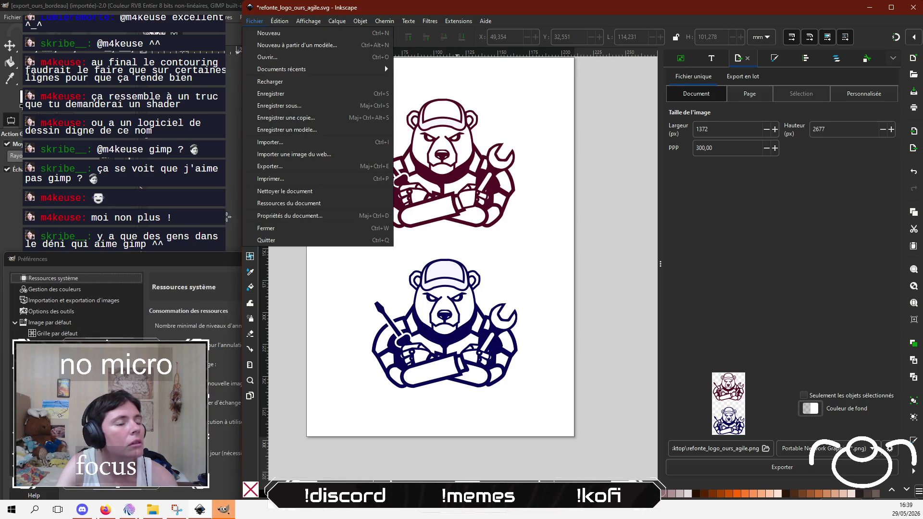
click(305, 217)
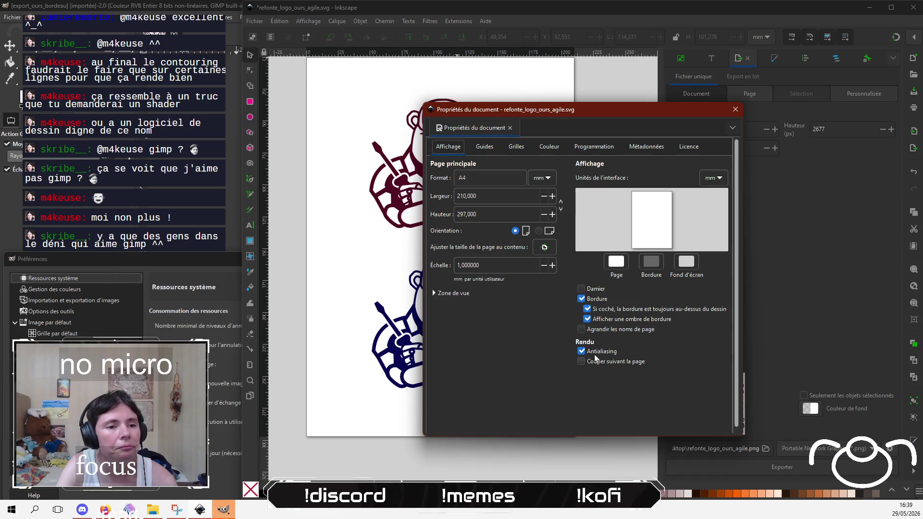
click(581, 289)
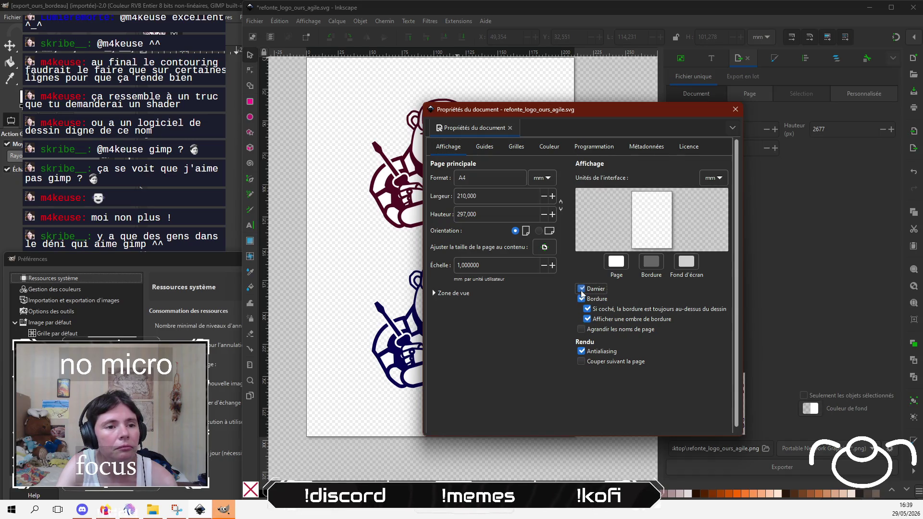
click(735, 109)
scroll(433, 394, up, 2)
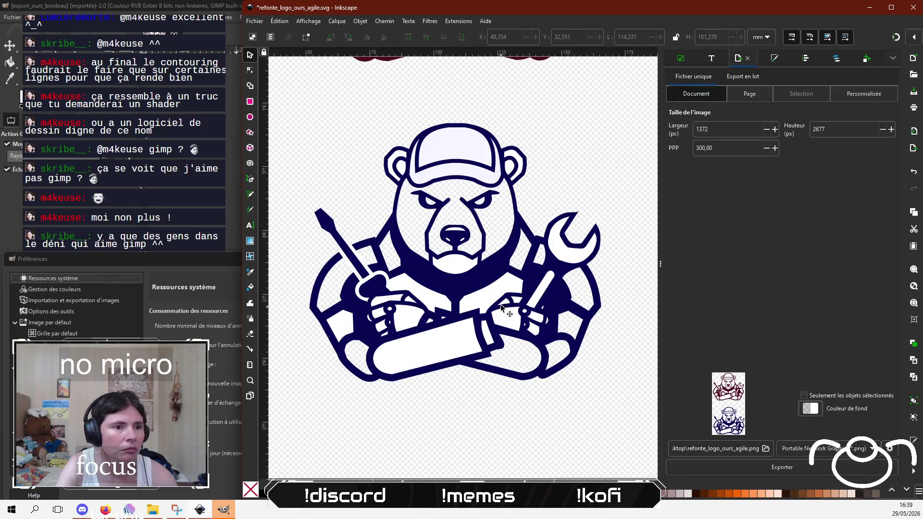
Step: Set the white torso shape on the wrench side to alpha 0 in Fill and Stroke
click(487, 282)
click(473, 314)
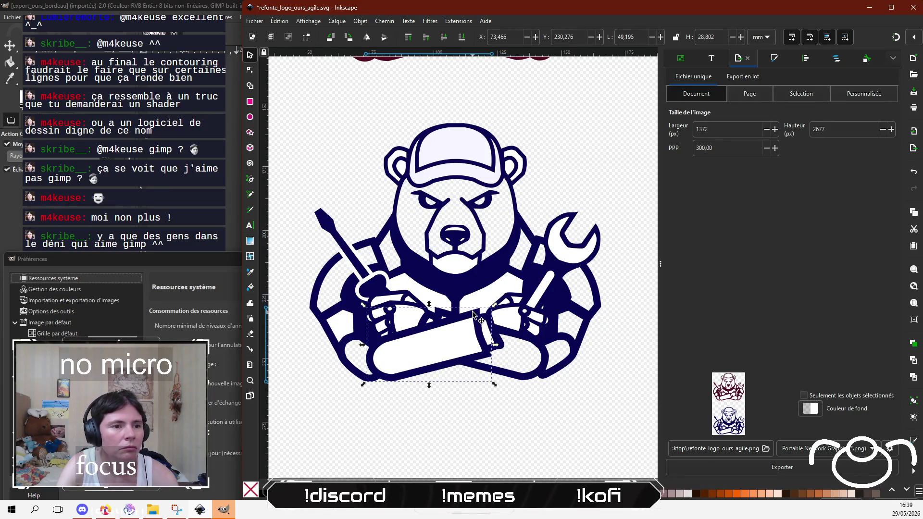
click(487, 293)
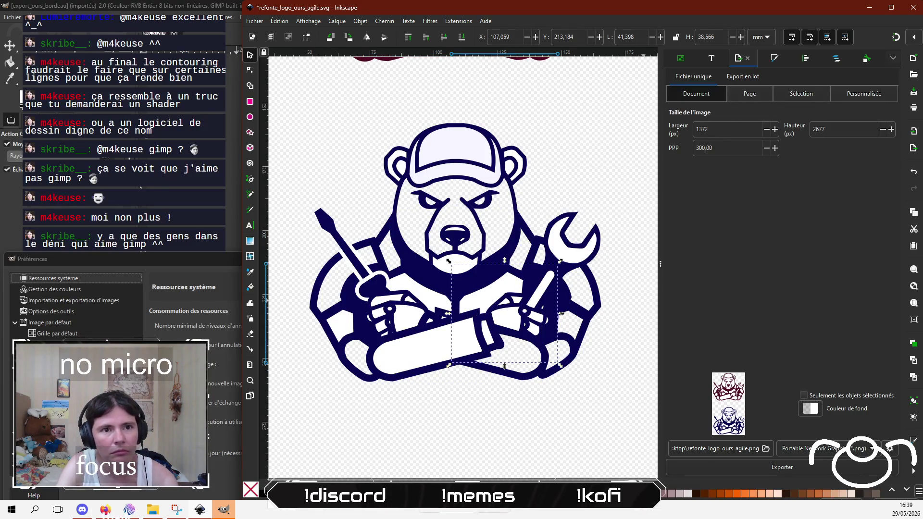
click(837, 58)
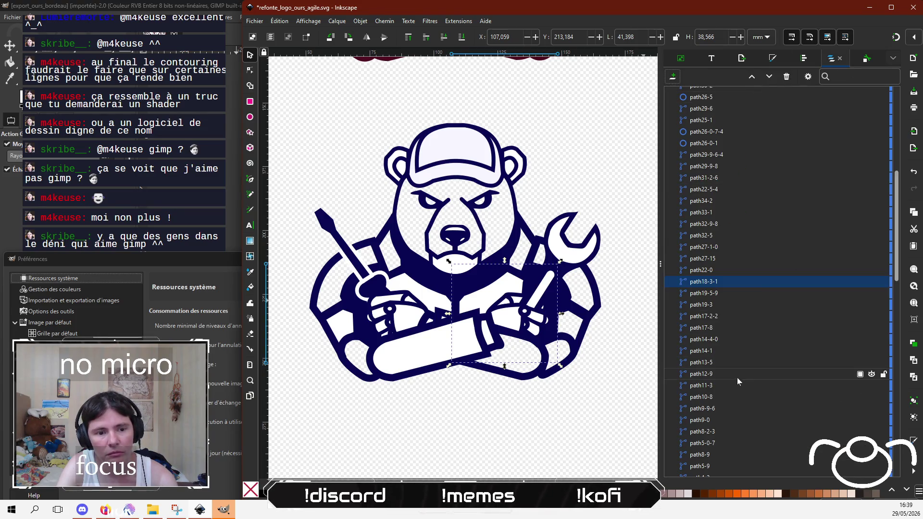
click(783, 61)
drag(714, 202, 643, 205)
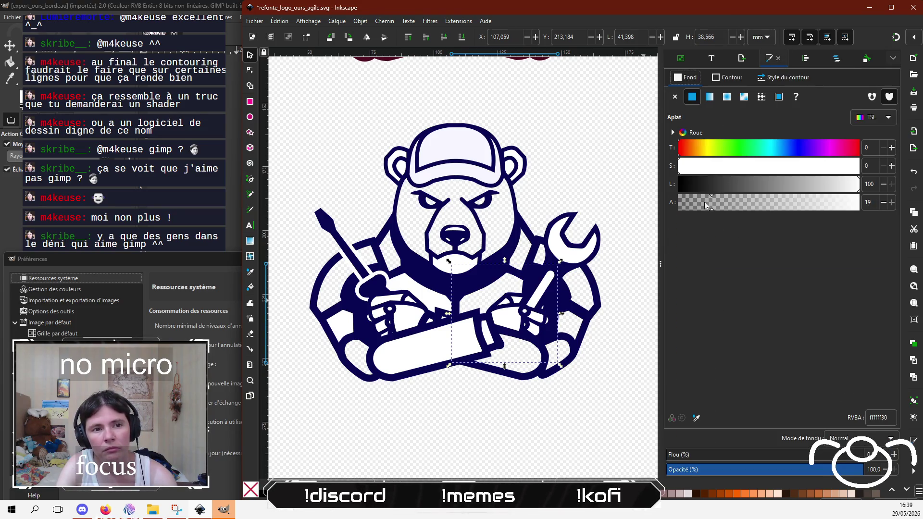
click(501, 395)
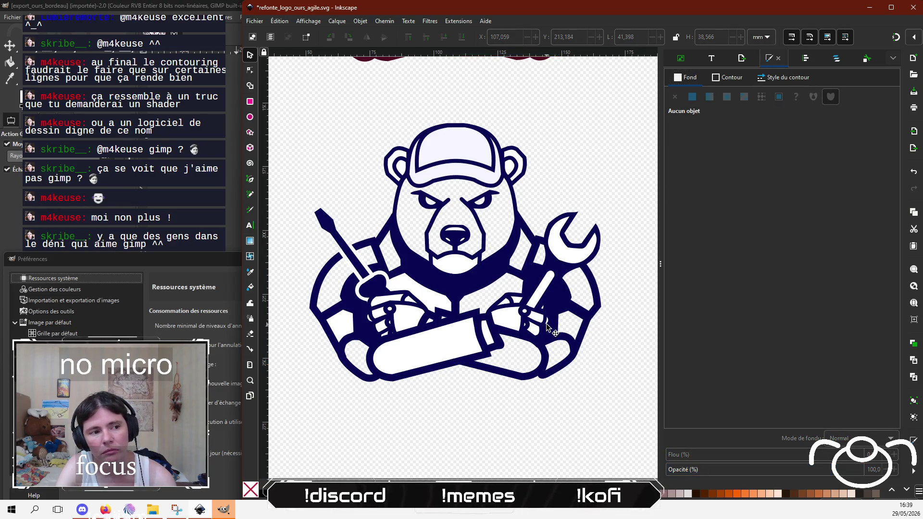
Step: Make the screwdriver-side torso shape transparent too, then select the white chin shape
click(412, 287)
click(434, 304)
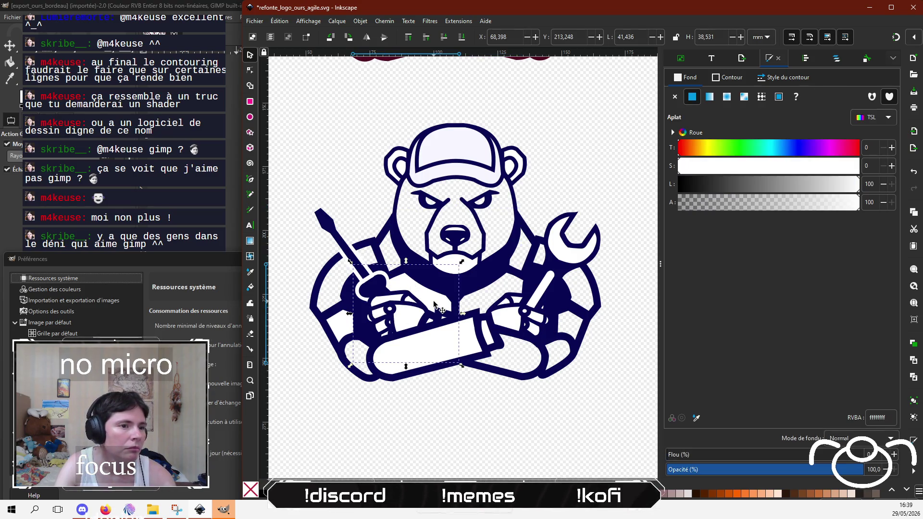
drag(707, 202, 667, 202)
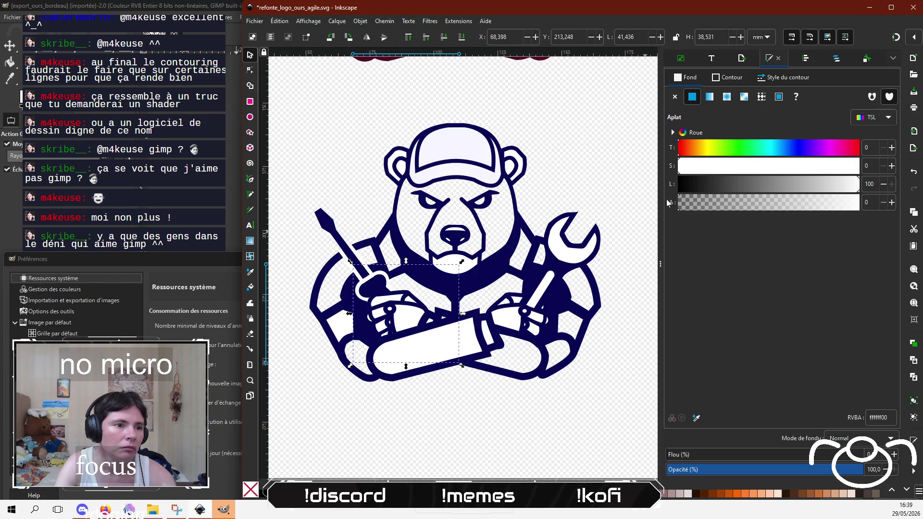
click(510, 431)
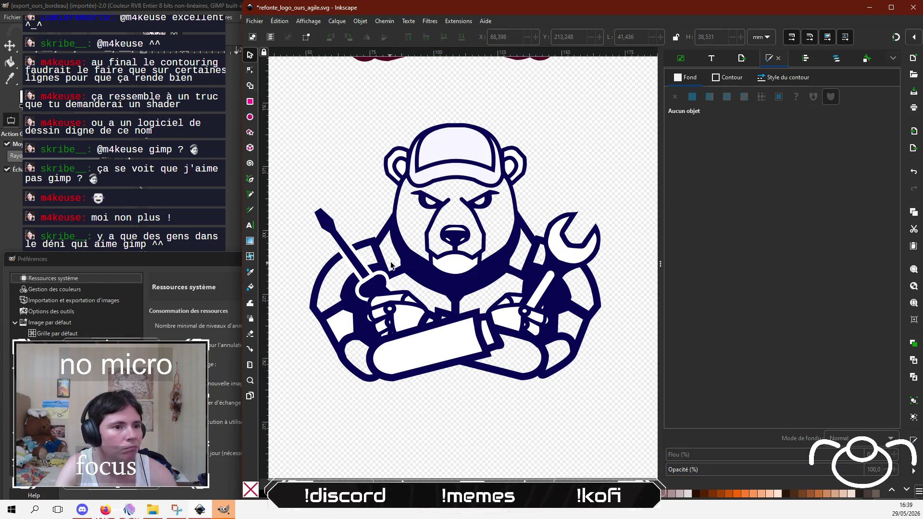
ctrl+scroll(403, 277, up, 2)
click(515, 250)
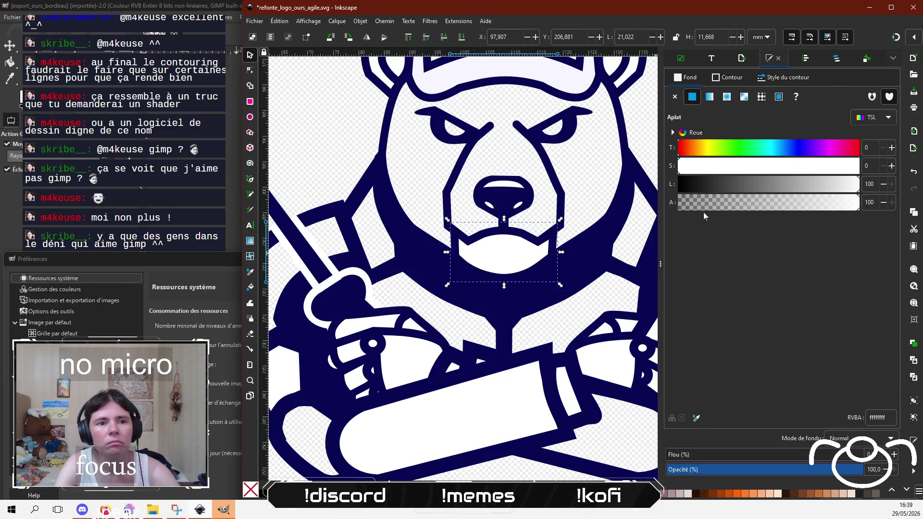
Step: Set the chin fill's alpha to 0 and make the screwdriver-hand highlight slightly more opaque
drag(703, 204, 636, 205)
scroll(519, 255, down, 5)
scroll(465, 192, up, 4)
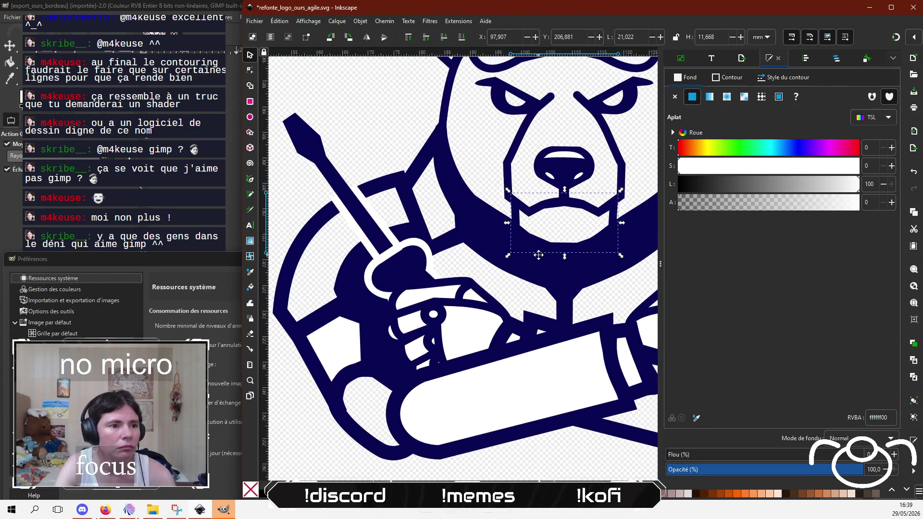
scroll(531, 233, down, 5)
mouse_move(473, 187)
mouse_down()
mouse_move(539, 216)
mouse_move(557, 245)
mouse_up()
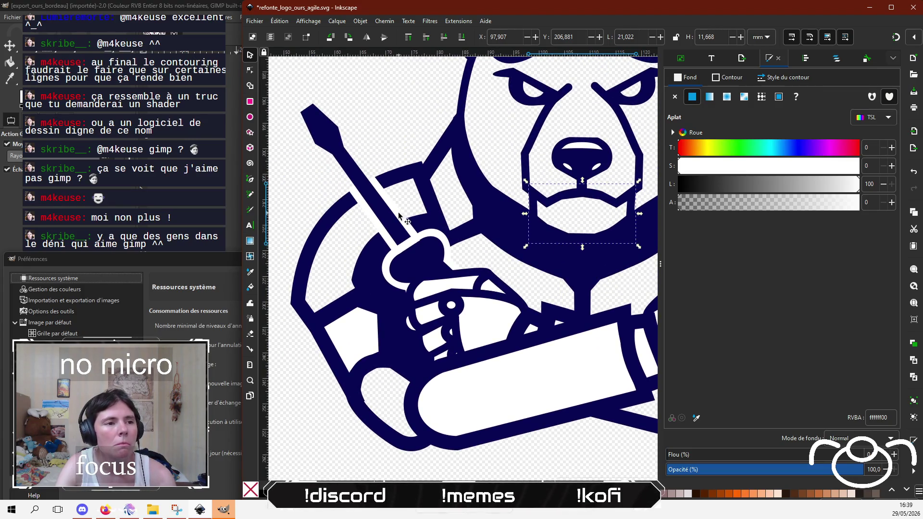
click(438, 288)
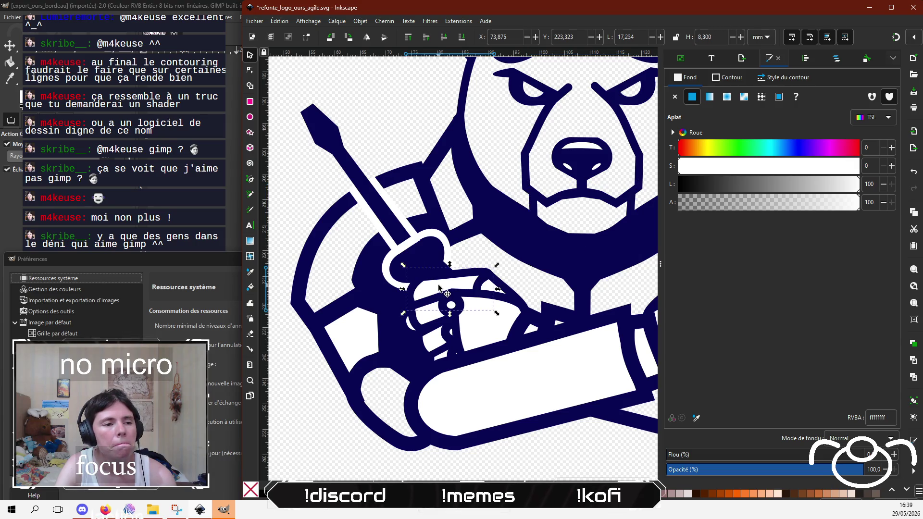
click(712, 204)
drag(714, 205, 867, 203)
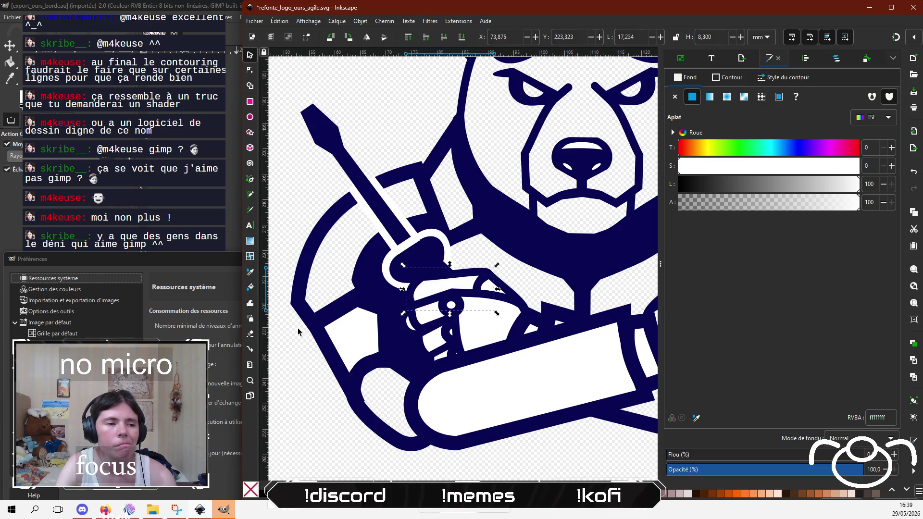
Step: Inspect the white shapes at the bear's left side and around the wrench, then zoom out
click(341, 333)
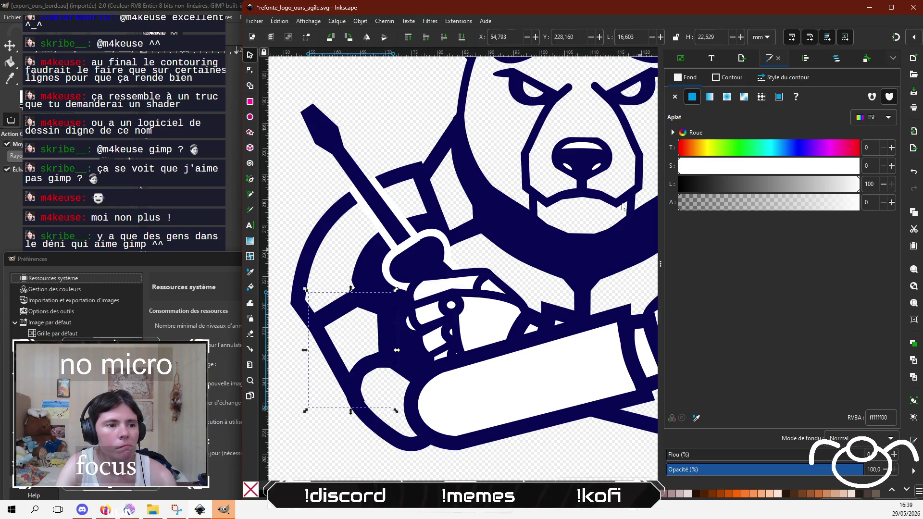
click(549, 445)
scroll(470, 381, down, 2)
scroll(470, 380, right, 3)
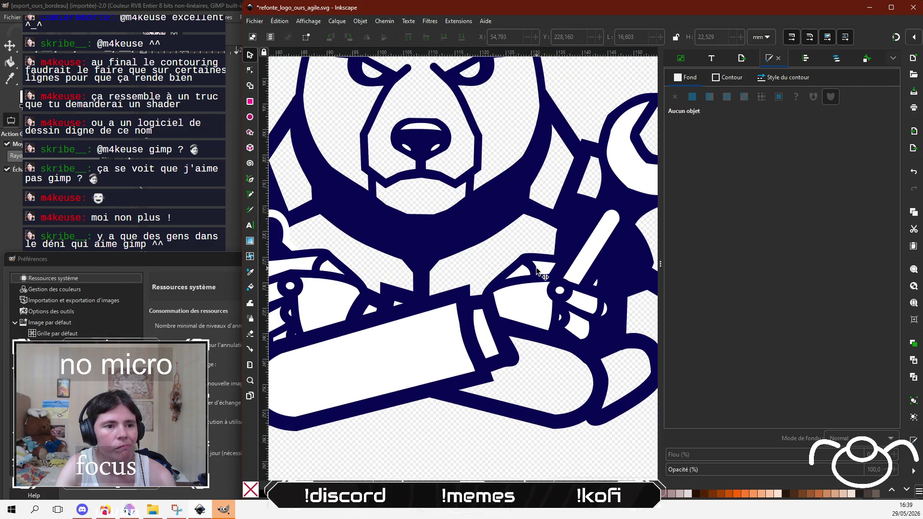
click(542, 274)
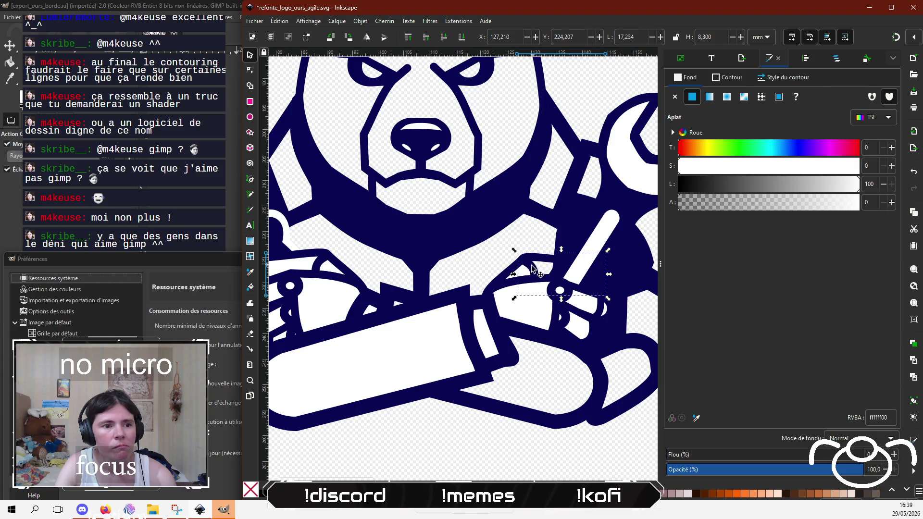
click(530, 270)
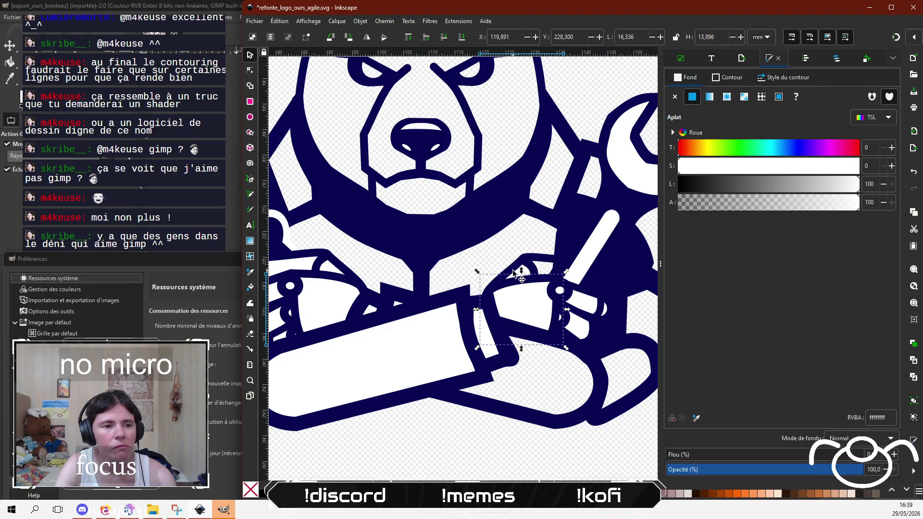
click(519, 274)
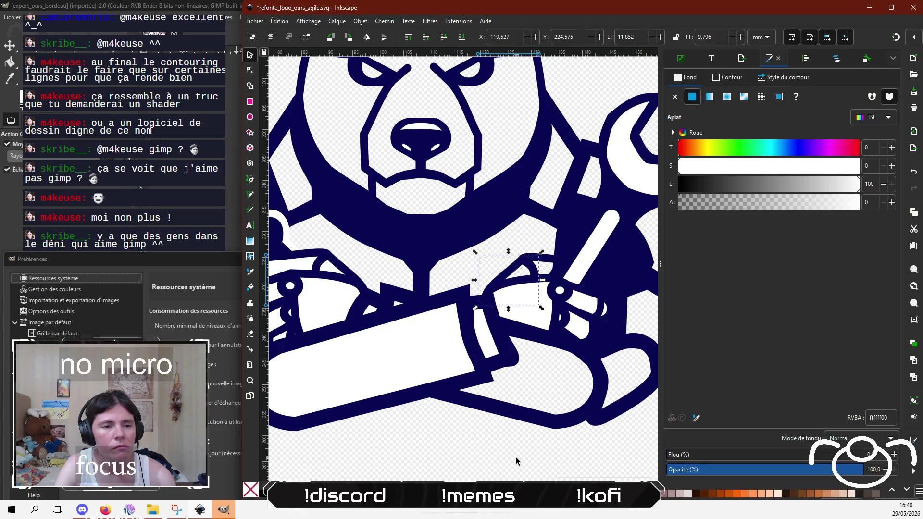
scroll(517, 419, up, 3)
click(582, 262)
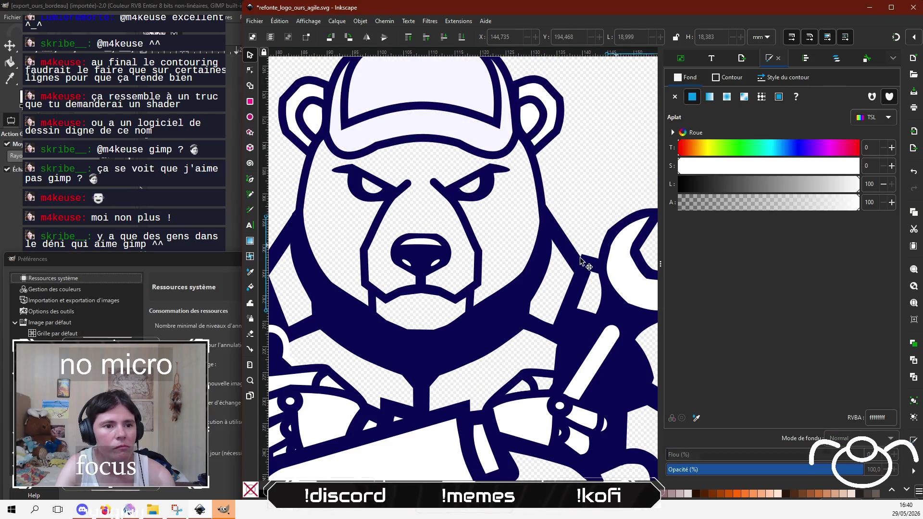
key(minus)
click(480, 153)
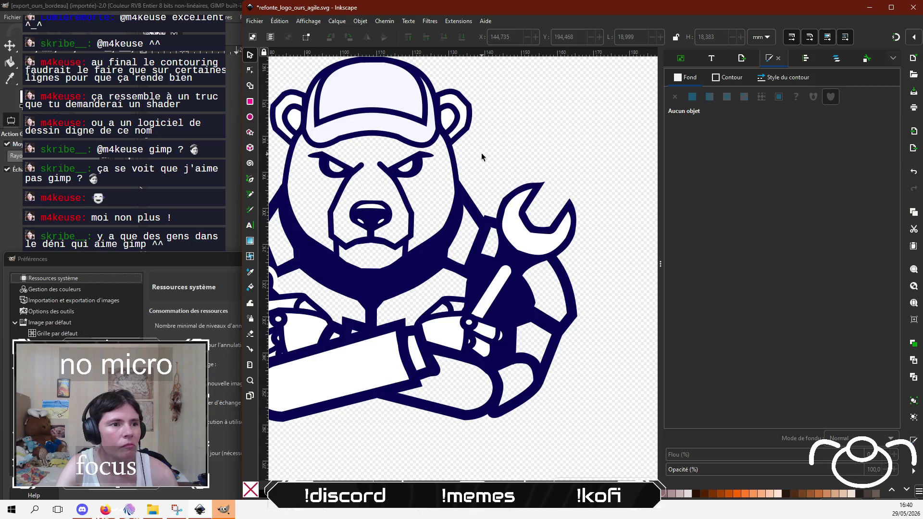
Step: Make the cap's white fill fully transparent, then check the inner ear and right-hand shapes
click(417, 115)
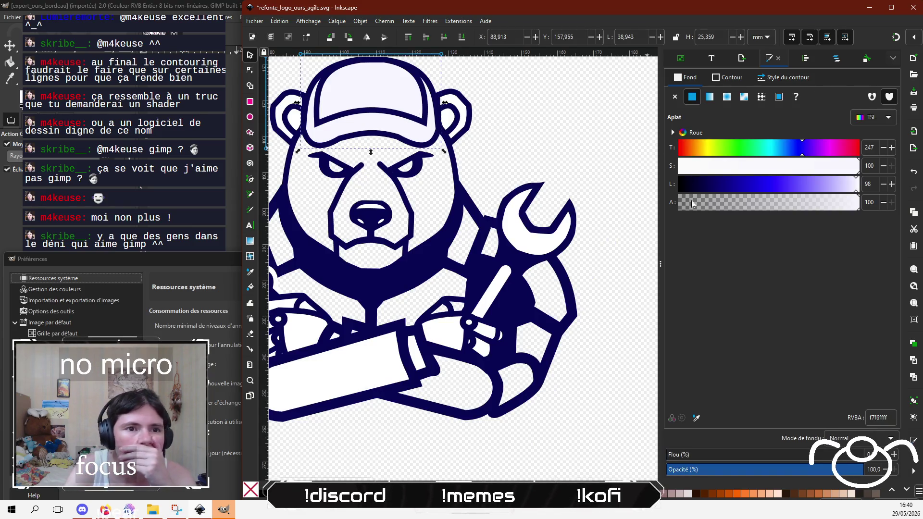
drag(693, 204, 633, 207)
click(506, 114)
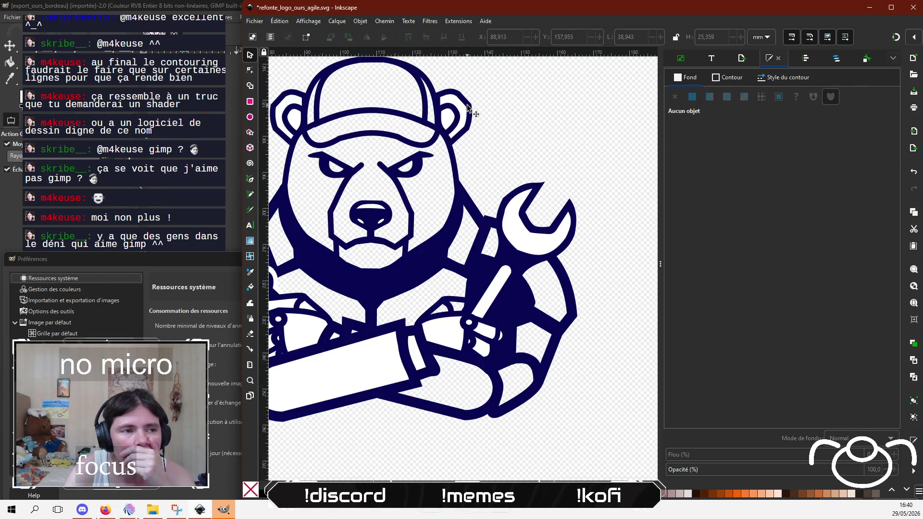
click(468, 109)
scroll(509, 125, up, 2)
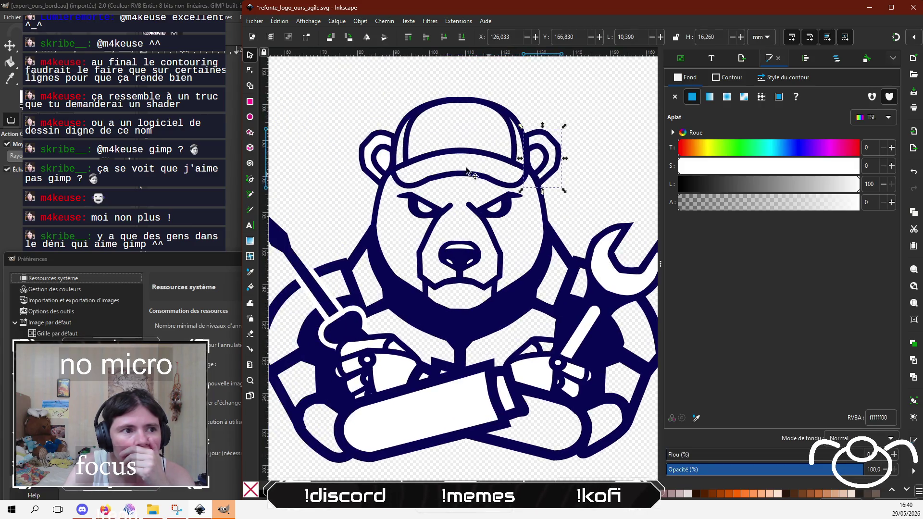
click(380, 159)
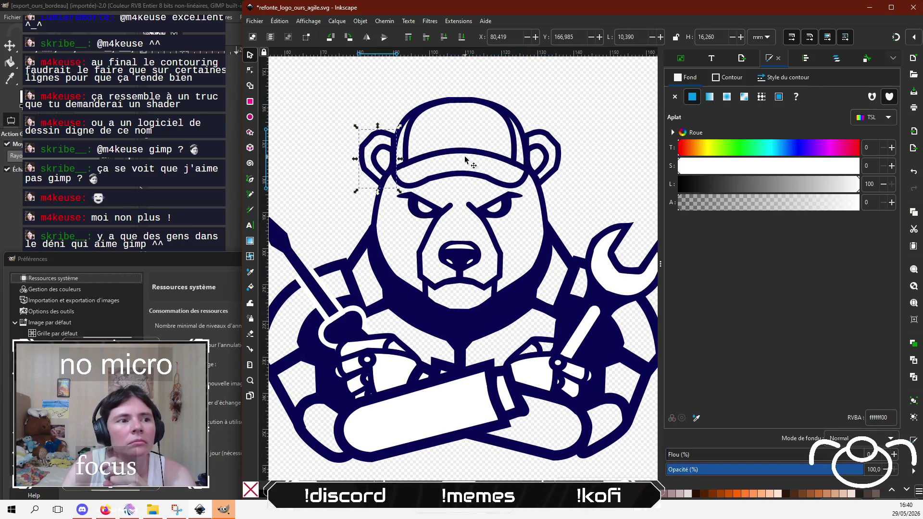
click(303, 174)
scroll(355, 140, down, 3)
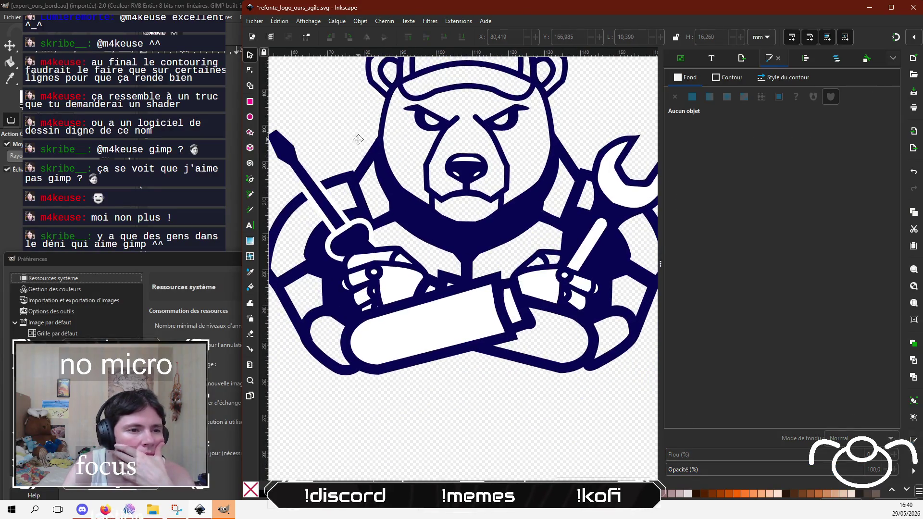
click(543, 288)
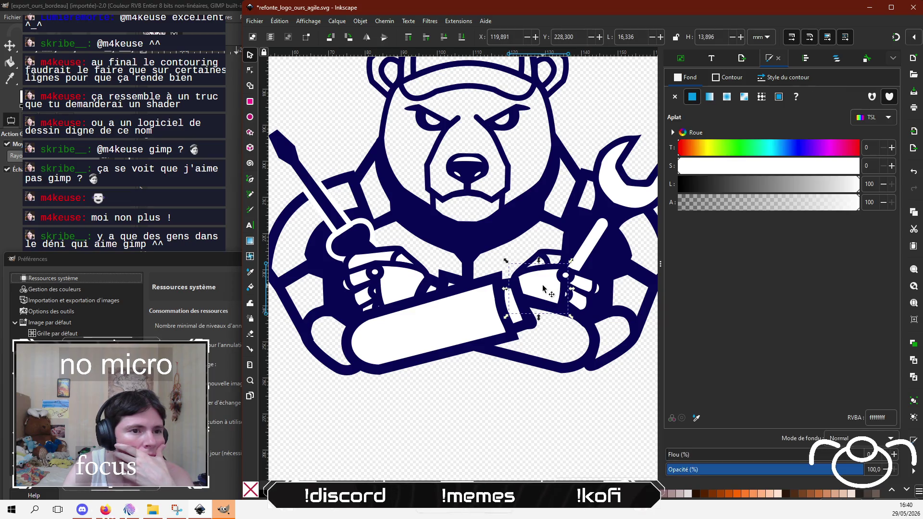
click(506, 377)
drag(509, 380, 491, 425)
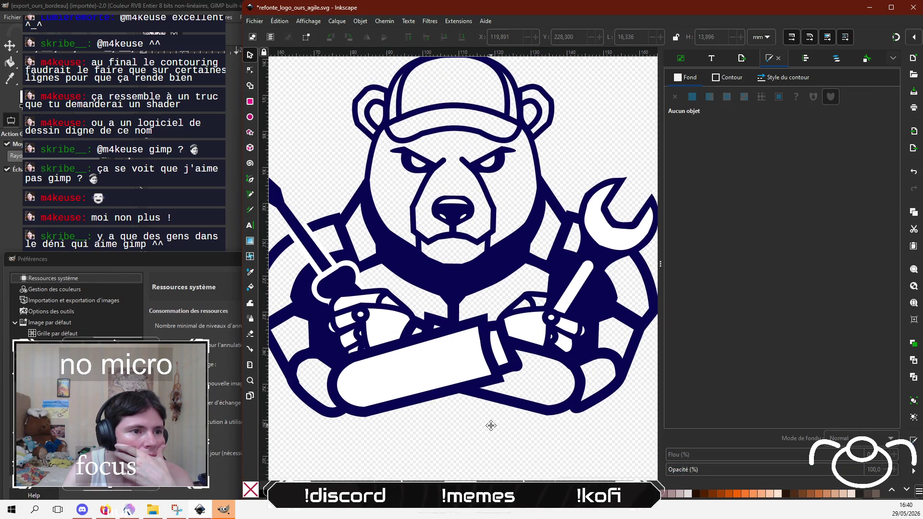
scroll(489, 414, down, 2)
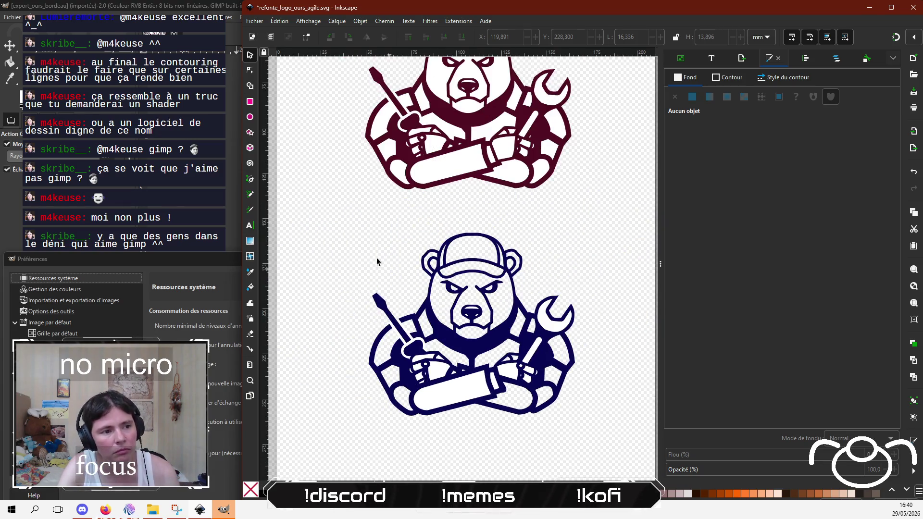
Step: Select the whole navy bear and set the PNG export area to Selection (1349 × 1196 px)
drag(492, 406, 630, 445)
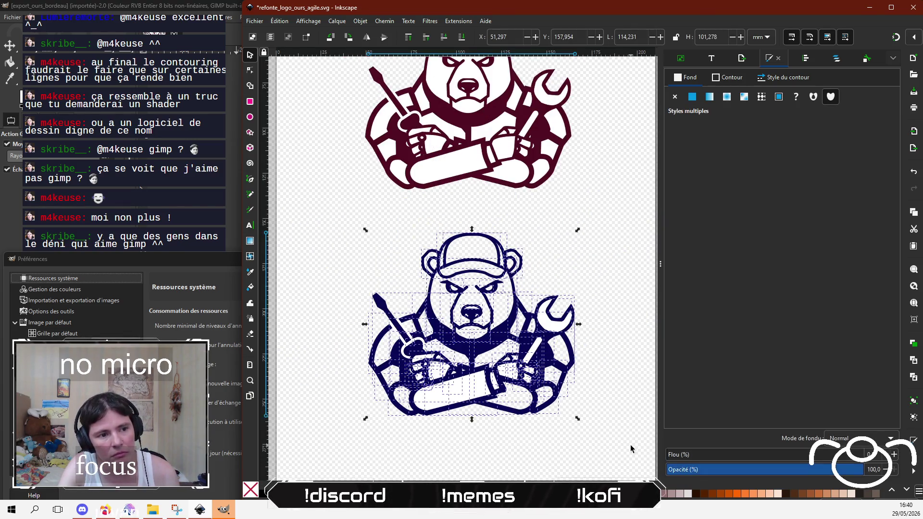
click(255, 22)
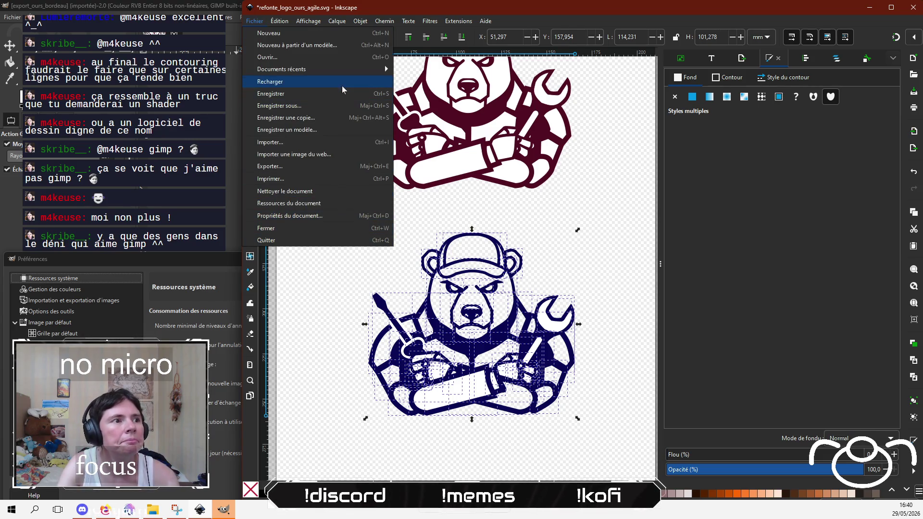
click(330, 167)
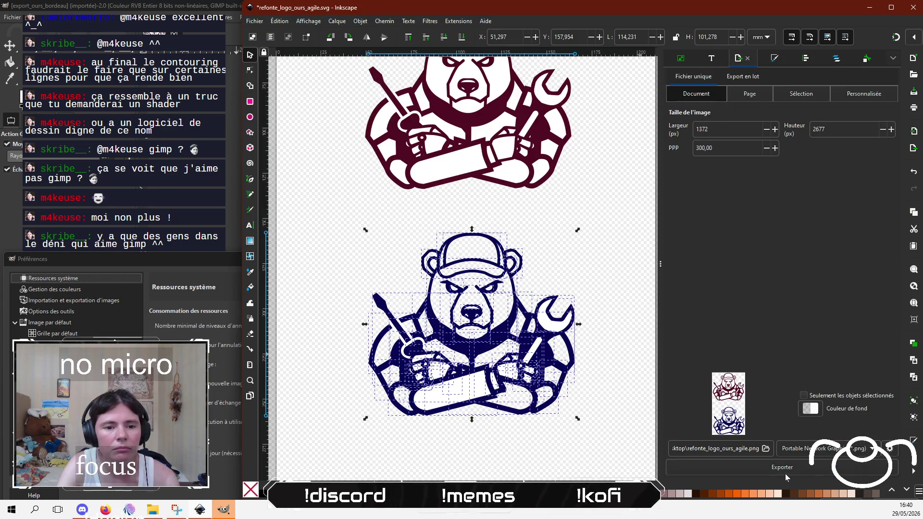
click(780, 469)
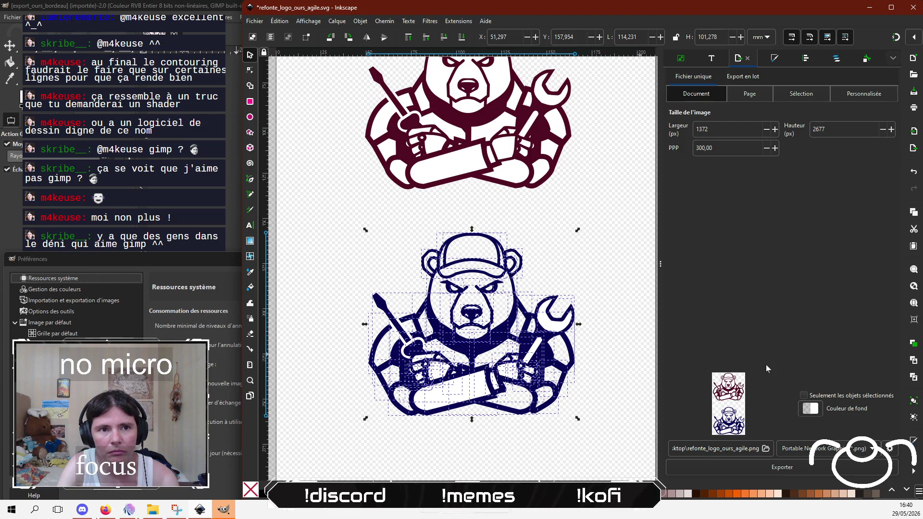
click(796, 95)
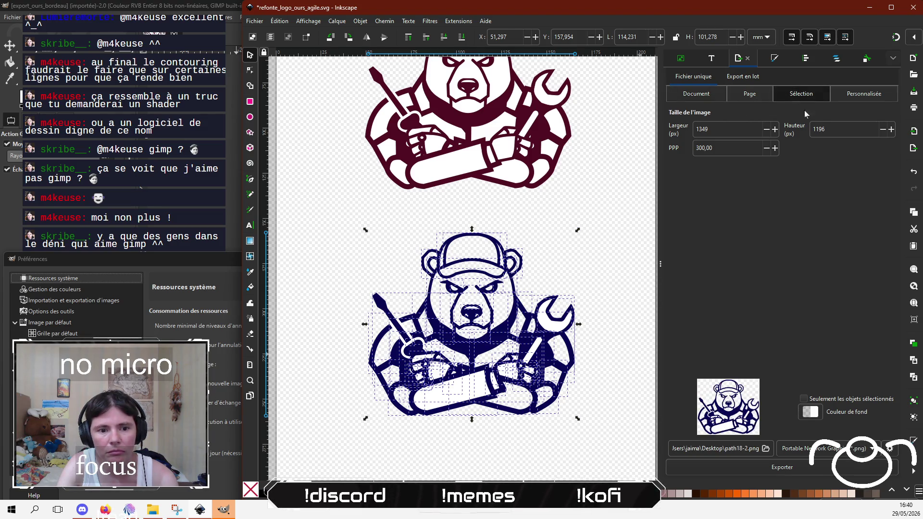
Step: Rename the export file to export_ours and export the bear at 300 DPI
click(766, 449)
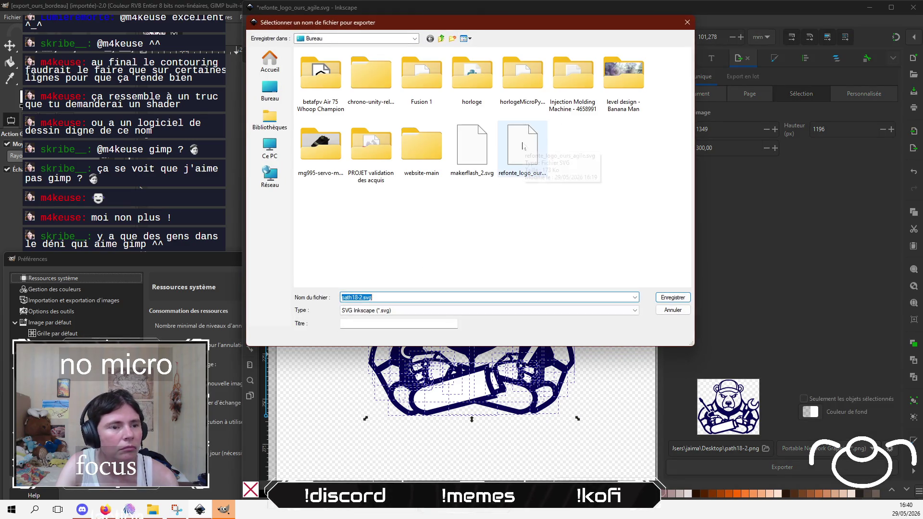
click(521, 145)
click(486, 272)
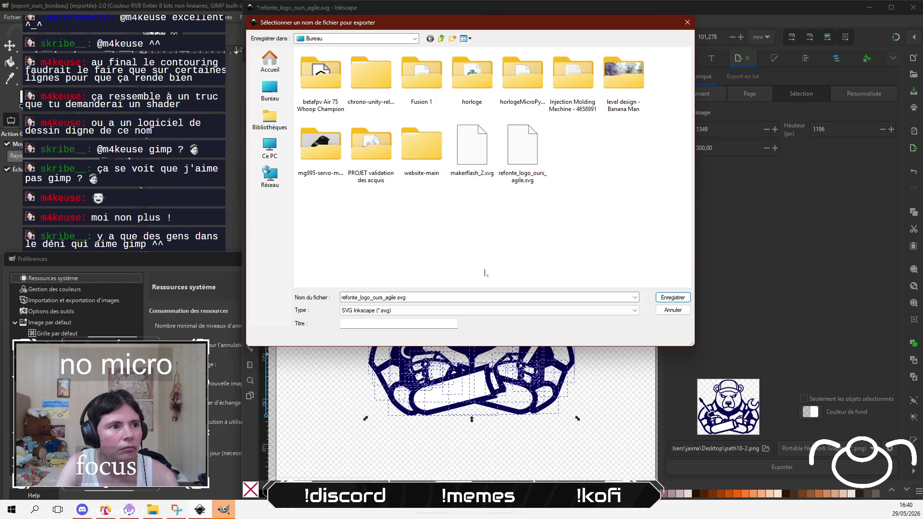
click(451, 298)
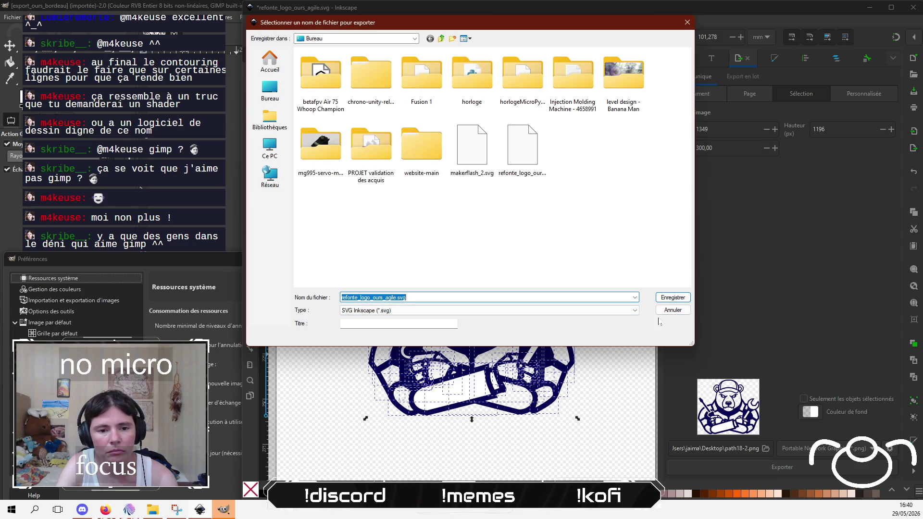
click(673, 310)
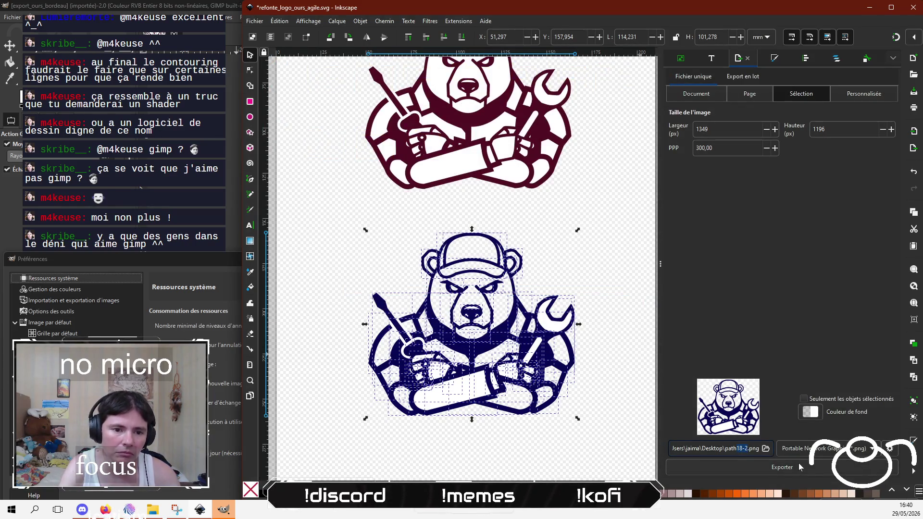
text(p)
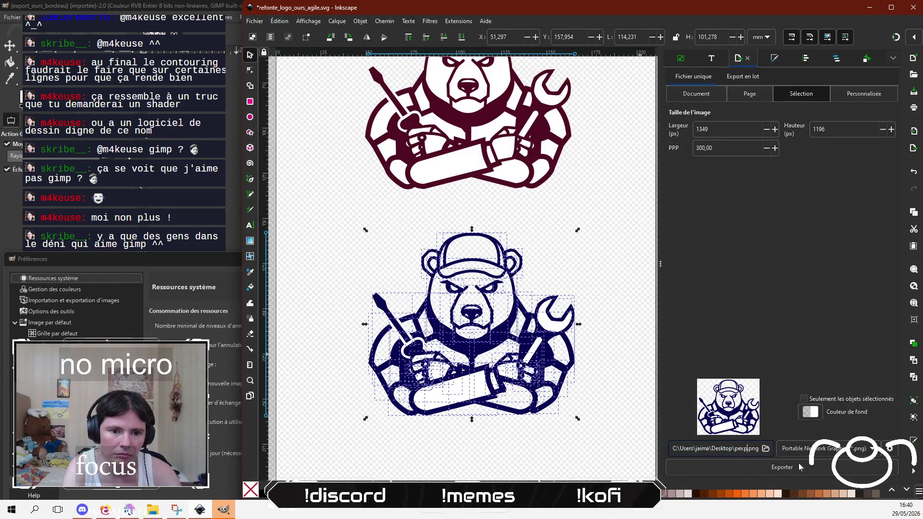
key(BackSpace)
text(export_our)
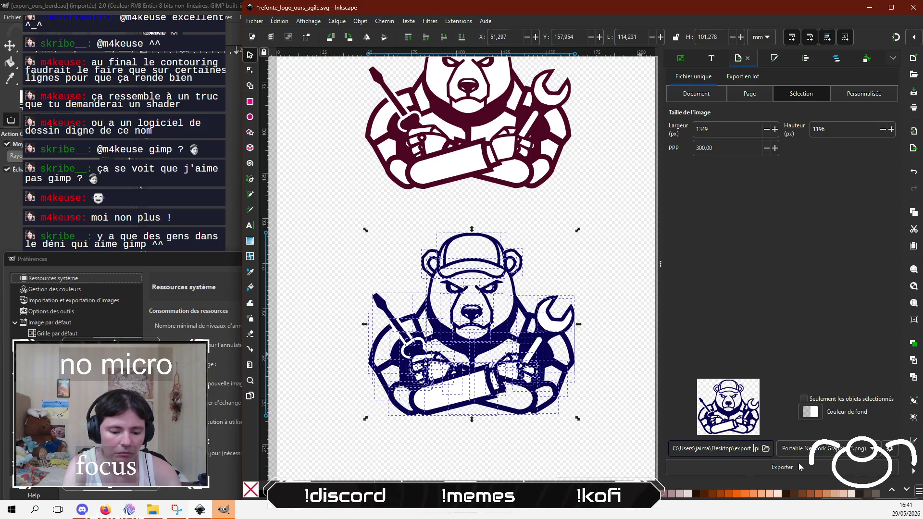
text(s)
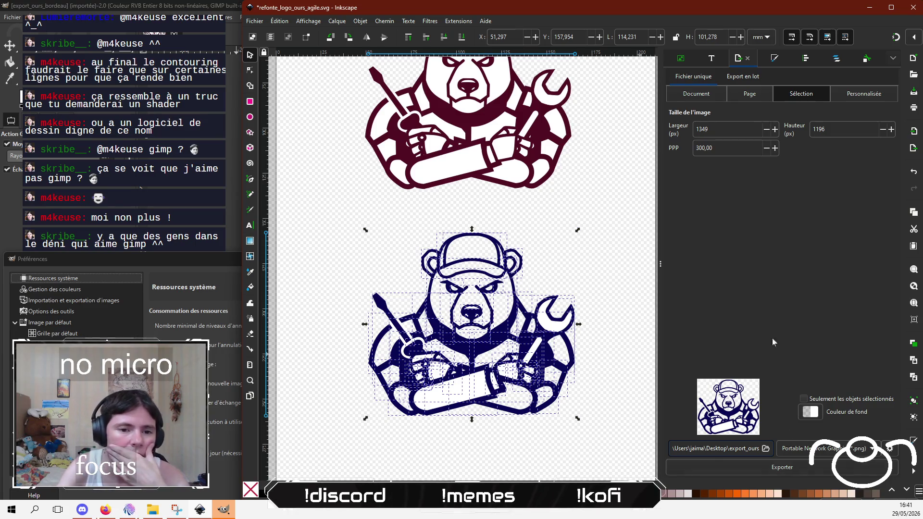
click(792, 469)
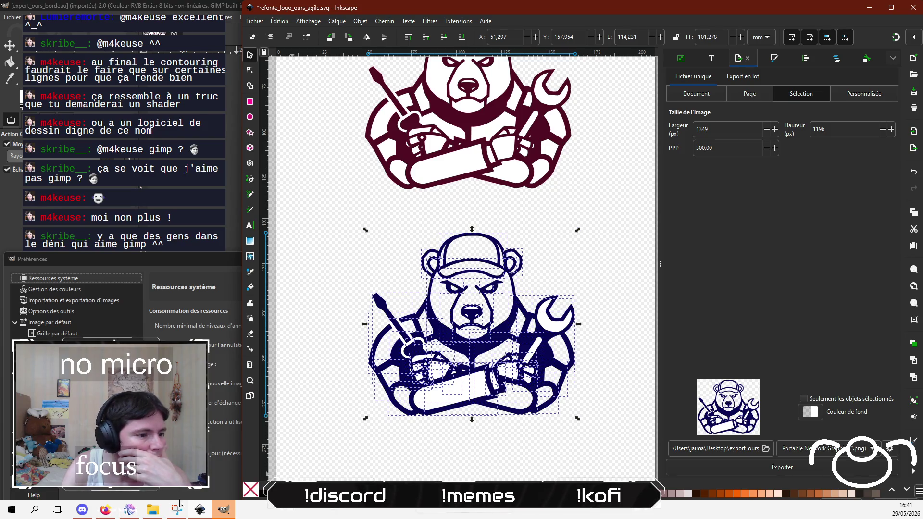
Step: In GIMP, close Preferences, cancel the drop shadow filter and pick the airbrush tool
key(alt+Tab)
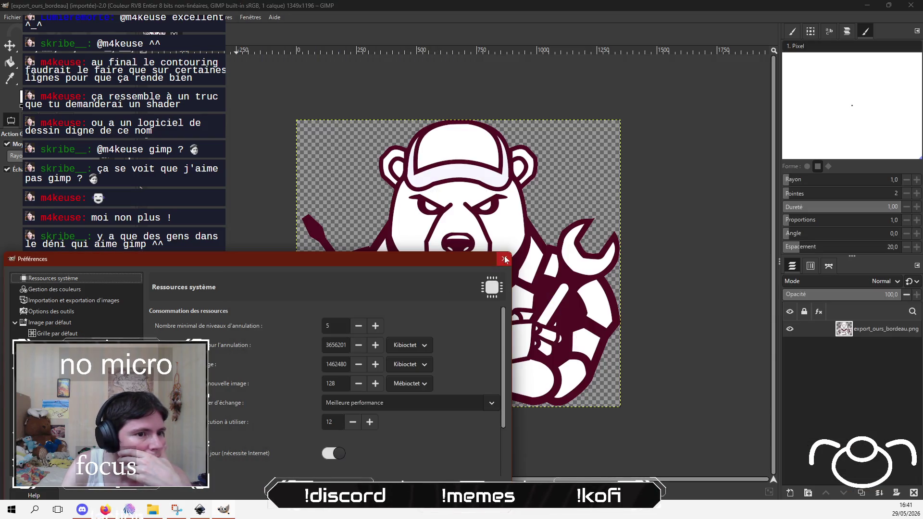
click(504, 259)
key(ctrl+shift+f)
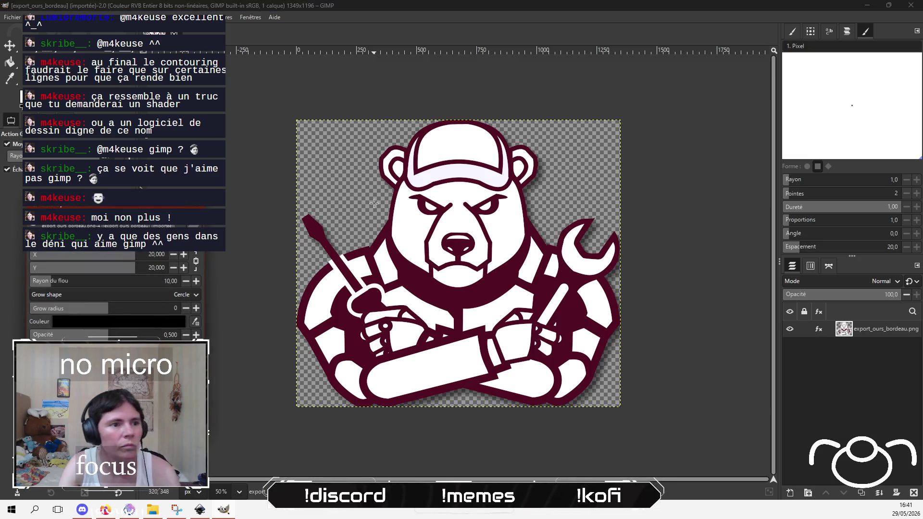
key(Escape)
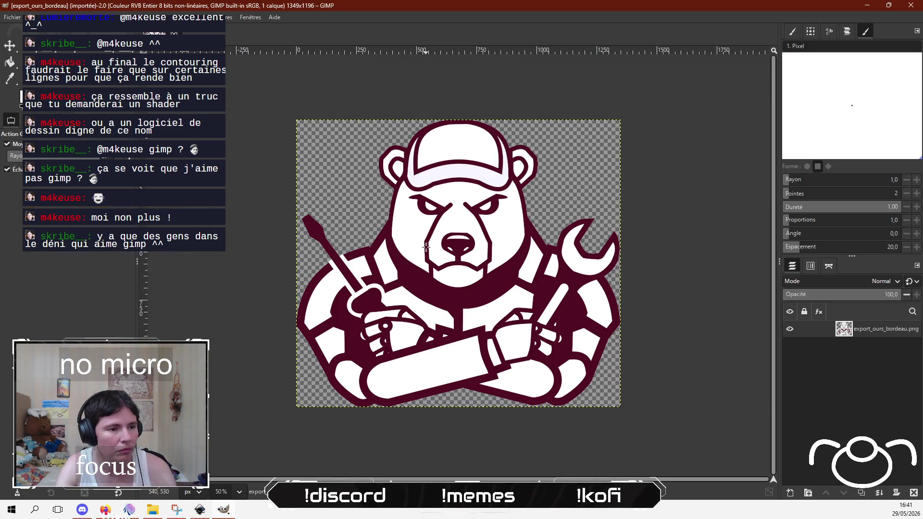
key(a)
Step: Open export_ours.png from the export folder
click(14, 18)
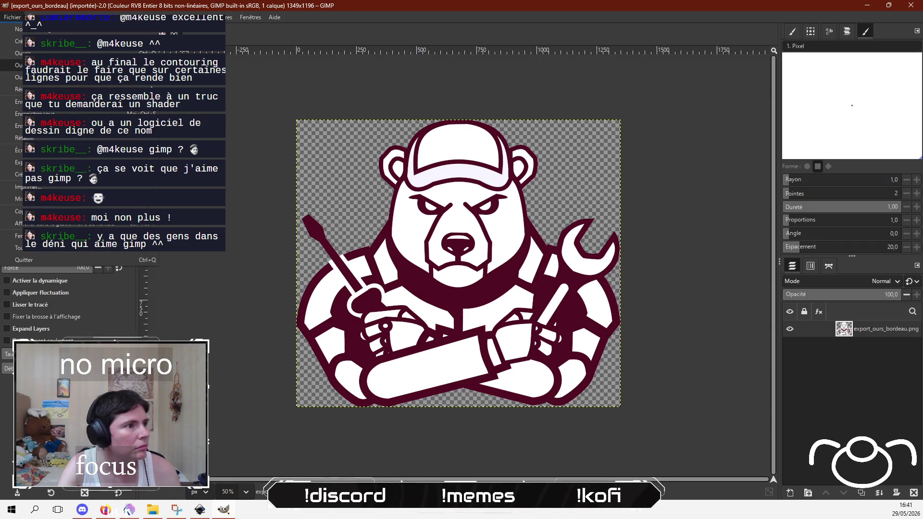
click(29, 47)
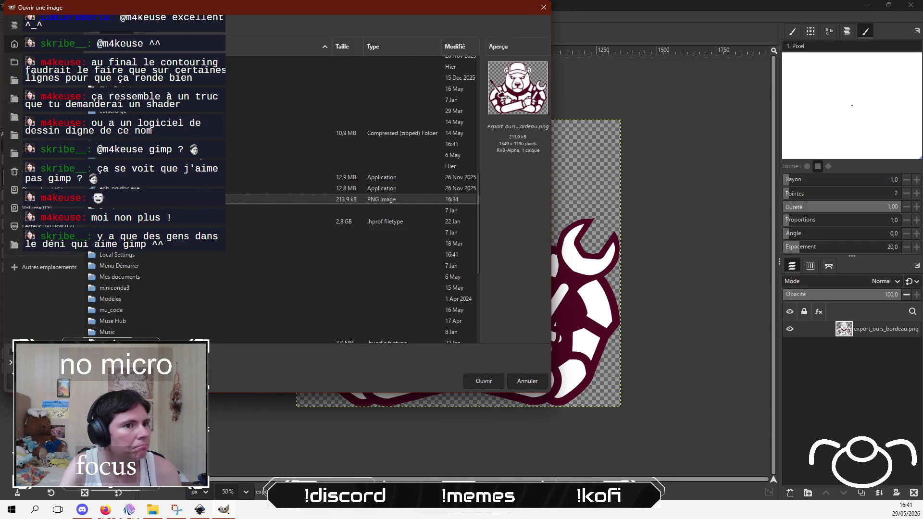
click(14, 62)
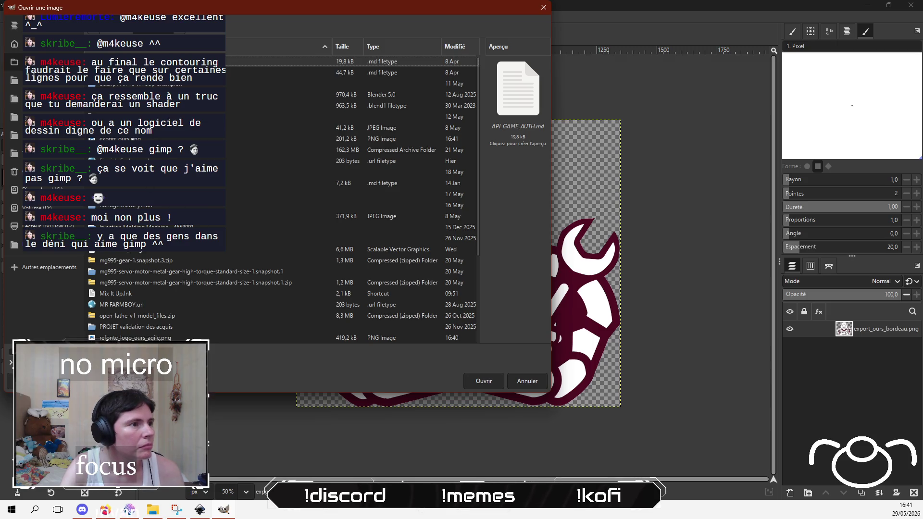
click(120, 138)
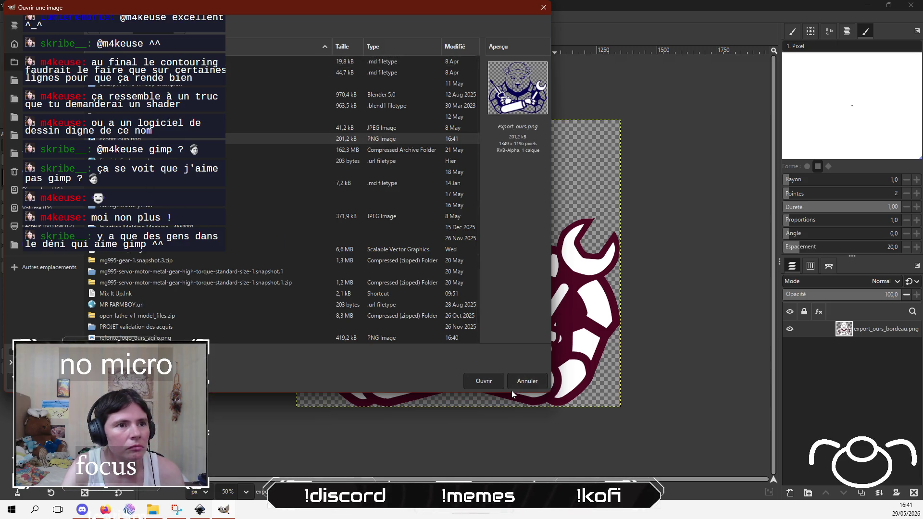
click(484, 379)
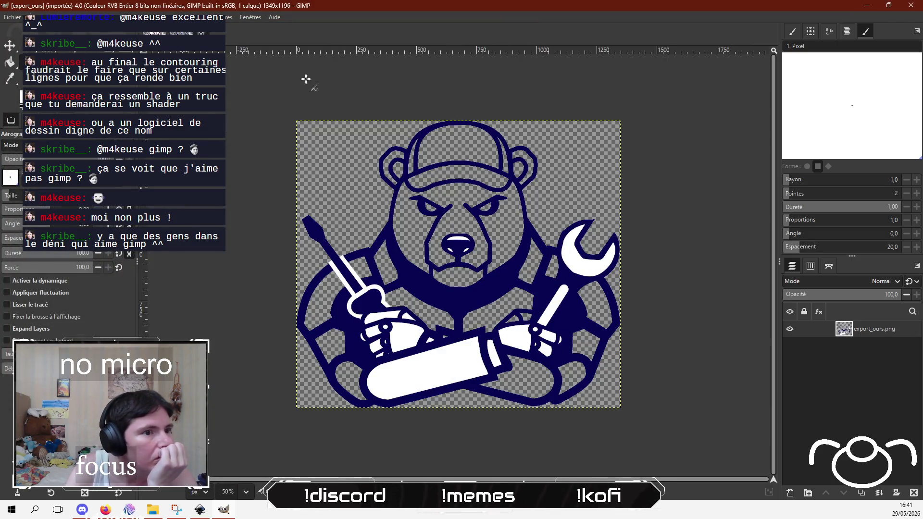
Step: Try Ombre en perspective on the navy bear, then cancel it
click(222, 16)
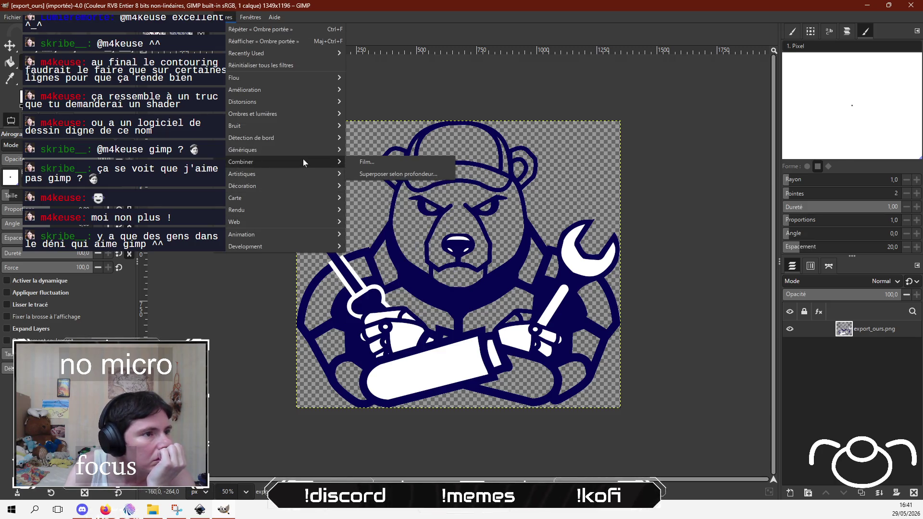
mouse_move(303, 114)
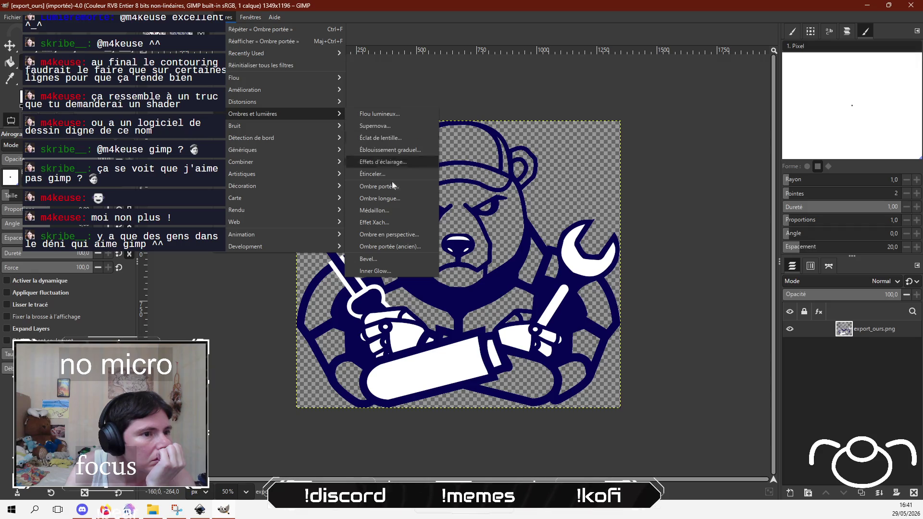
click(403, 234)
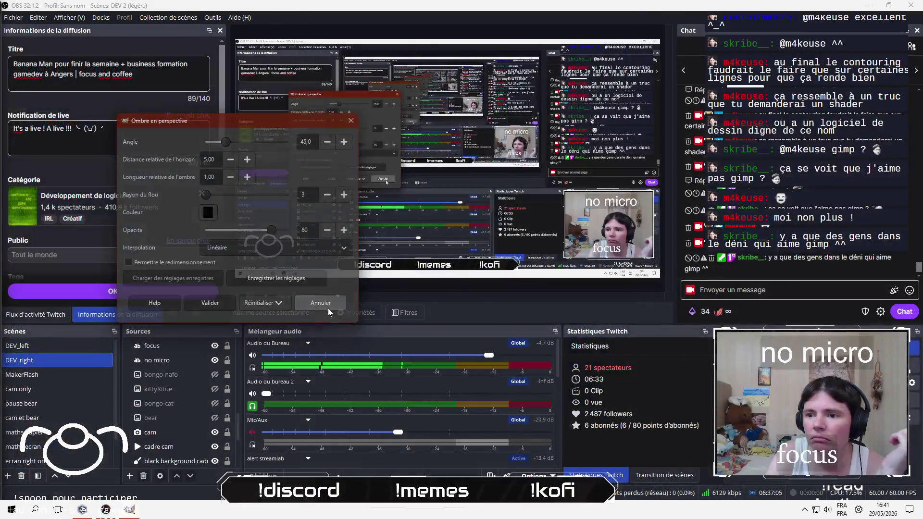
click(328, 308)
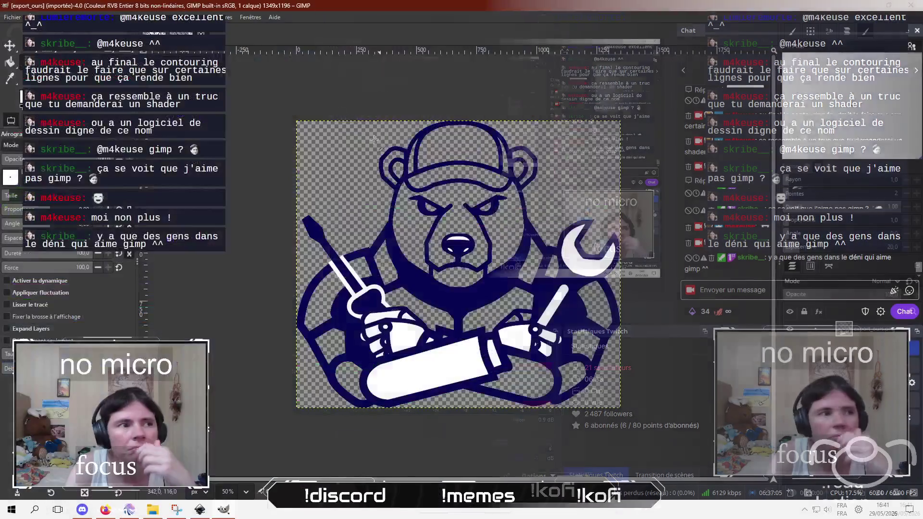
Step: Apply Ombre portée, previewing a grey shadow offset 20 × 20 with blur 10 and opacity 0.5
click(228, 18)
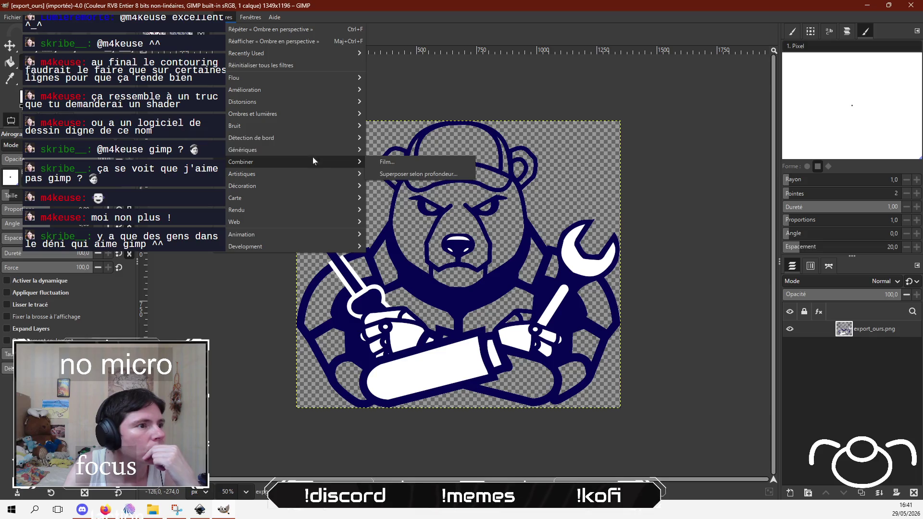
mouse_move(312, 139)
mouse_move(317, 114)
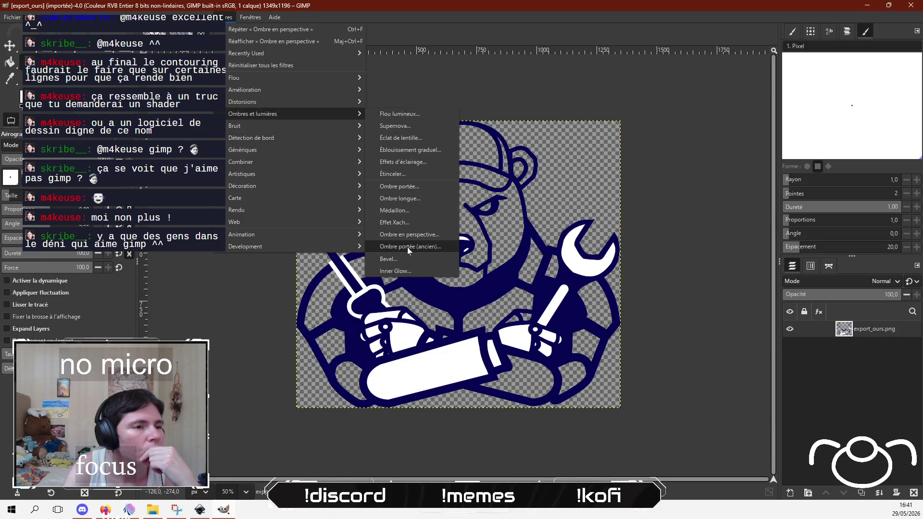
click(414, 187)
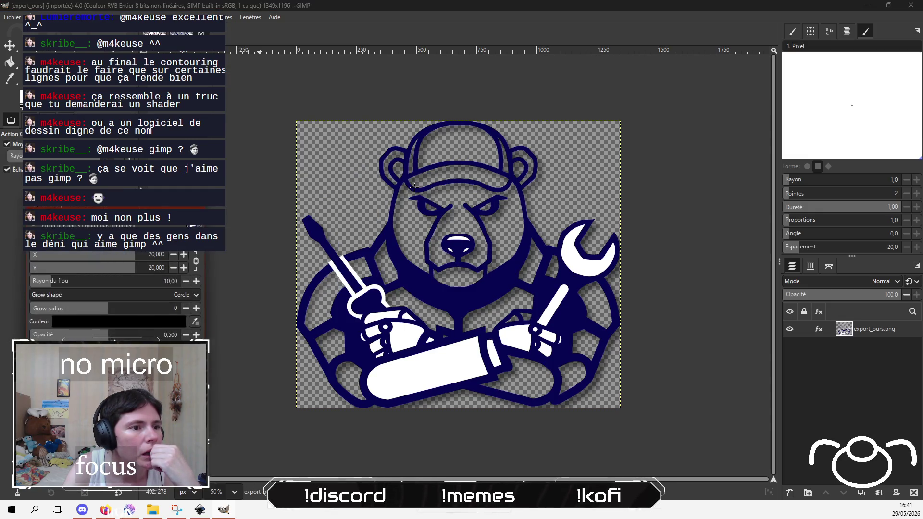
Step: Set the drop shadow's grow radius and blur radius both to 0 for a hard edge
mouse_move(112, 312)
mouse_down()
mouse_move(166, 310)
mouse_move(40, 293)
mouse_up()
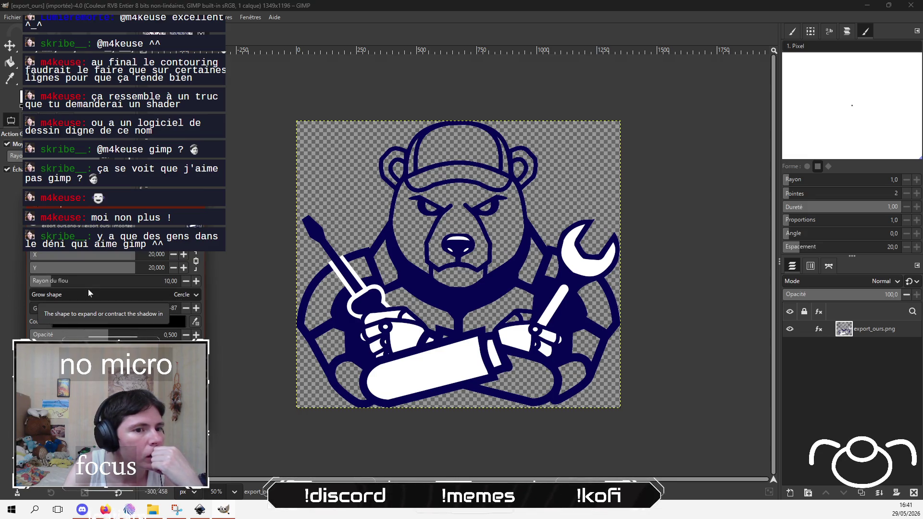
drag(96, 204, 158, 176)
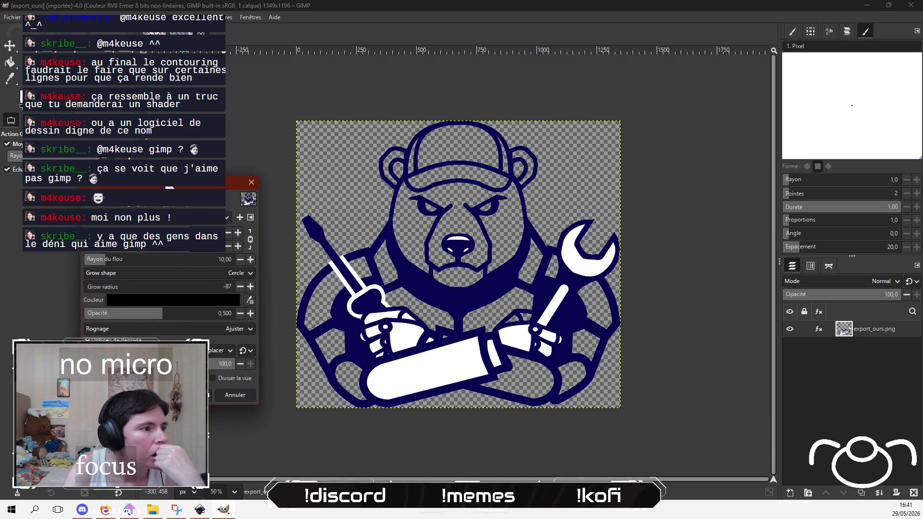
mouse_move(159, 283)
mouse_down()
mouse_move(199, 279)
mouse_move(166, 267)
mouse_up()
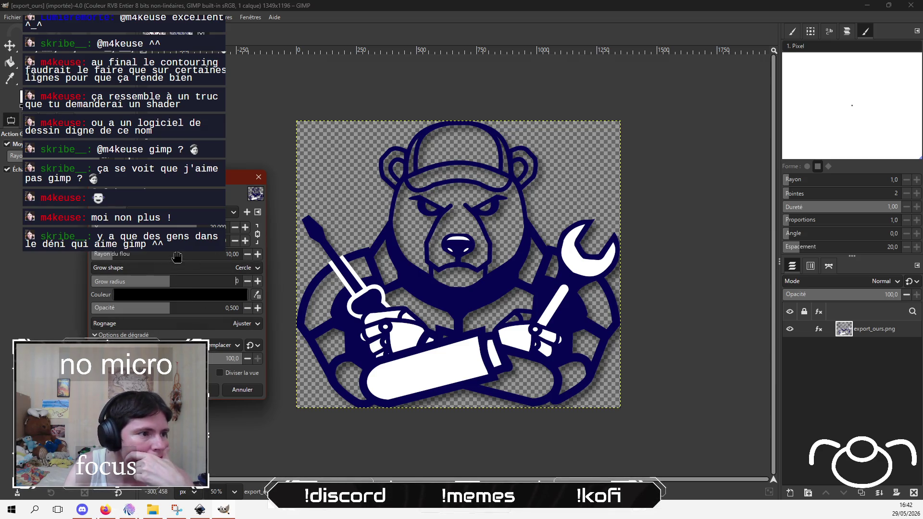
mouse_move(180, 254)
mouse_down()
mouse_move(257, 251)
mouse_move(54, 251)
mouse_up()
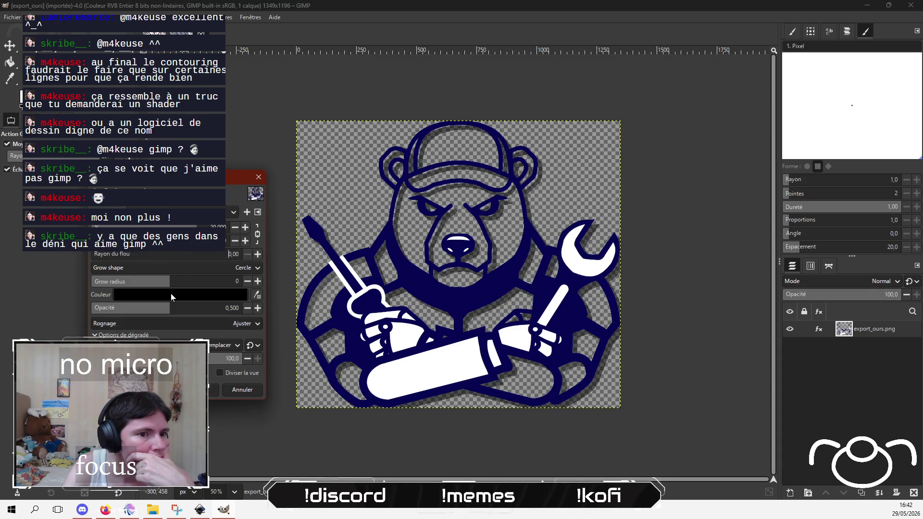
Step: Set the drop shadow to dark red 520101 at opacity 1.0 with an offset of about 12
click(212, 292)
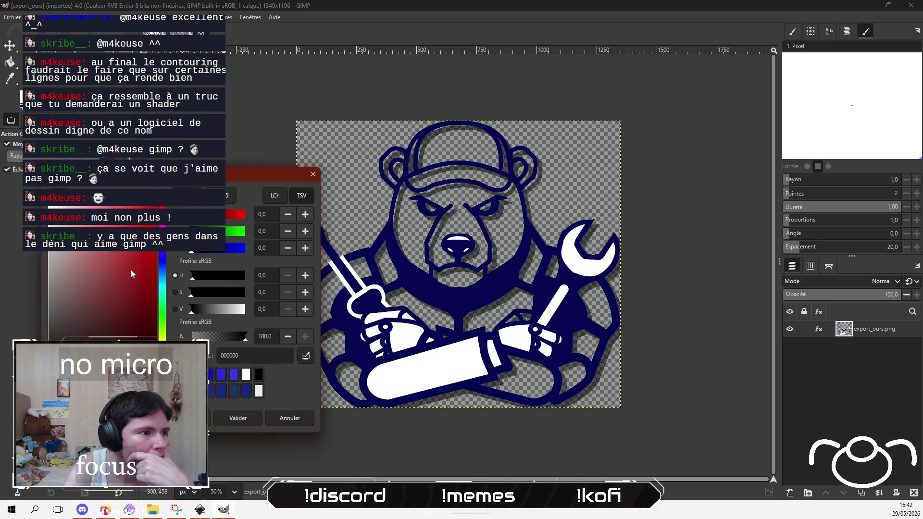
mouse_move(131, 270)
mouse_down()
mouse_move(93, 302)
mouse_move(89, 271)
mouse_move(121, 289)
mouse_move(151, 232)
mouse_move(139, 269)
mouse_move(161, 278)
mouse_up()
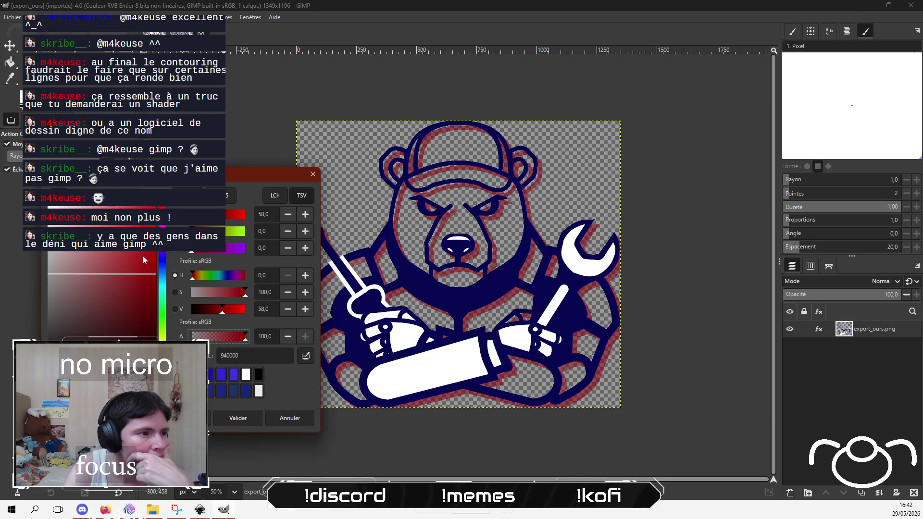
drag(148, 281, 155, 317)
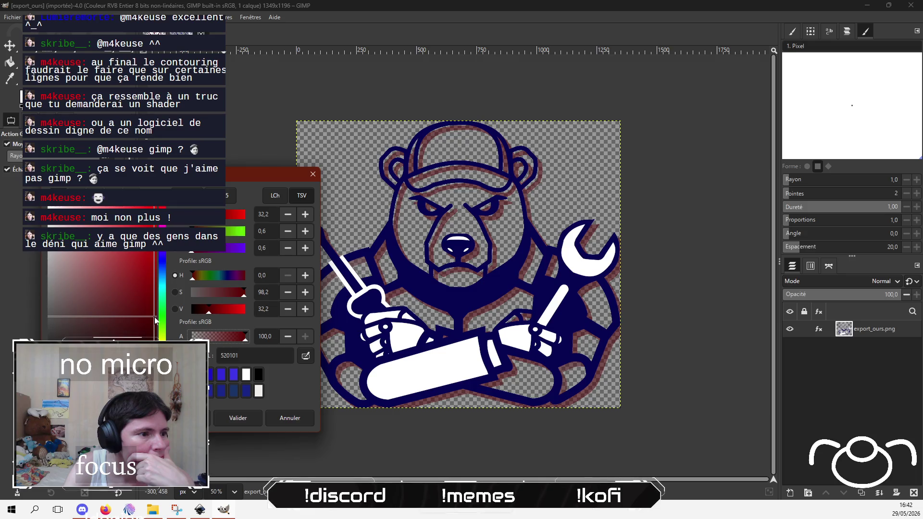
click(250, 421)
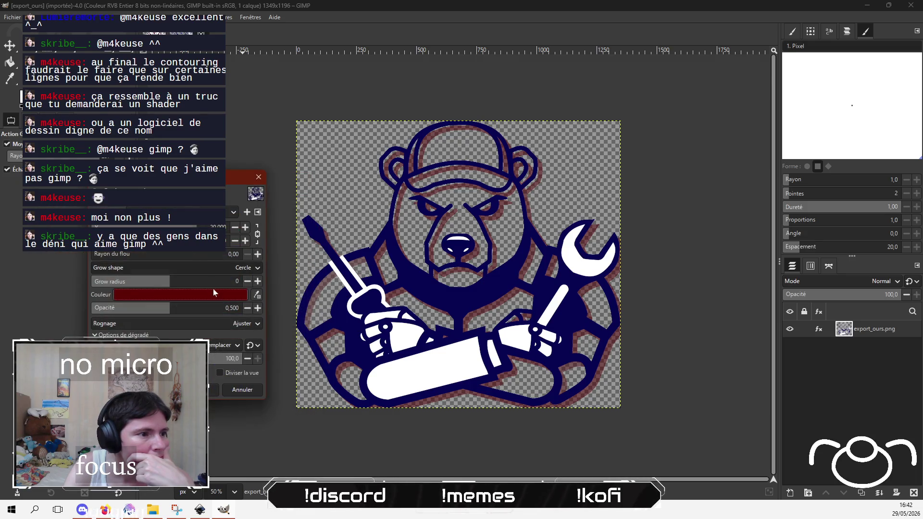
drag(211, 303, 261, 307)
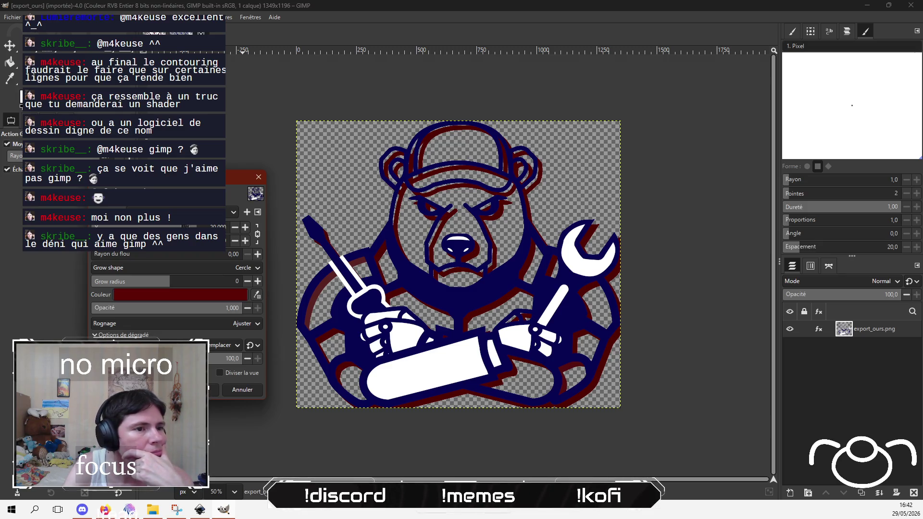
drag(198, 226, 180, 226)
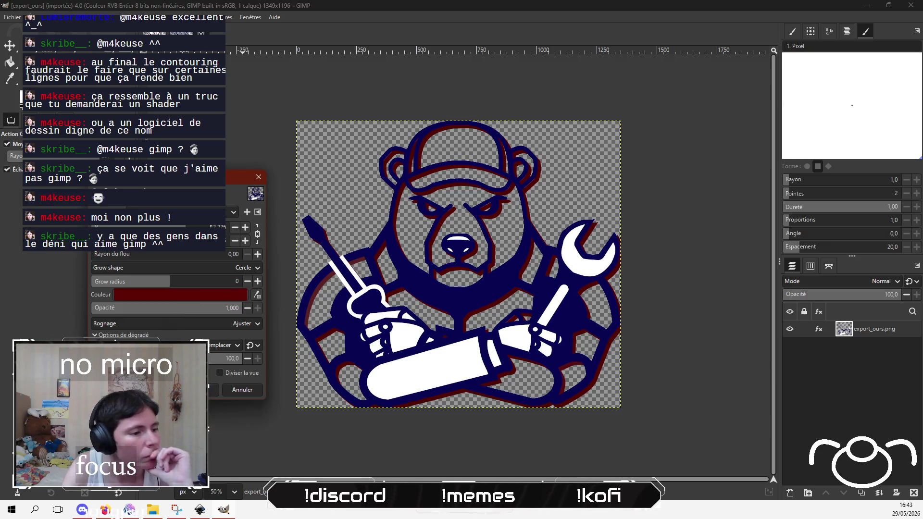
key(alt+Tab)
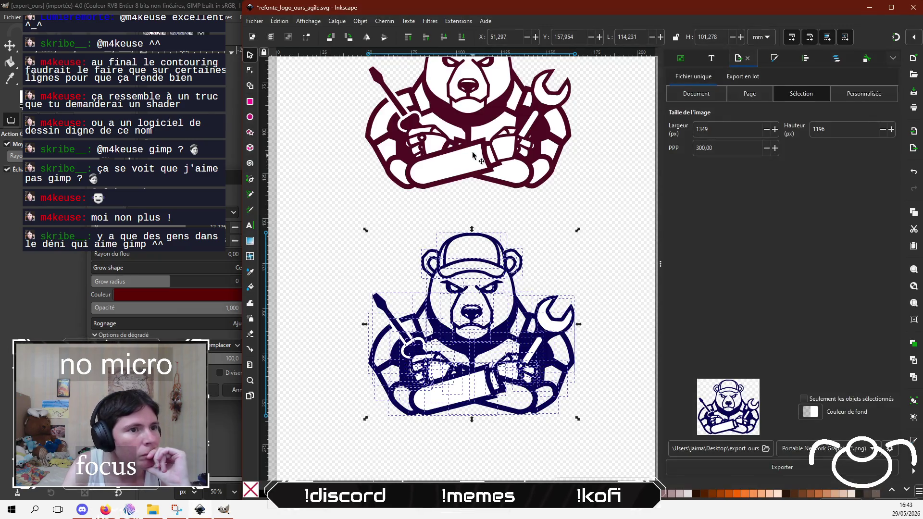
Step: Read the maroon bear path's stroke colour 500d22ff in Fill and Stroke, then reopen GIMP's shadow colour chooser
click(472, 124)
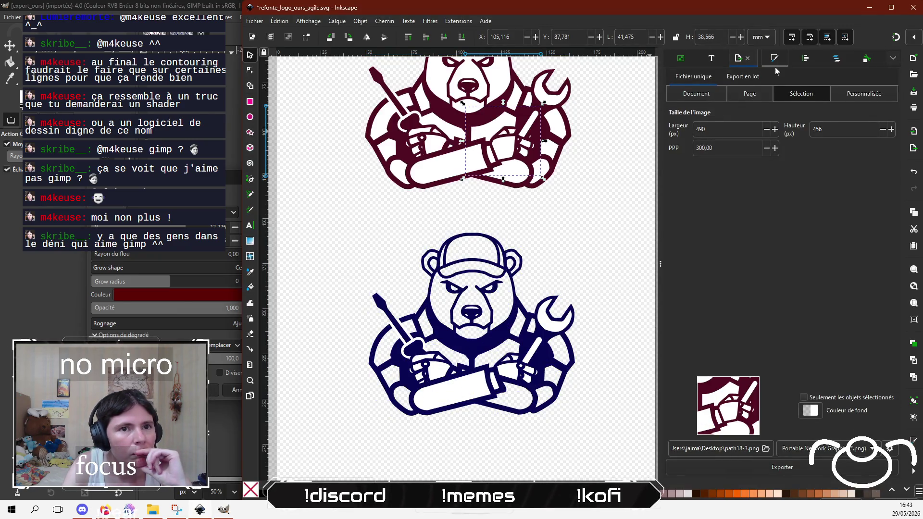
click(837, 59)
click(772, 59)
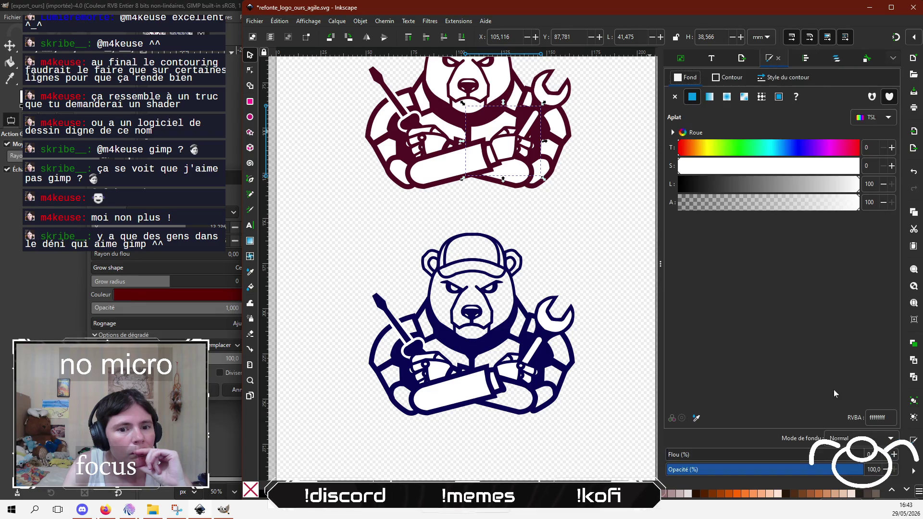
click(728, 77)
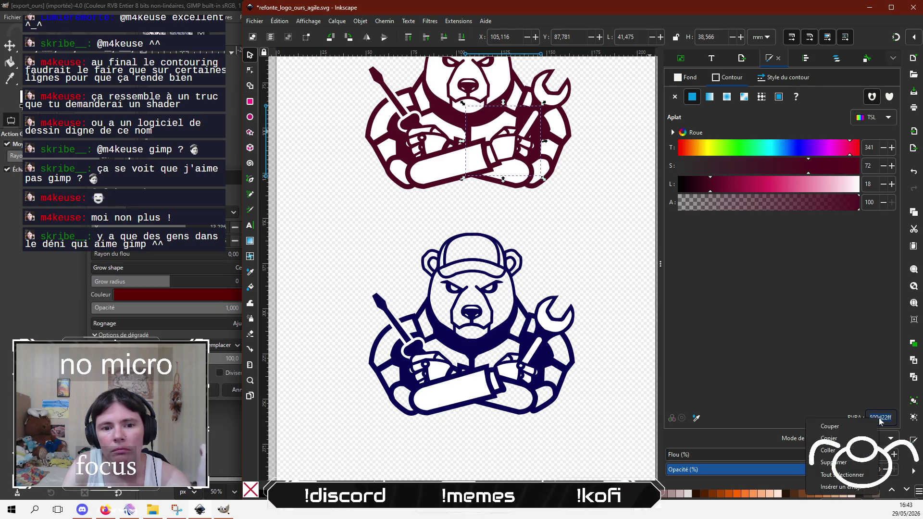
key(ctrl+a)
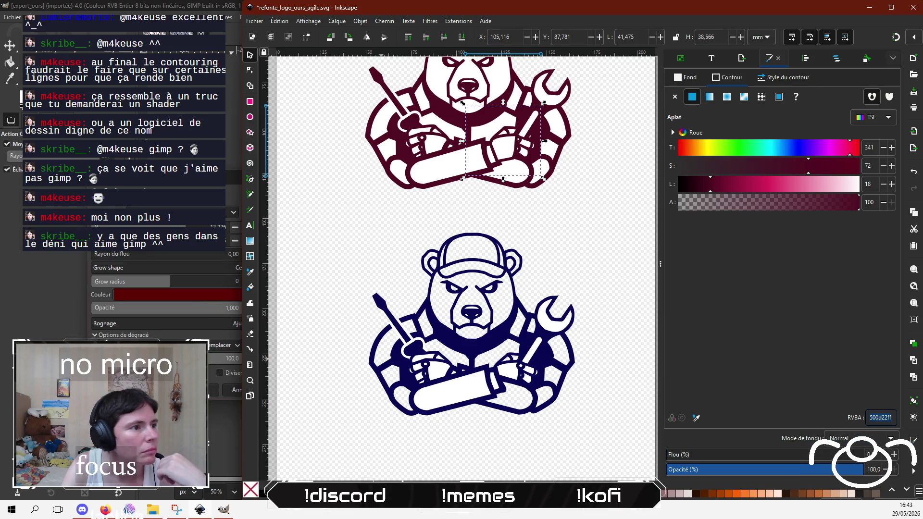
click(223, 510)
click(179, 295)
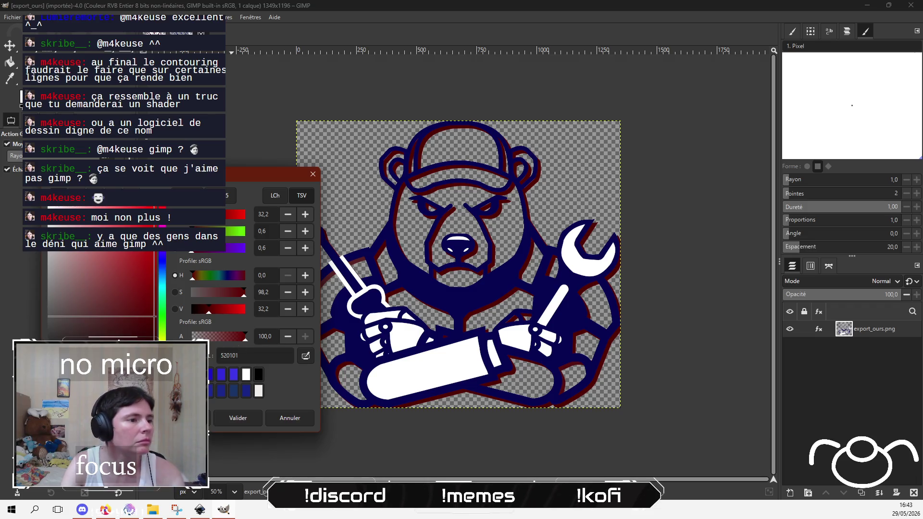
Step: Close GIMP's shadow colour chooser keeping dark red 520101, and turn on the split-view preview
click(221, 355)
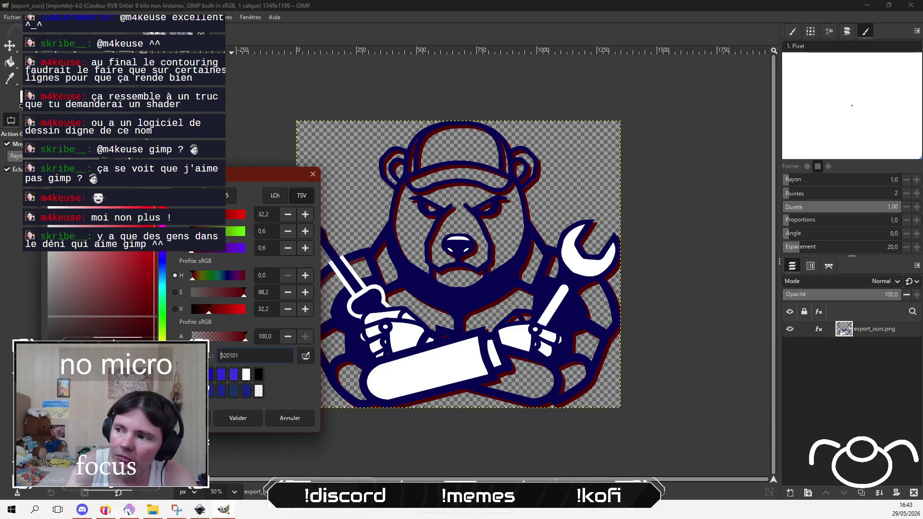
click(130, 510)
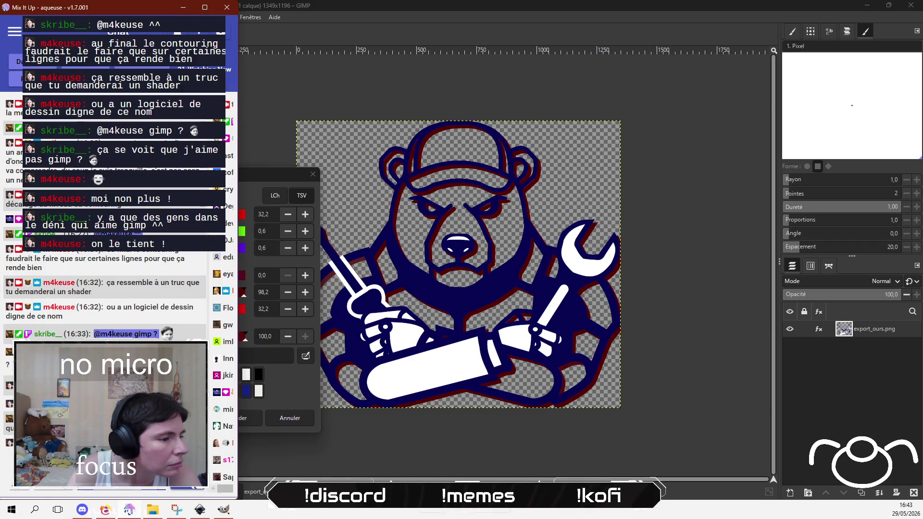
click(249, 178)
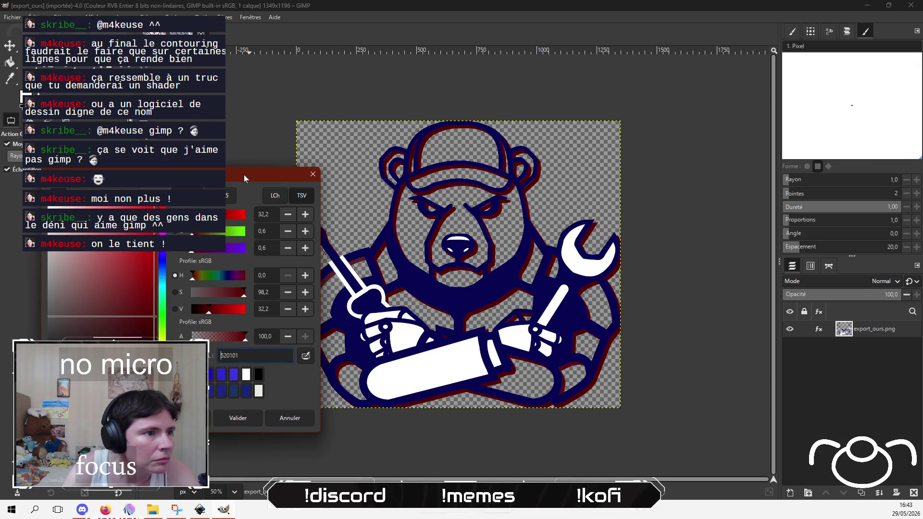
mouse_move(244, 175)
mouse_down()
mouse_move(225, 79)
mouse_move(227, 147)
mouse_up()
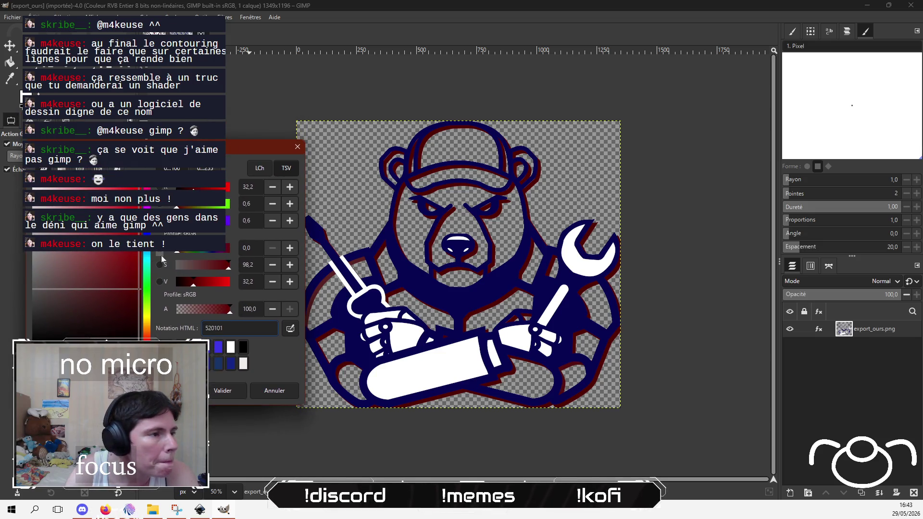
click(297, 146)
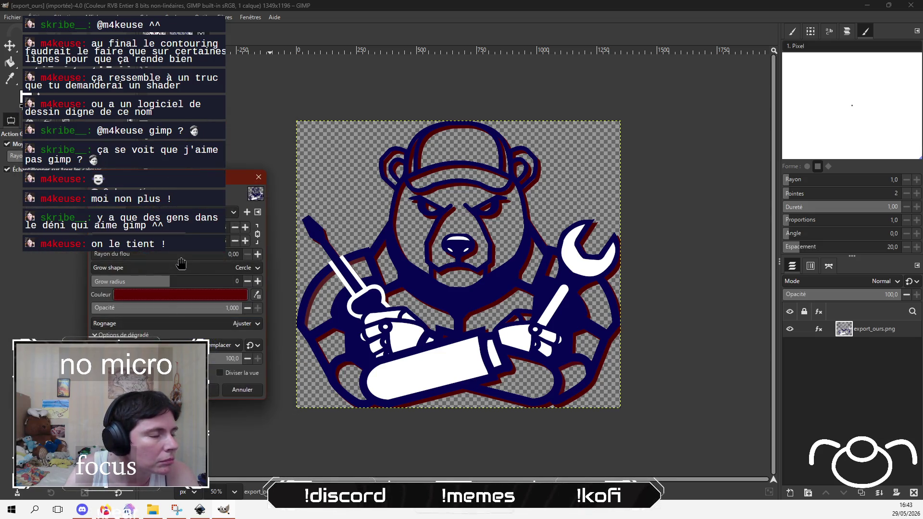
click(221, 370)
Step: Turn off the split view and apply the dark red drop shadow to export_ours
click(221, 374)
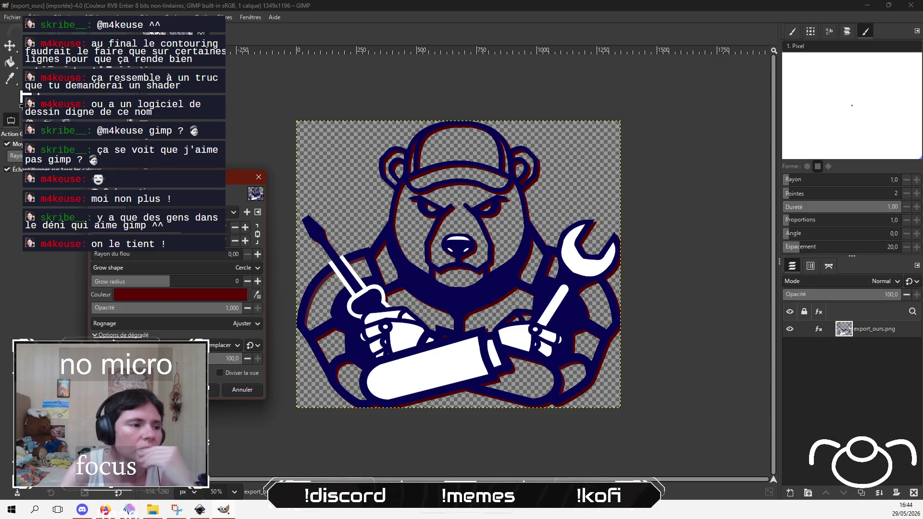
click(215, 390)
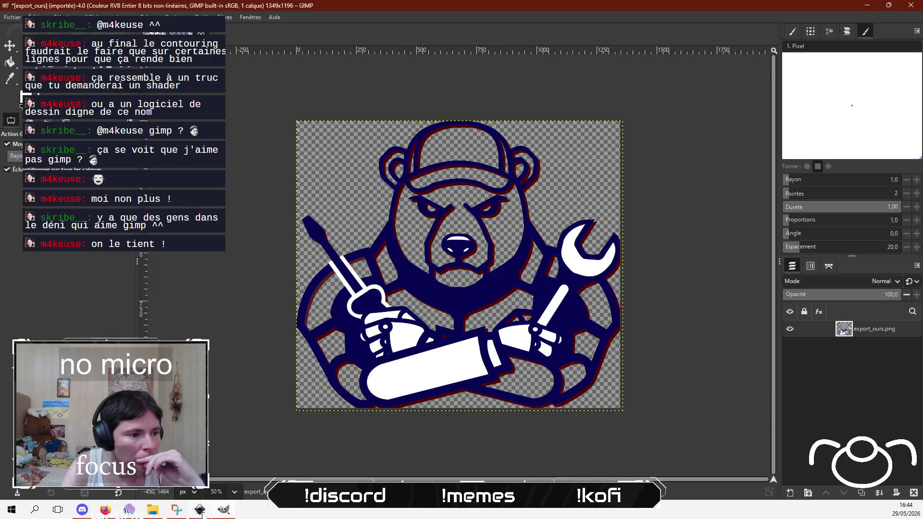
Step: Back in Inkscape, make the white highlight on the bear's nose transparent
click(200, 511)
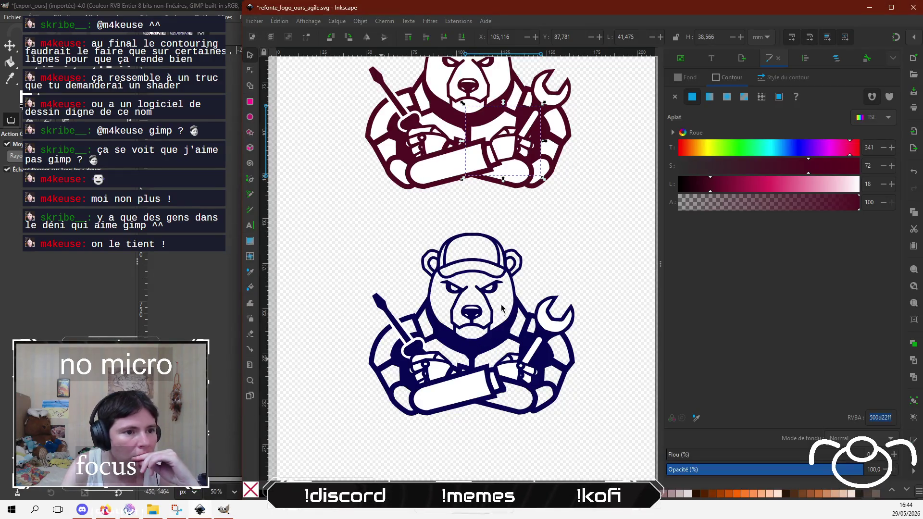
click(587, 276)
scroll(492, 322, up, 3)
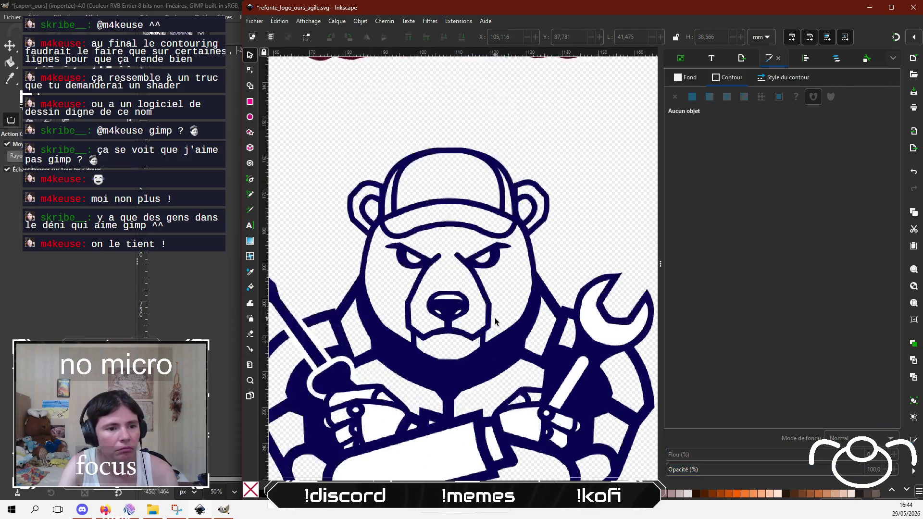
click(431, 294)
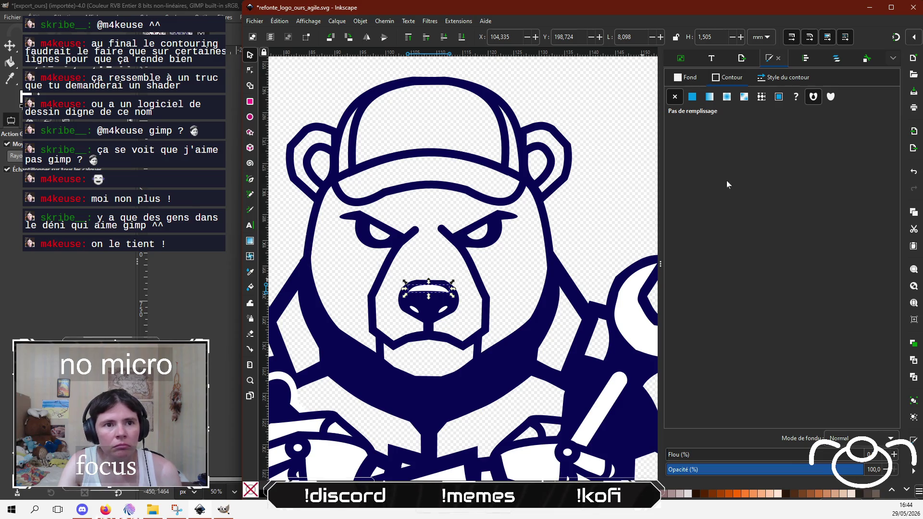
click(689, 77)
drag(718, 202, 638, 201)
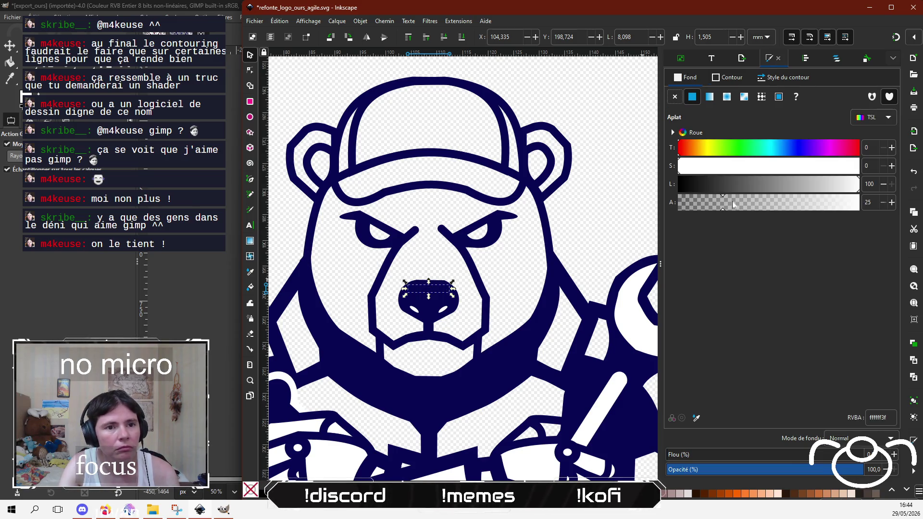
mouse_move(733, 205)
mouse_down()
mouse_move(716, 213)
mouse_move(740, 202)
mouse_move(861, 206)
mouse_up()
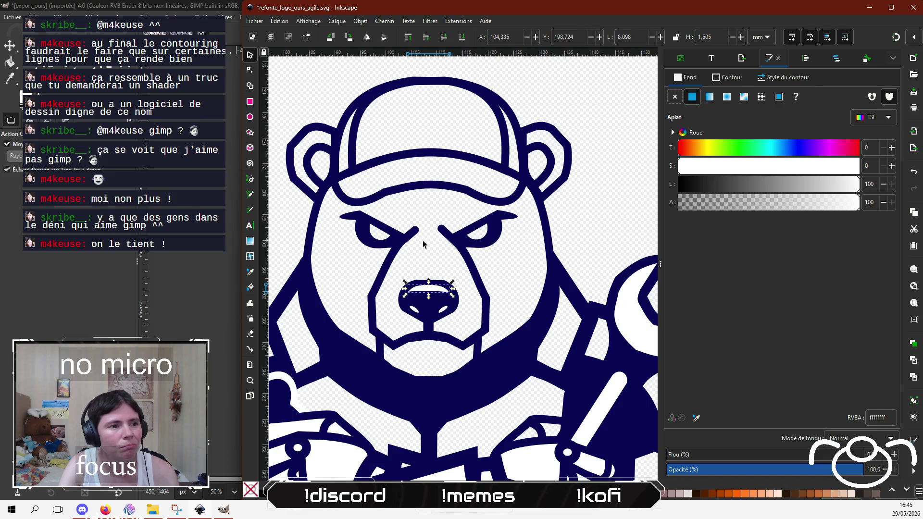
click(566, 217)
Step: Set the white rectangle near the wrench fist to fully transparent fill
drag(531, 343, 451, 194)
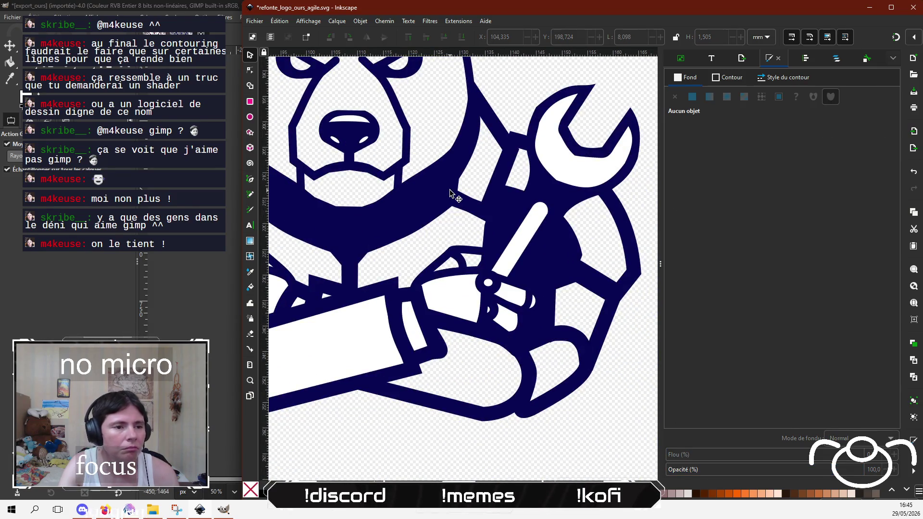
scroll(450, 194, left, 5)
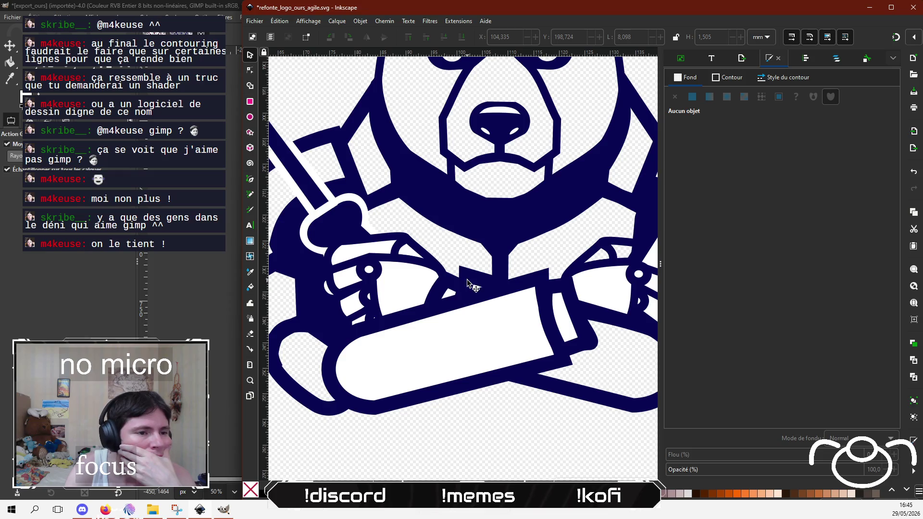
click(474, 279)
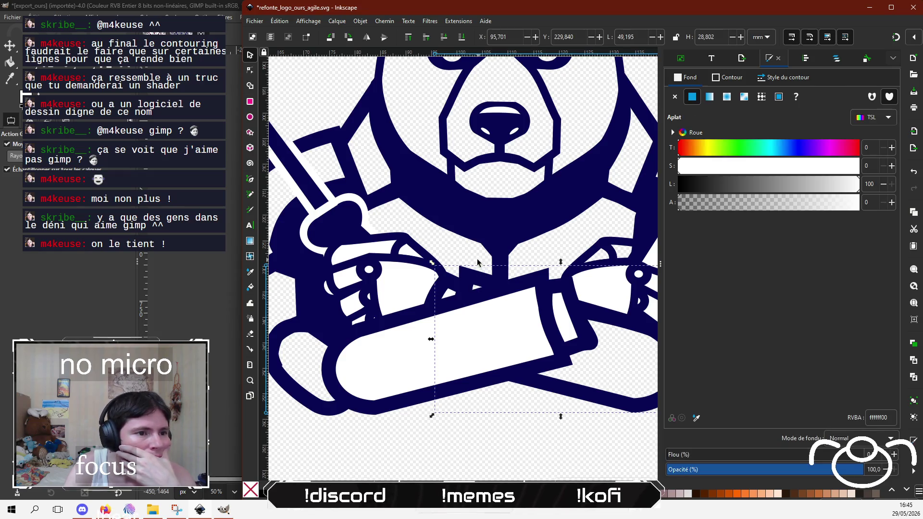
click(441, 294)
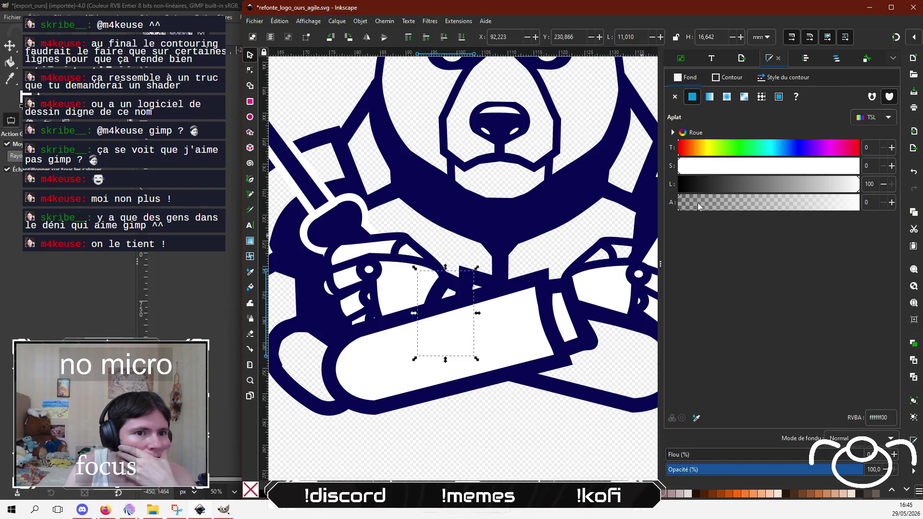
drag(697, 203, 666, 206)
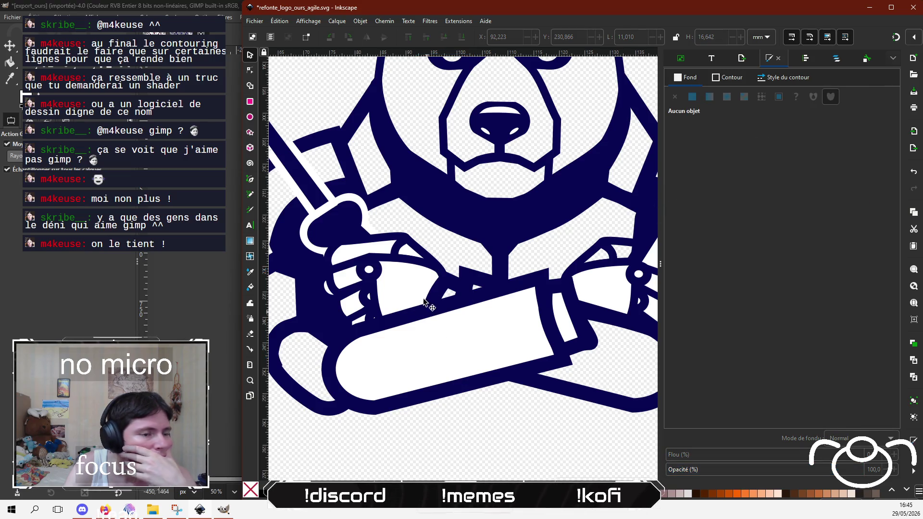
Step: Make the white piece beside the left fist transparent, then select the navy screwdriver outline path
click(421, 270)
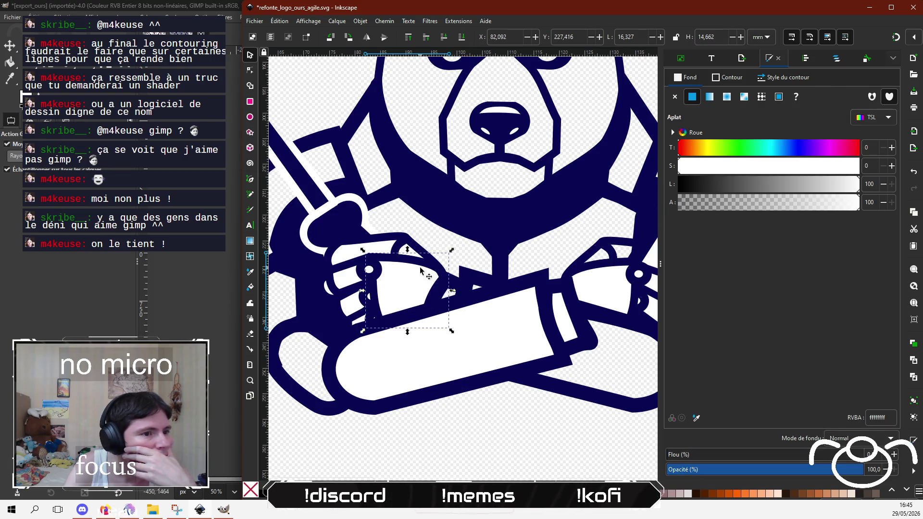
click(373, 454)
scroll(451, 439, left, 3)
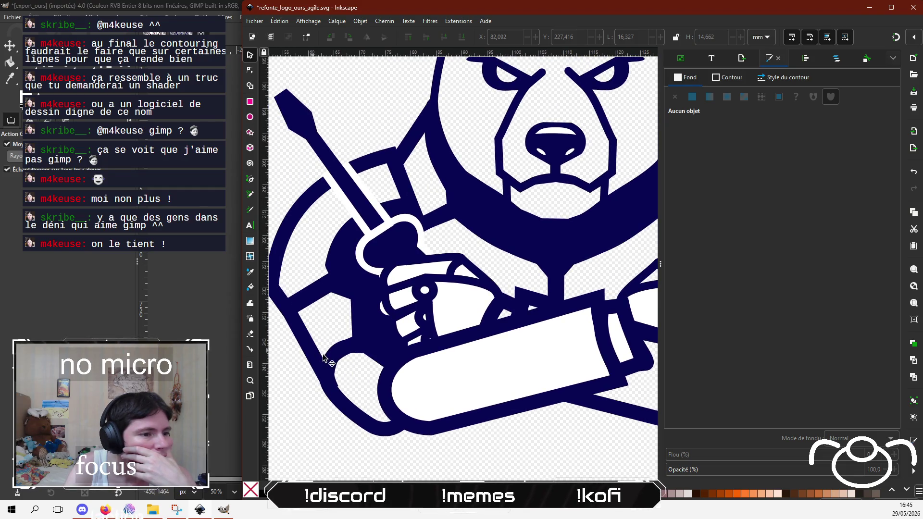
click(323, 357)
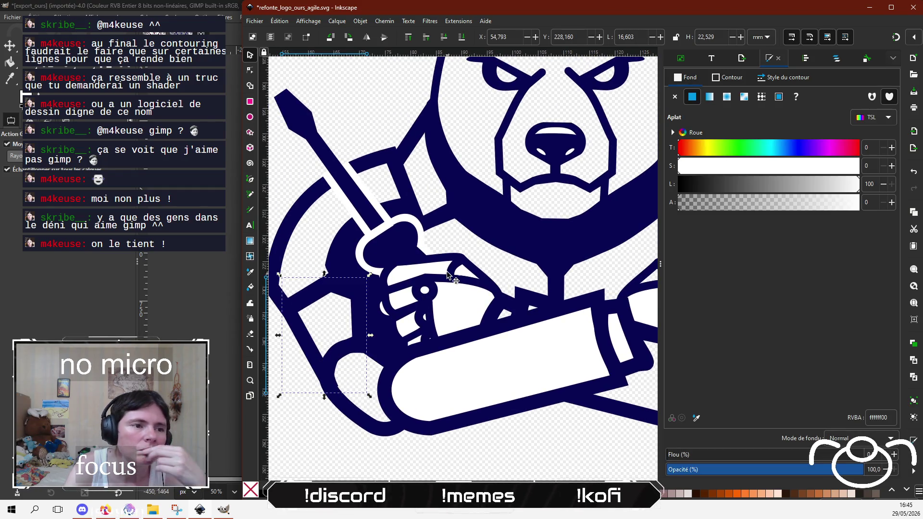
click(450, 265)
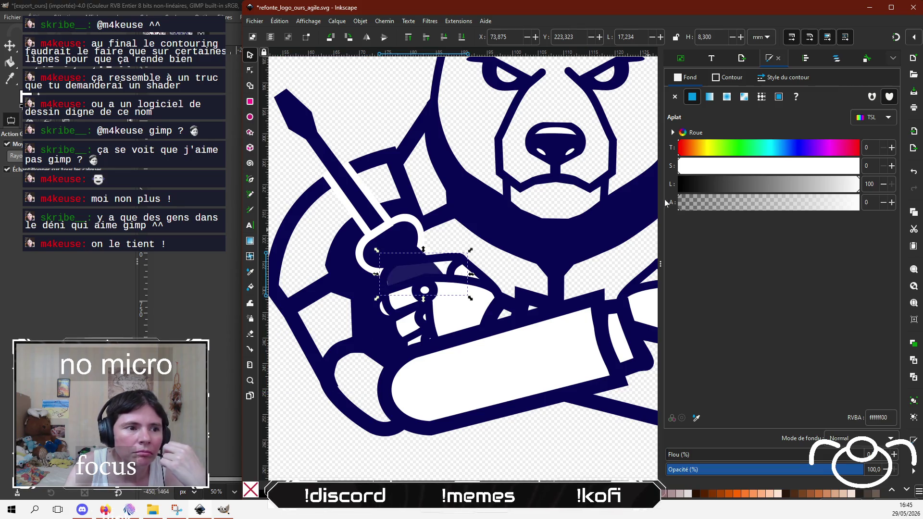
drag(697, 203, 658, 201)
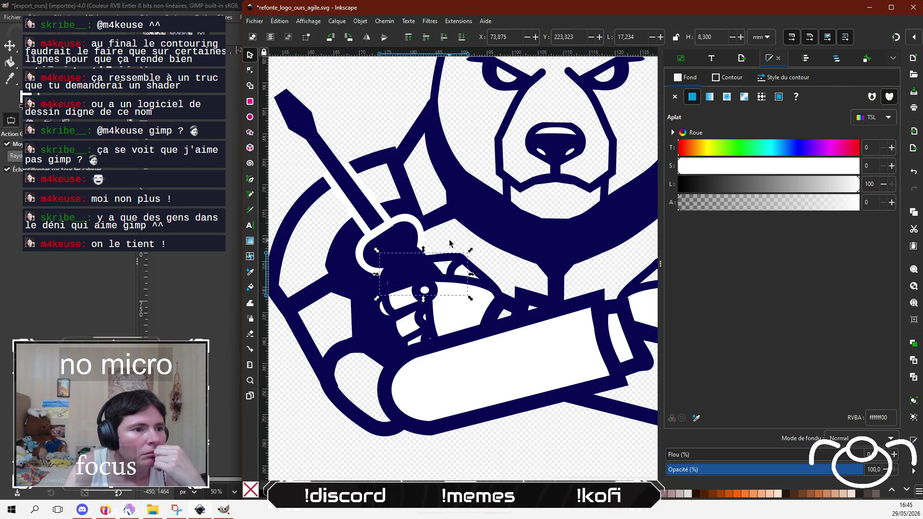
click(406, 241)
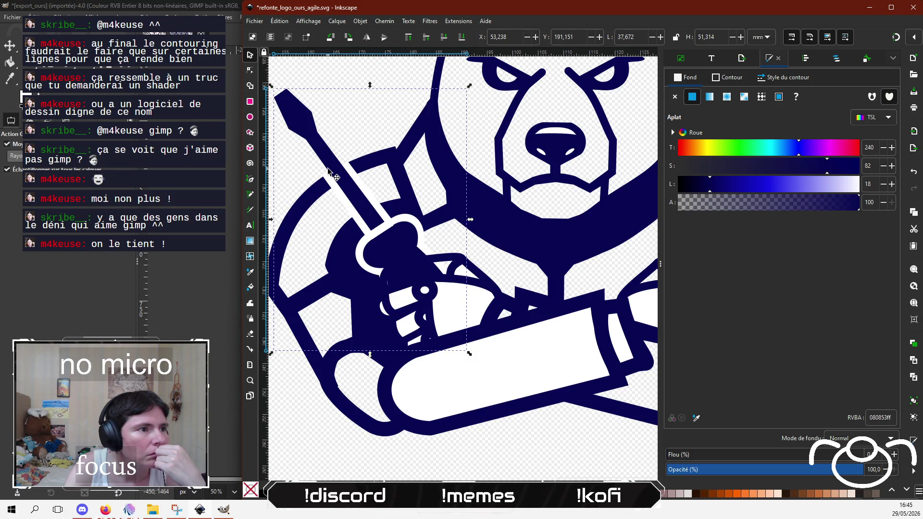
click(250, 70)
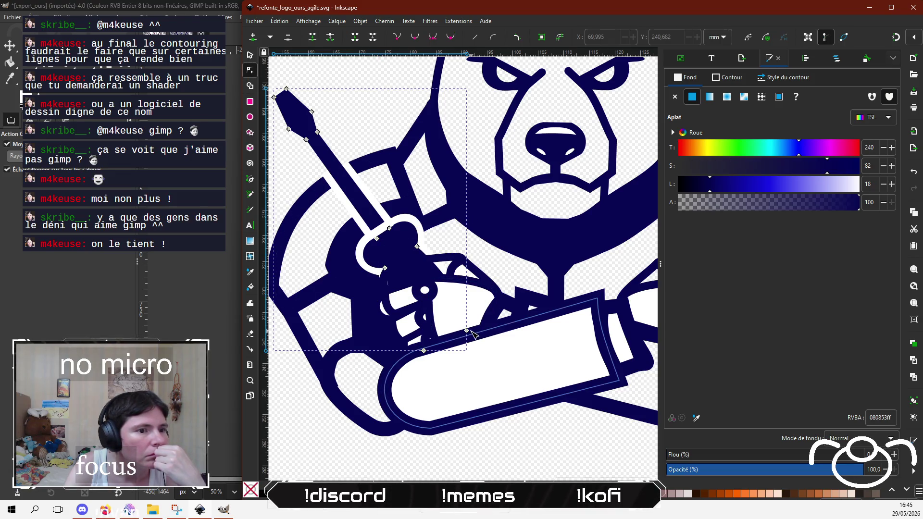
Step: Drag the outline's nodes up toward the screwdriver handle and bend the curve beside it
drag(467, 331, 421, 266)
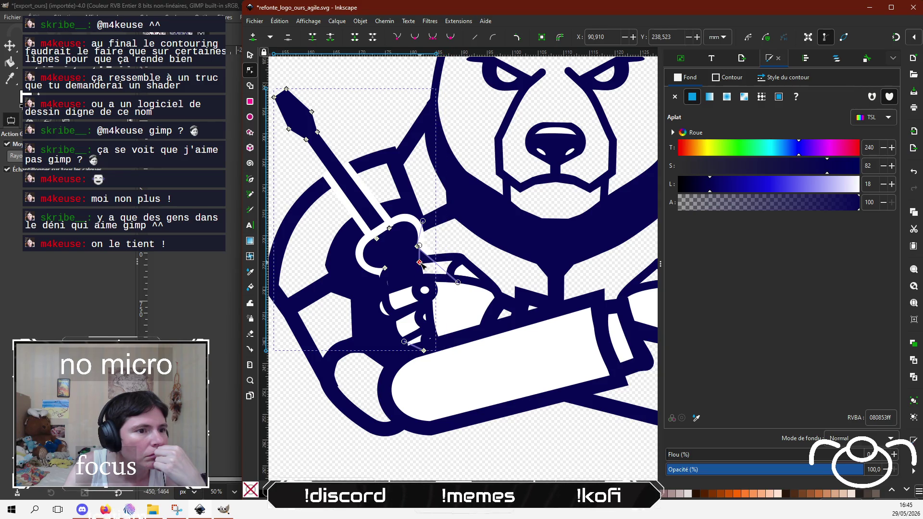
drag(423, 350, 395, 290)
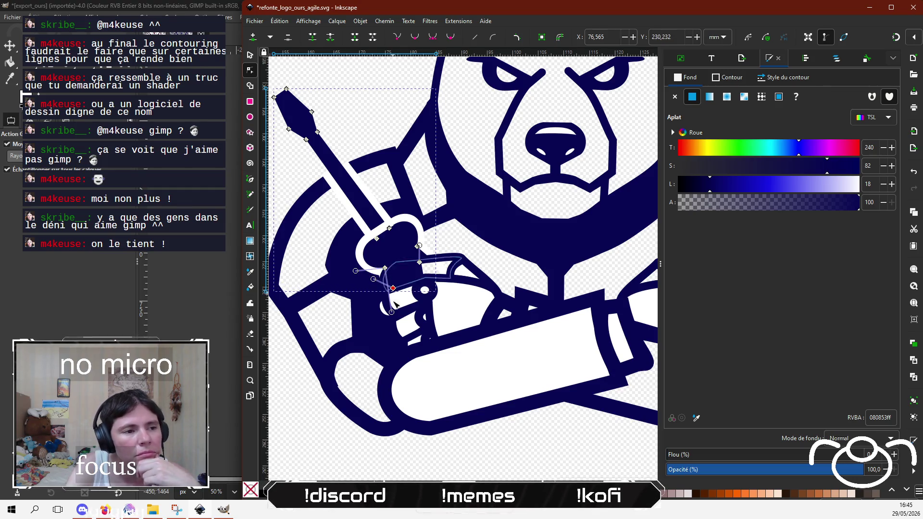
mouse_move(392, 312)
mouse_down()
mouse_move(387, 267)
mouse_move(384, 280)
mouse_up()
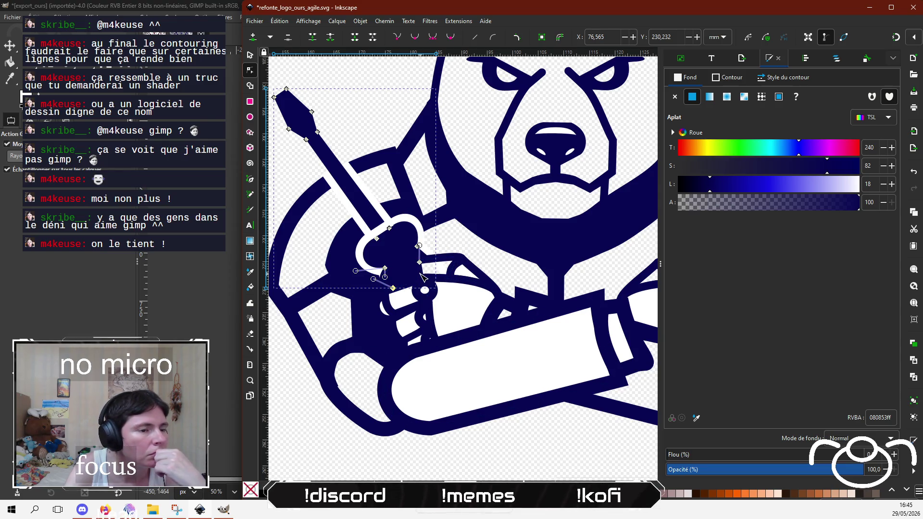
click(427, 286)
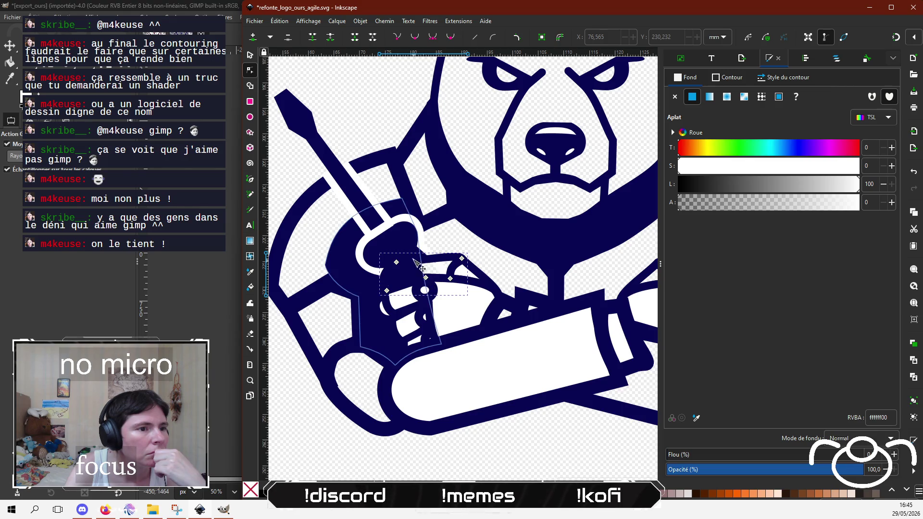
click(420, 267)
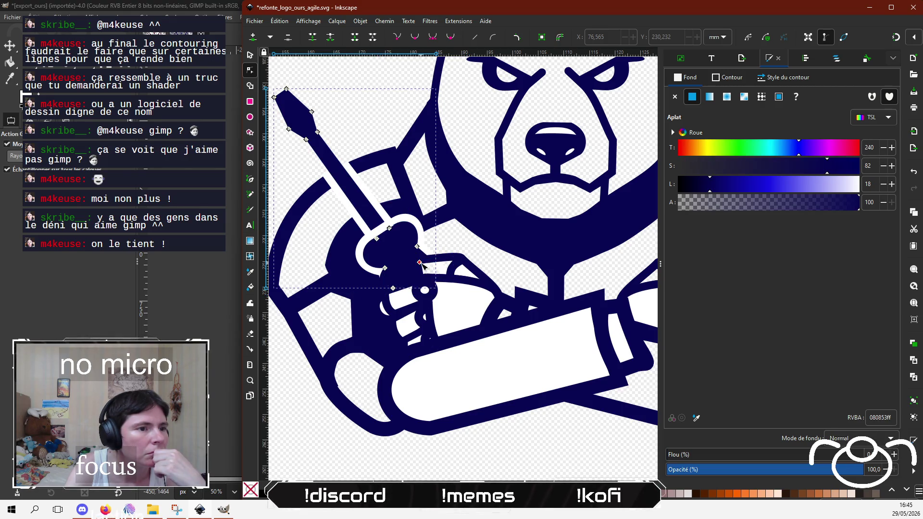
Step: Refine the navy outline around the fist by moving a node left
click(419, 262)
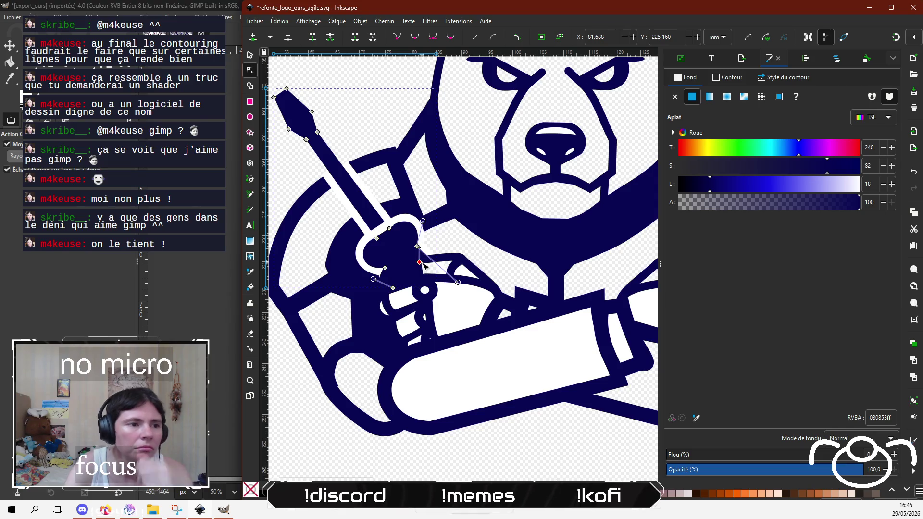
key(Page_Up)
key(Page_Up)
key(Page_Up)
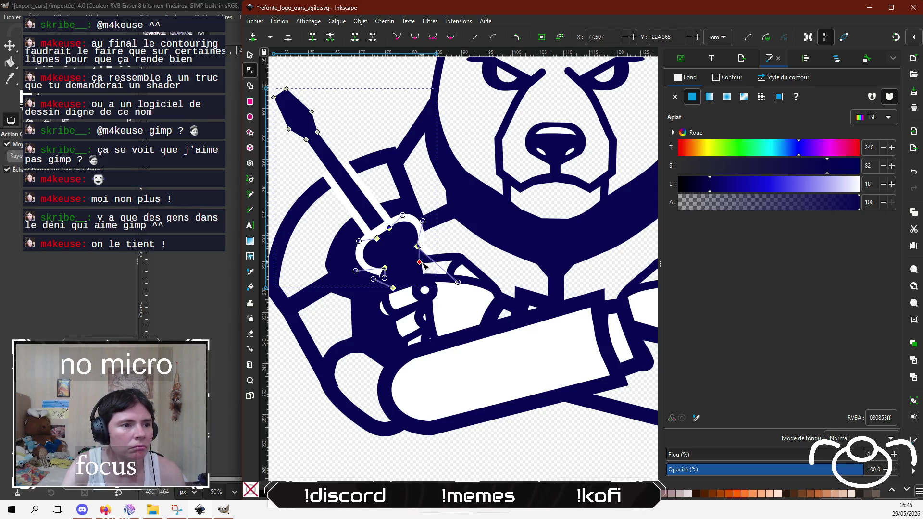
key(Escape)
scroll(411, 293, up, 3)
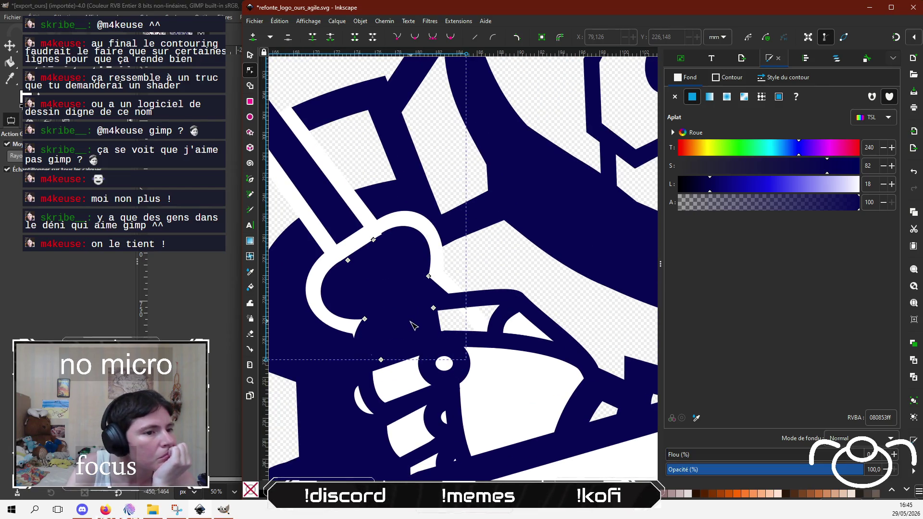
click(490, 223)
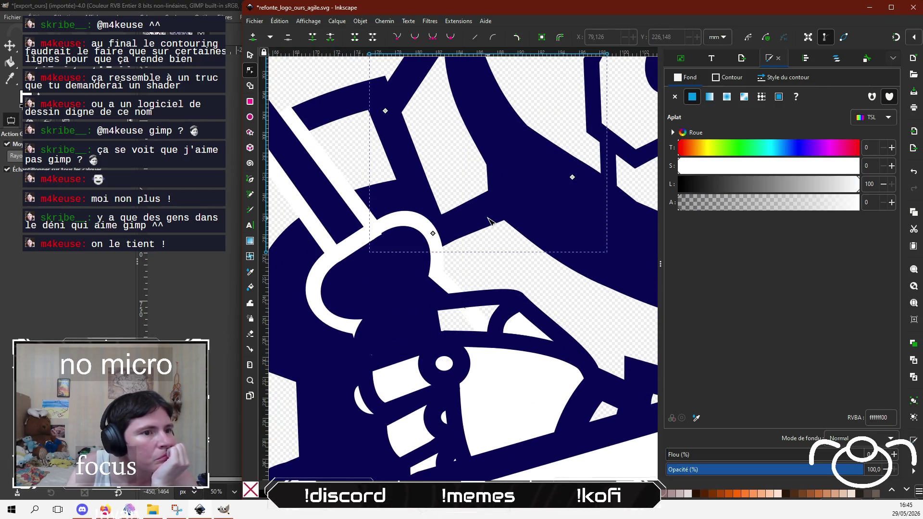
click(340, 345)
scroll(403, 321, down, 2)
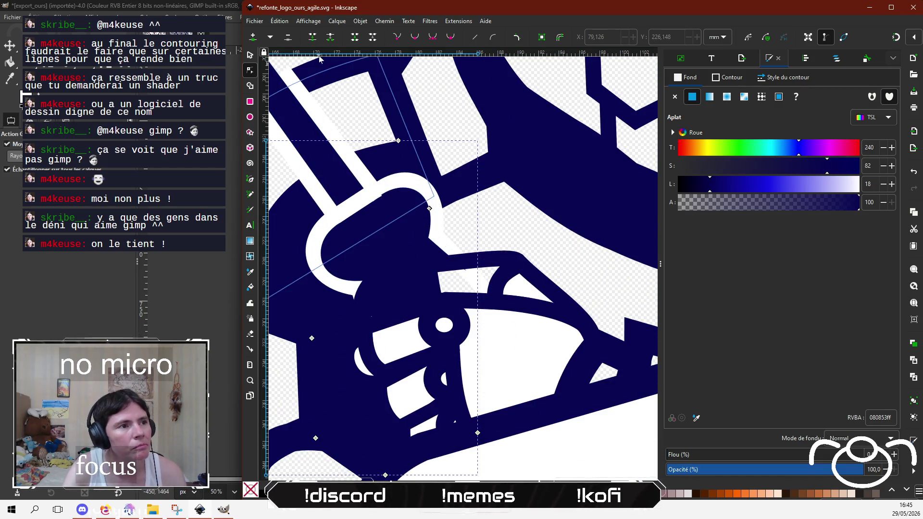
click(438, 291)
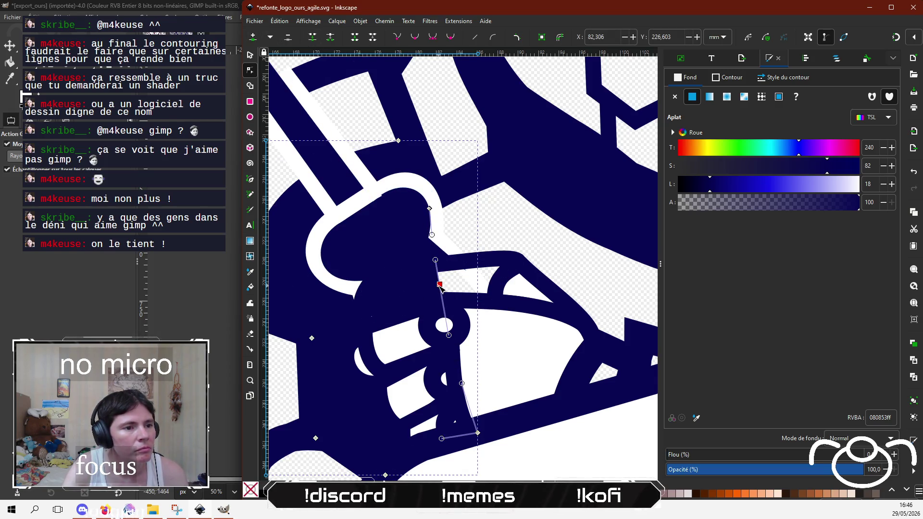